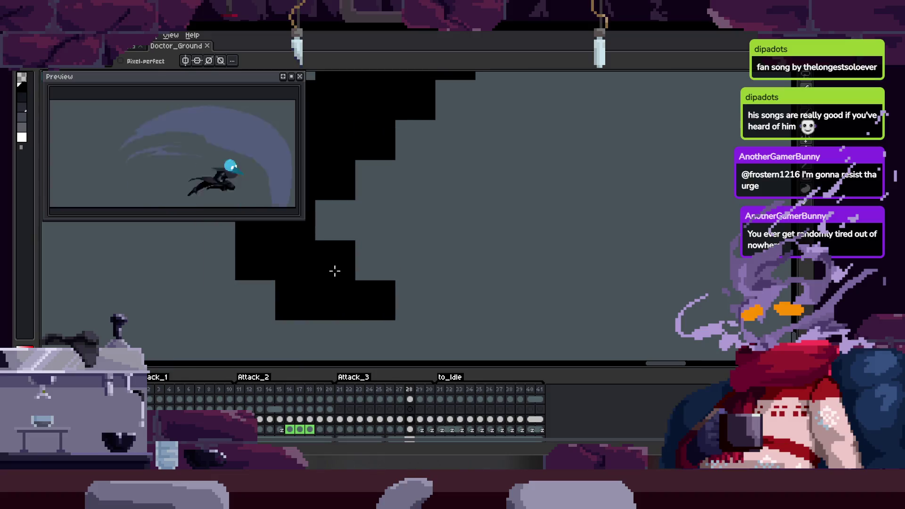
Undo a stray pixel and add a black pixel to the scythe handle's outline.
key("ctrl+z")
key("z")
scroll(385, 258, "down", 3)
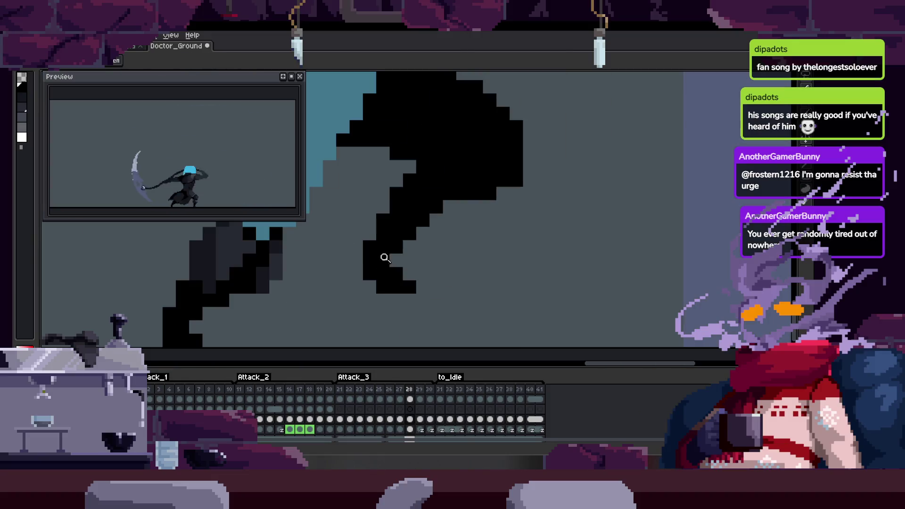
mouse_move(448, 210)
left_mouse_down()
mouse_move(363, 249)
mouse_move(330, 247)
mouse_move(337, 272)
left_mouse_up()
left_click(340, 254)
key("b")
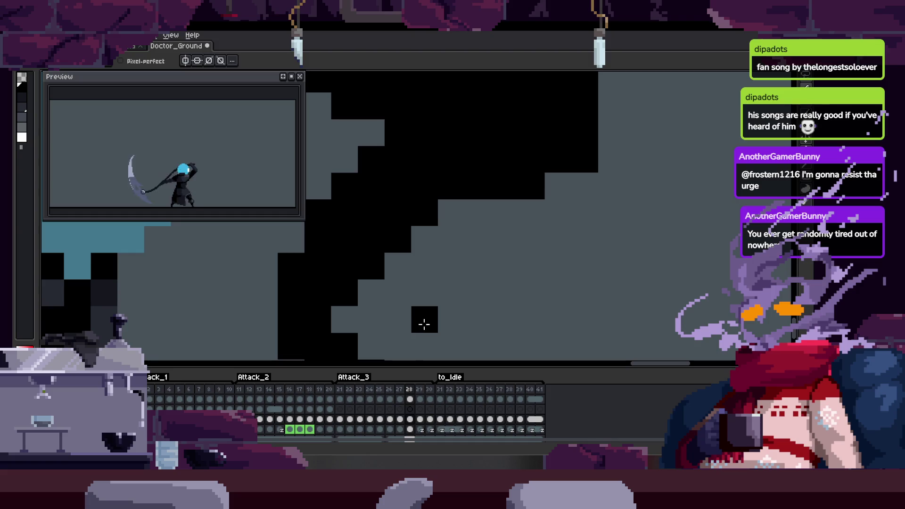
key("z")
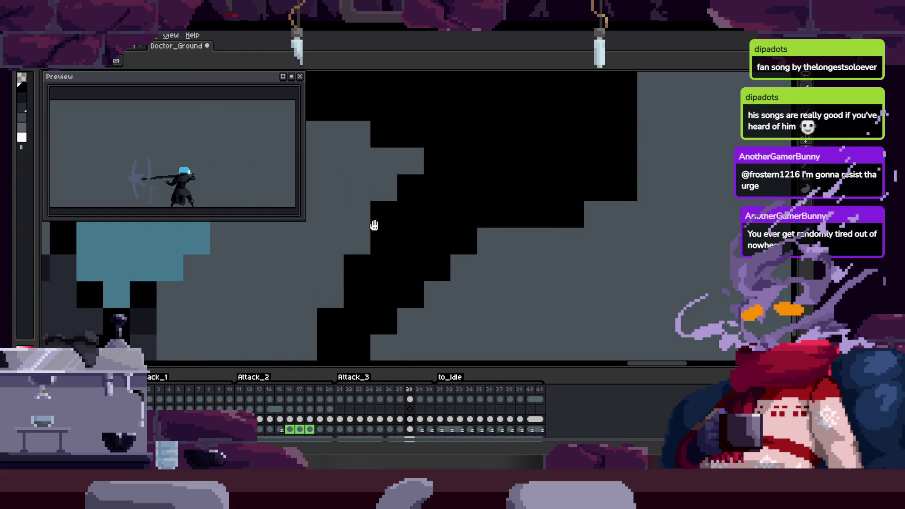
scroll(400, 222, "down", 4)
scroll(375, 258, "up", 4)
key("b")
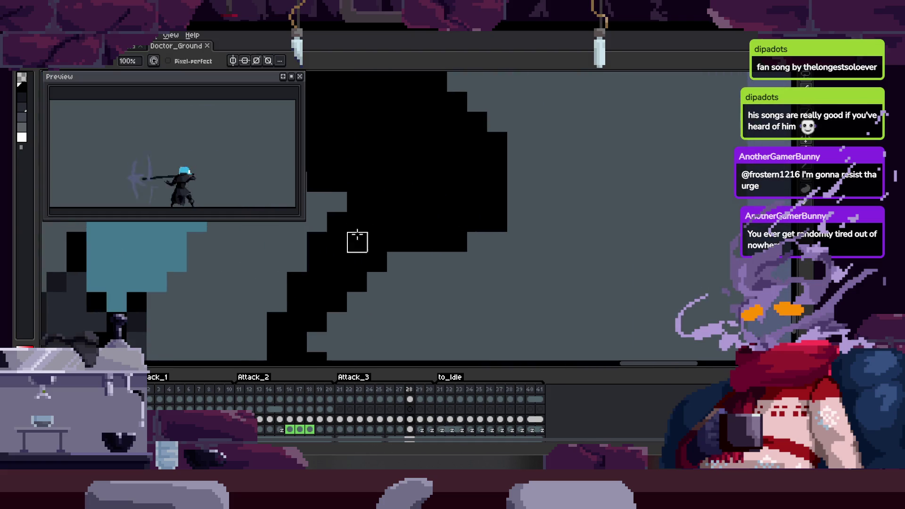
Move a block of scythe pixels and drop it into place.
scroll(408, 239, "right", 2)
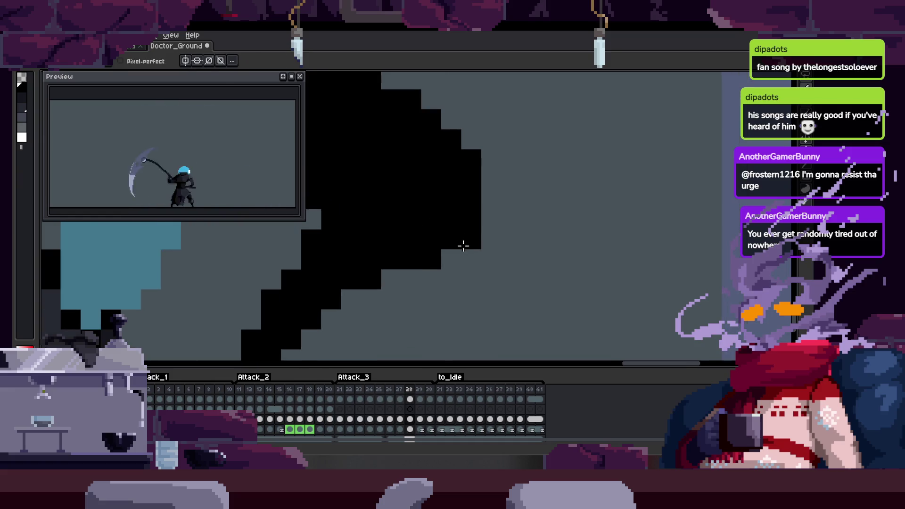
scroll(384, 255, "up", 1)
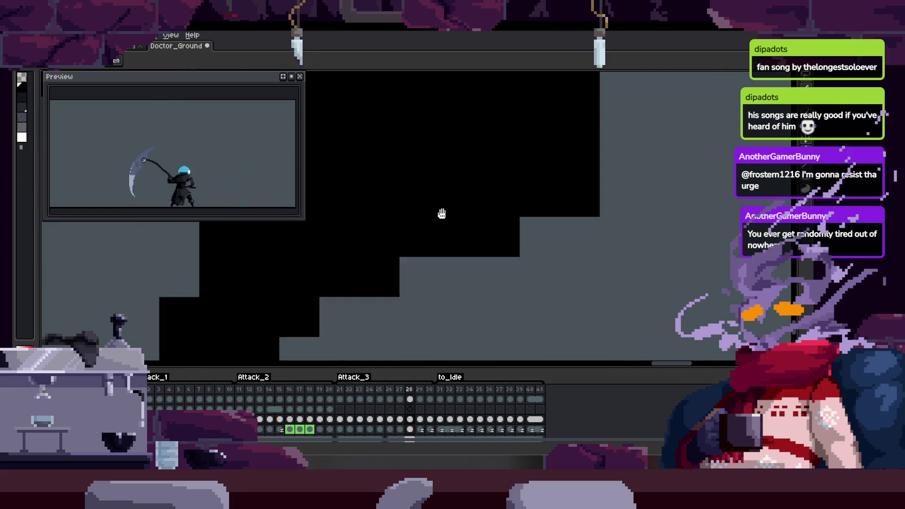
scroll(440, 210, "down", 3)
scroll(386, 259, "down", 3)
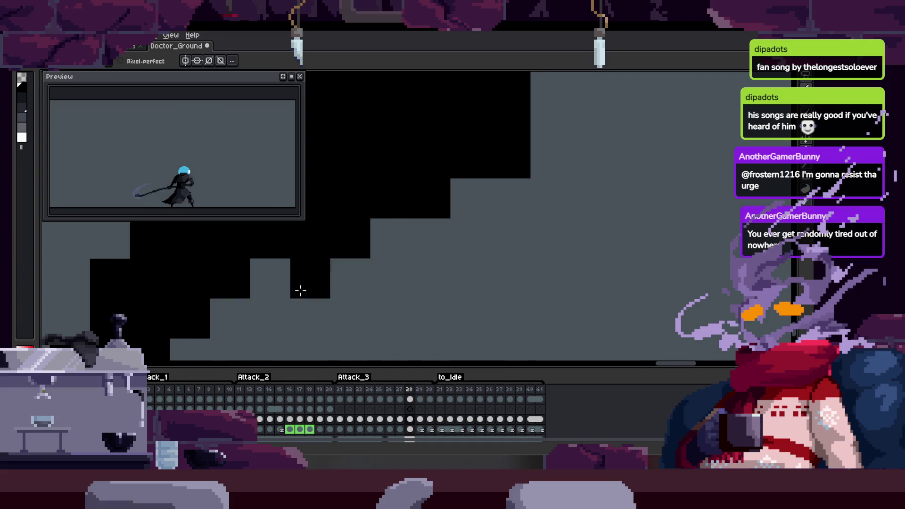
key("z")
scroll(326, 282, "down", 2)
scroll(326, 282, "down", 1)
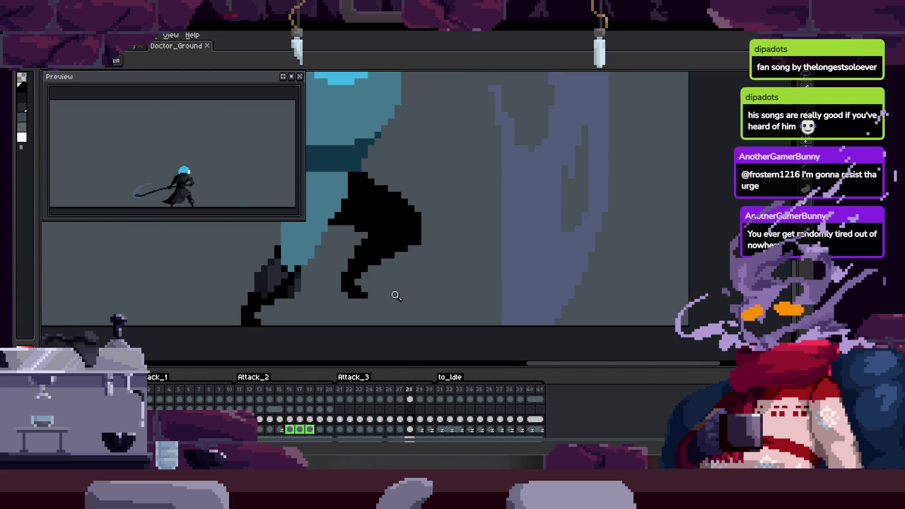
scroll(396, 295, "up", 2)
key("b")
left_click_drag(351, 272, 303, 301)
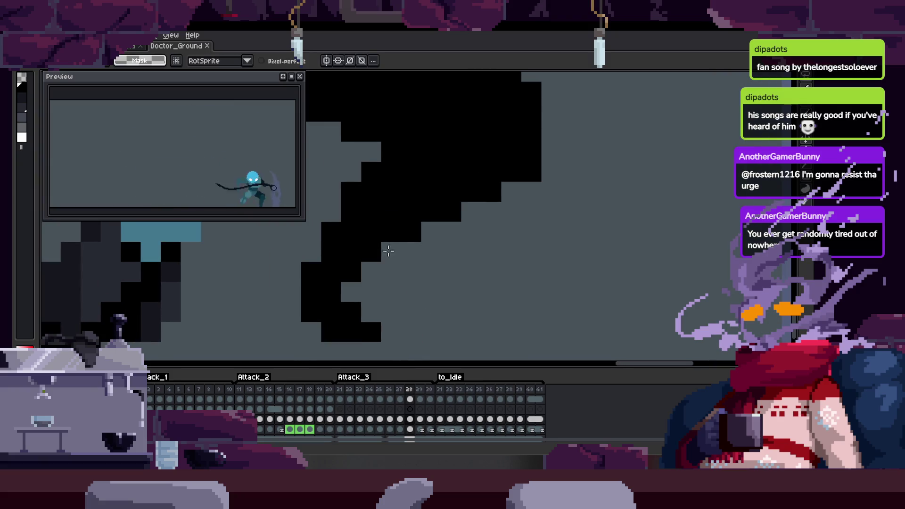
key("ctrl+d")
key("b")
Step back to frame 27 and play the attack animation to check the motion.
scroll(390, 251, "down", 1)
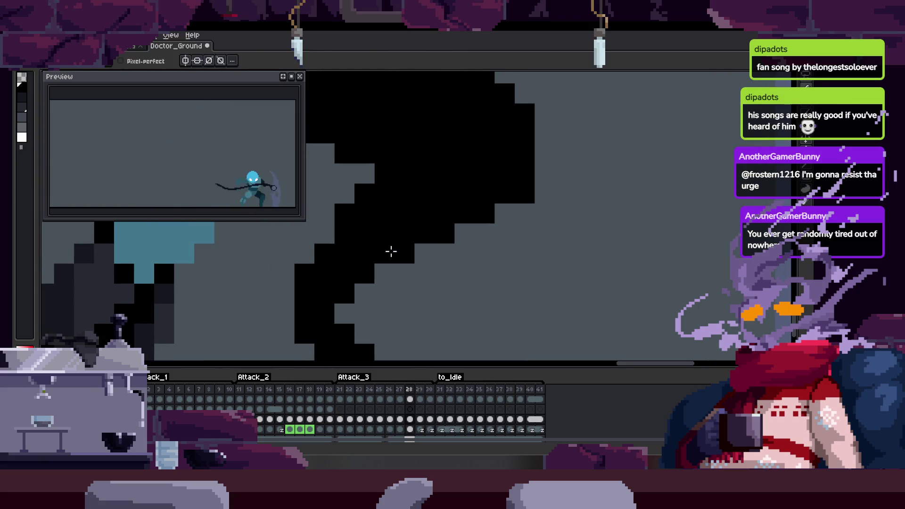
key("z")
scroll(391, 255, "down", 3)
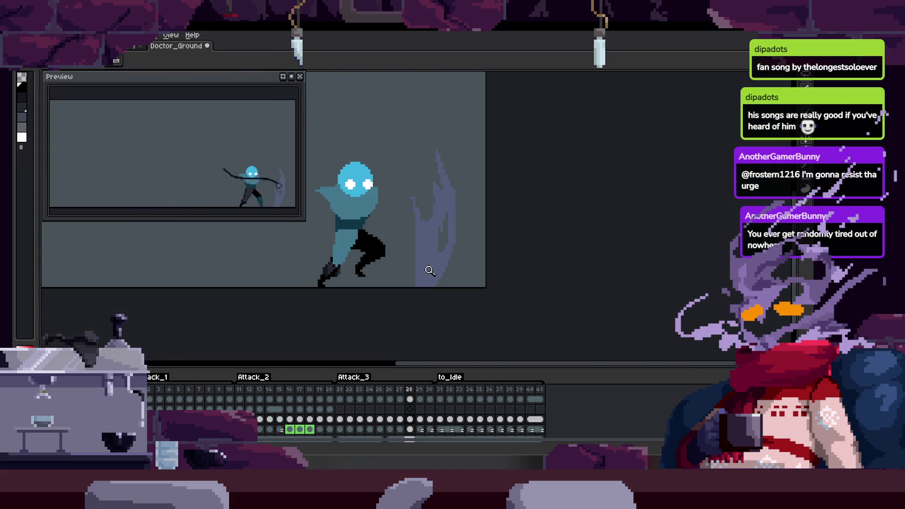
scroll(448, 202, "up", 2)
scroll(330, 266, "up", 2)
key("b")
key("z")
scroll(330, 255, "down", 4)
key("Left")
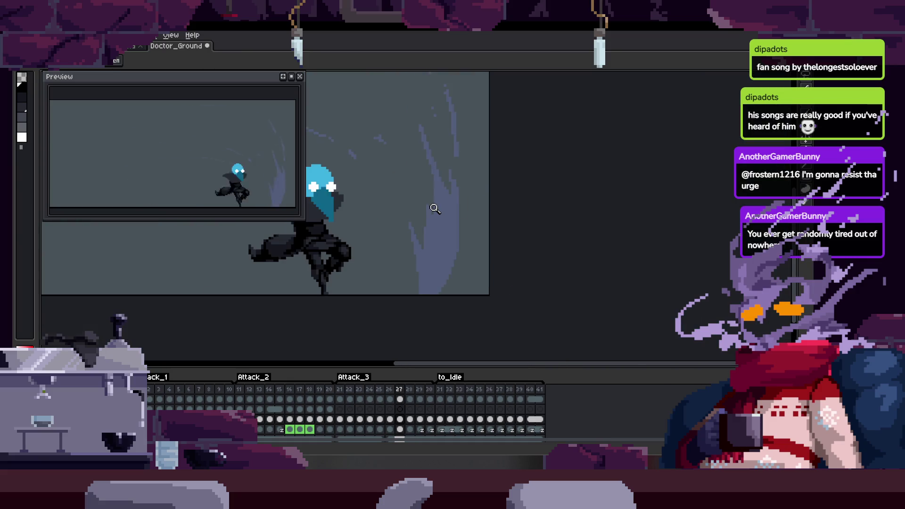
key("Return")
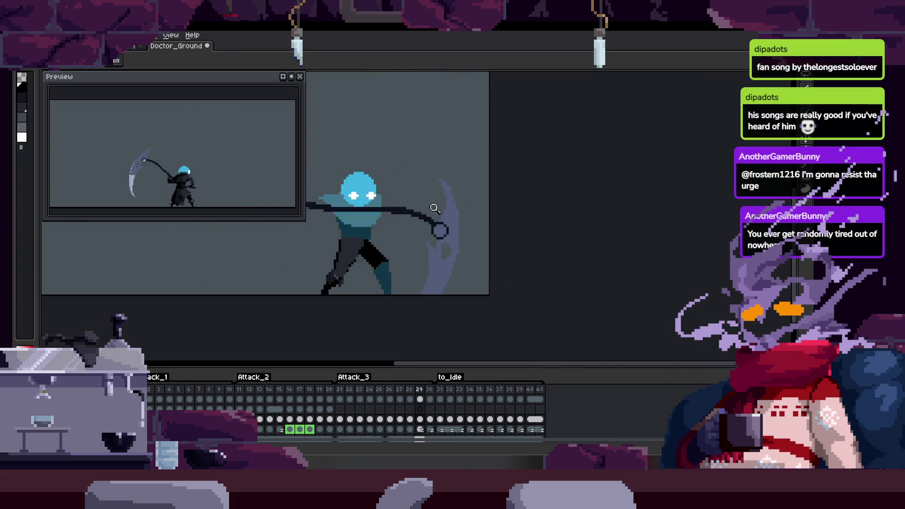
Save the animation and erase a misplaced black pixel.
scroll(419, 239, "up", 2)
key("ctrl+s")
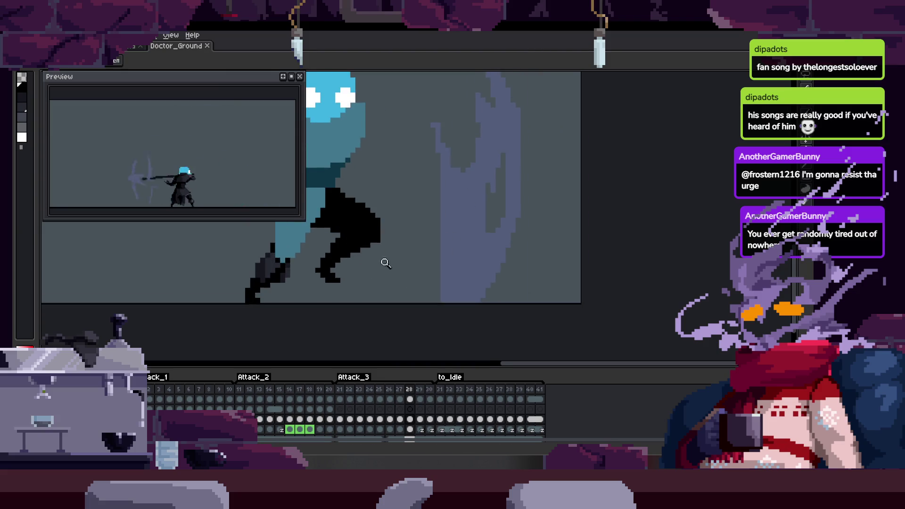
scroll(373, 259, "down", 2)
scroll(361, 262, "up", 2)
scroll(361, 263, "up", 5)
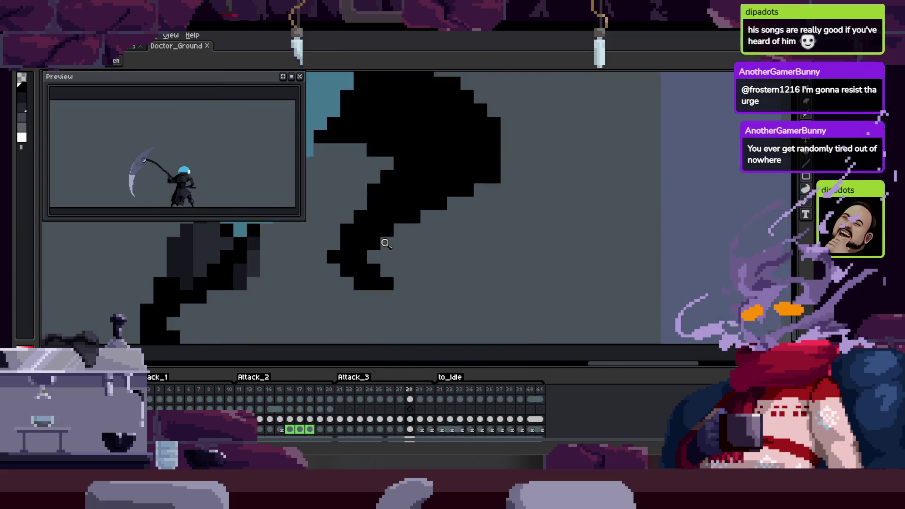
key("b")
key("e")
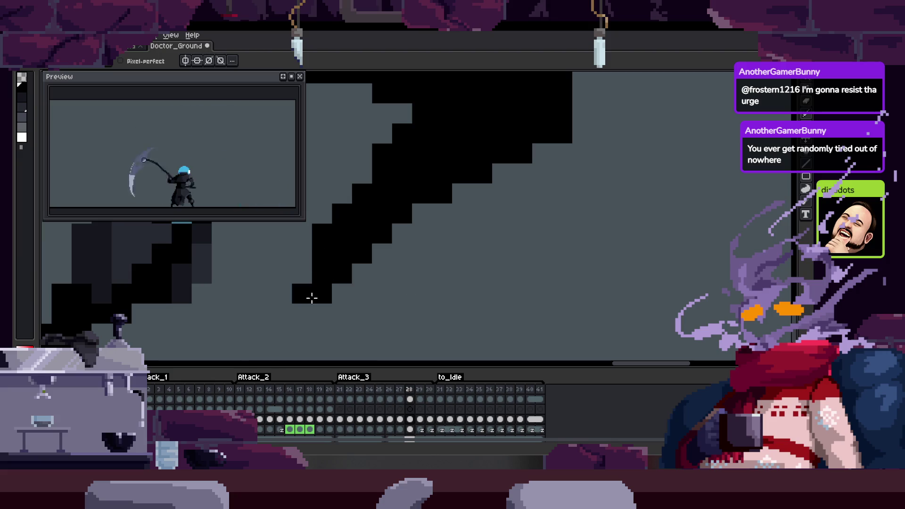
key("z")
scroll(358, 296, "down", 2)
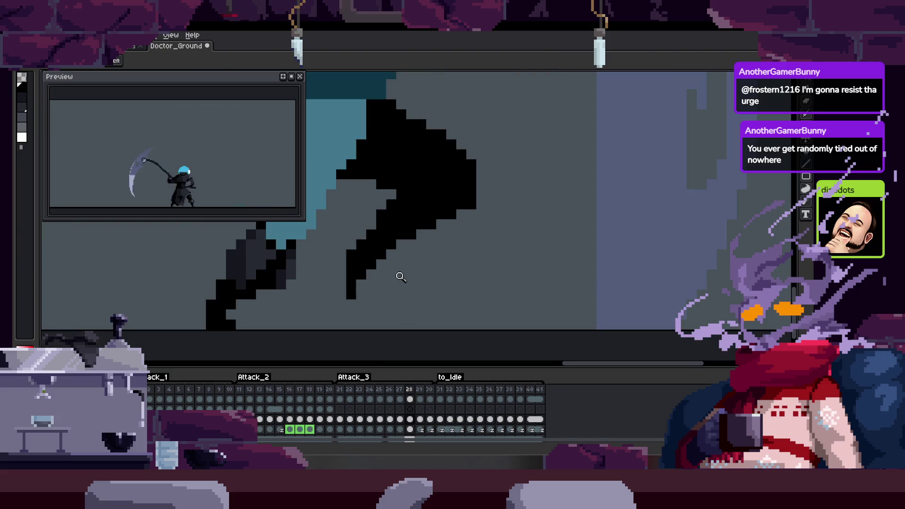
Erase the dark pixels at the lower end of the scythe-blade stroke between two saves.
scroll(380, 282, "down", 1)
key("ctrl+s")
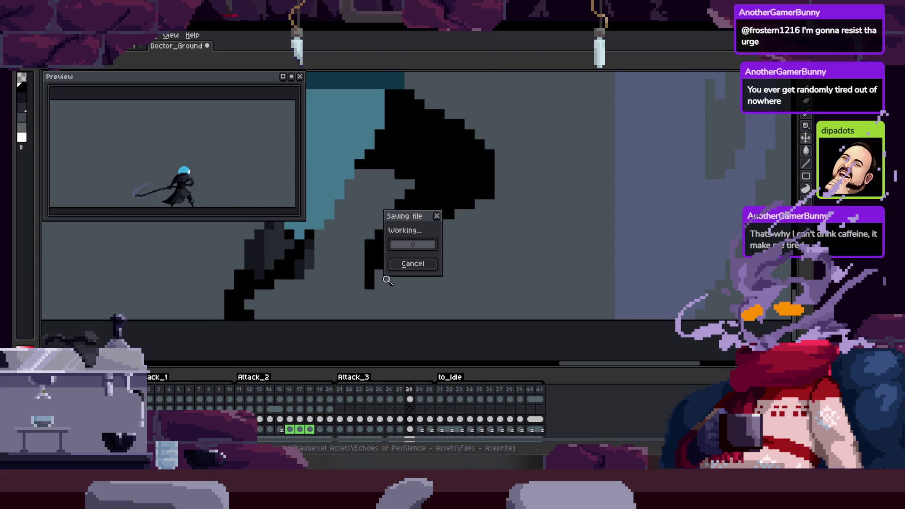
scroll(415, 283, "up", 1)
scroll(314, 294, "up", 1)
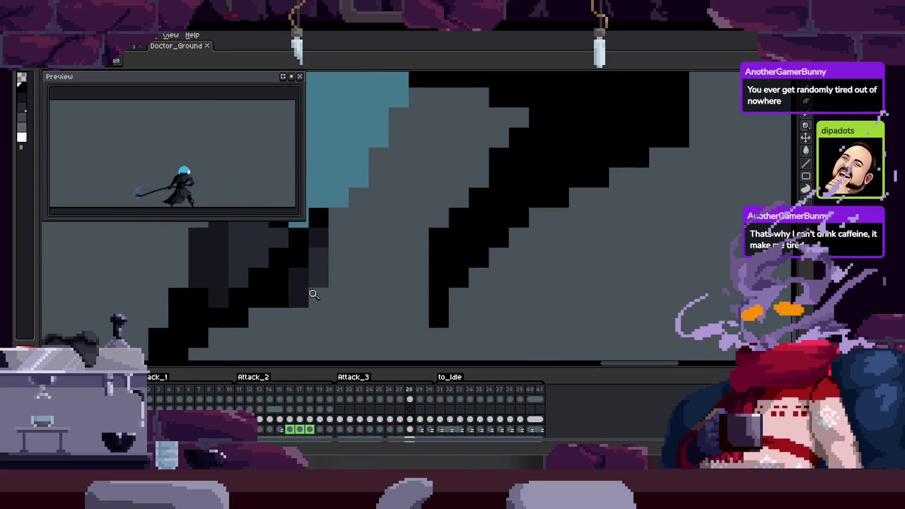
left_click_drag(489, 289, 421, 287)
left_click(412, 301)
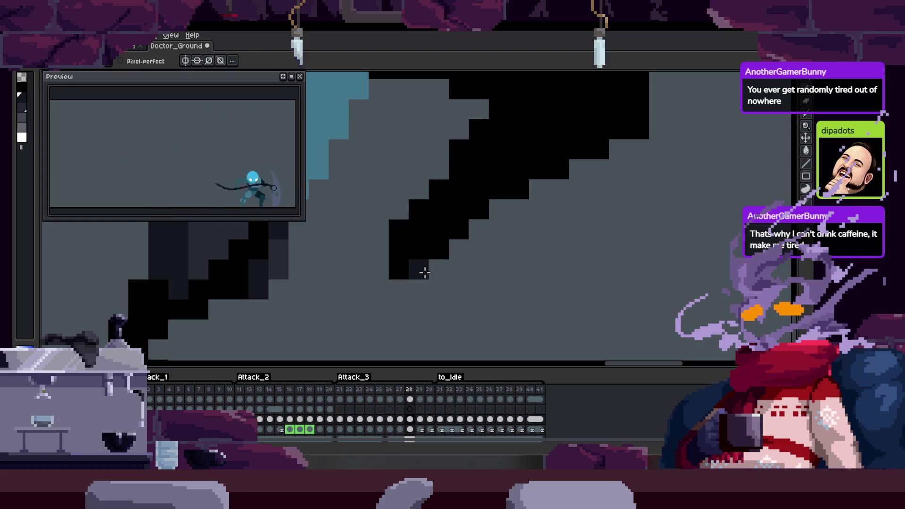
scroll(435, 306, "up", 2)
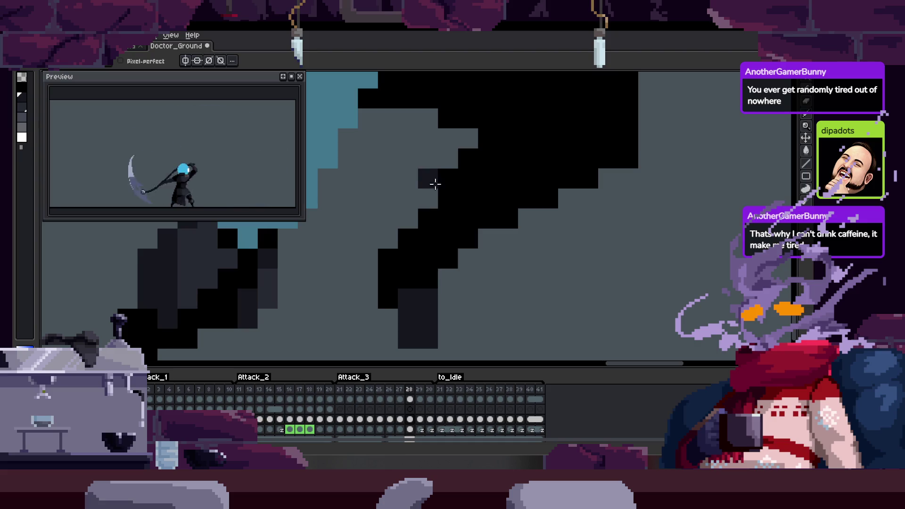
scroll(353, 266, "up", 2)
key("ctrl+s")
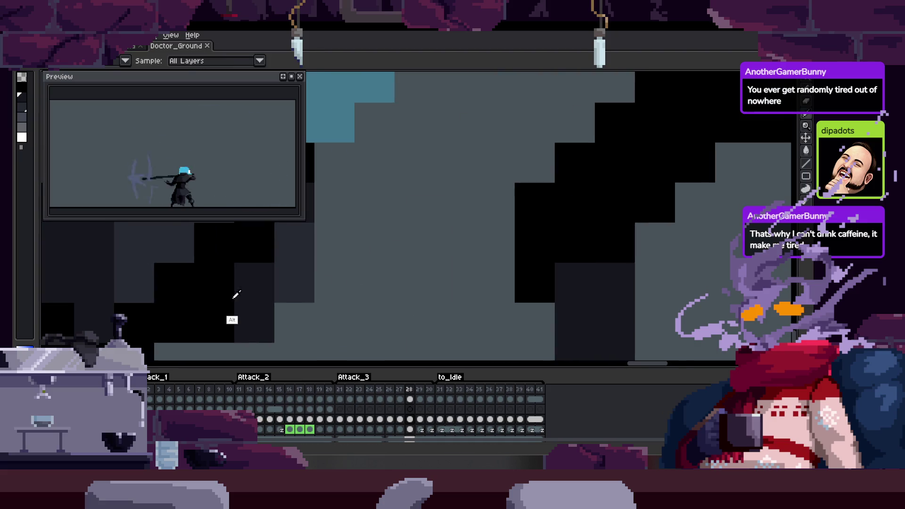
scroll(405, 231, "down", 3)
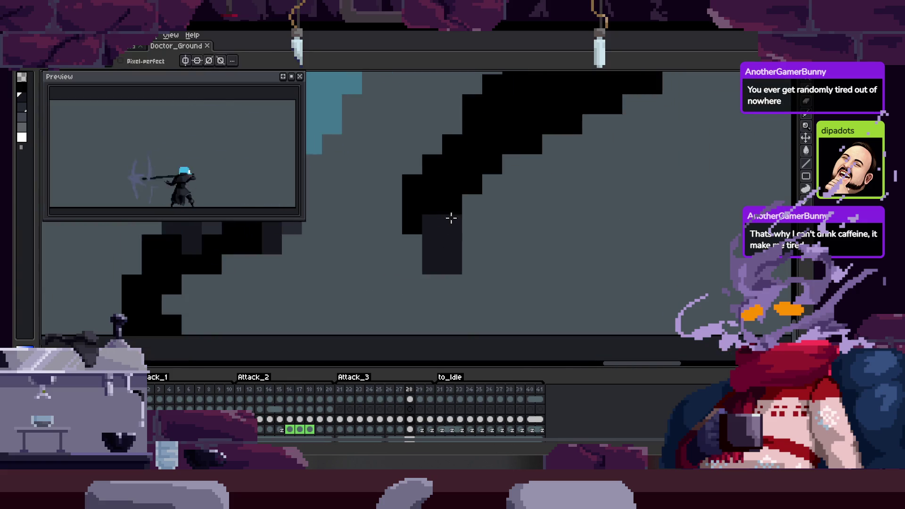
key("z")
scroll(425, 227, "down", 2)
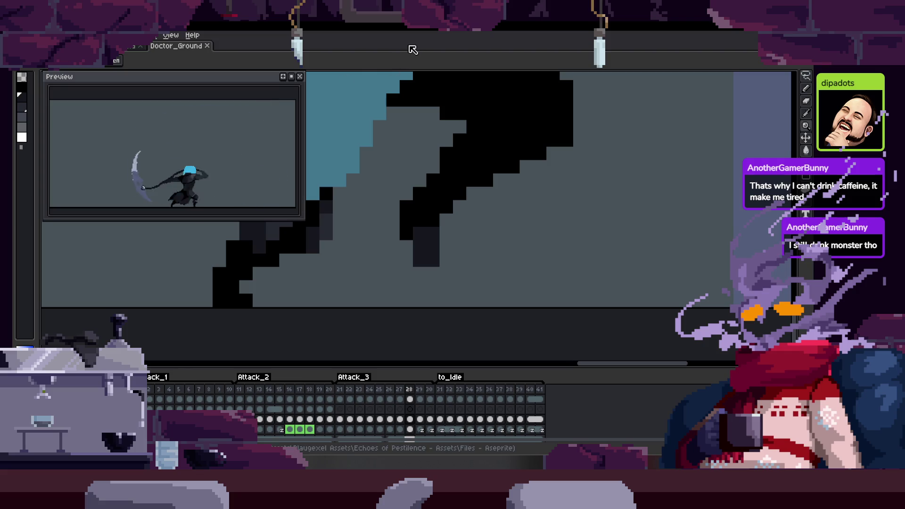
Add a dark pixel to the scythe blade's edge.
scroll(449, 229, "up", 1)
scroll(435, 188, "up", 1)
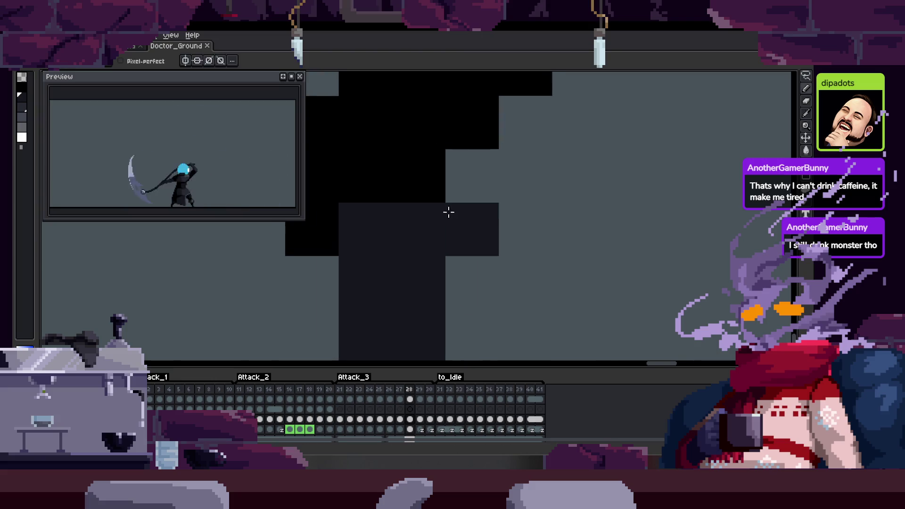
mouse_move(390, 198)
left_mouse_down()
mouse_move(404, 218)
mouse_move(376, 204)
mouse_move(402, 236)
mouse_move(422, 162)
left_mouse_up()
scroll(422, 163, "down", 2)
scroll(376, 223, "up", 2)
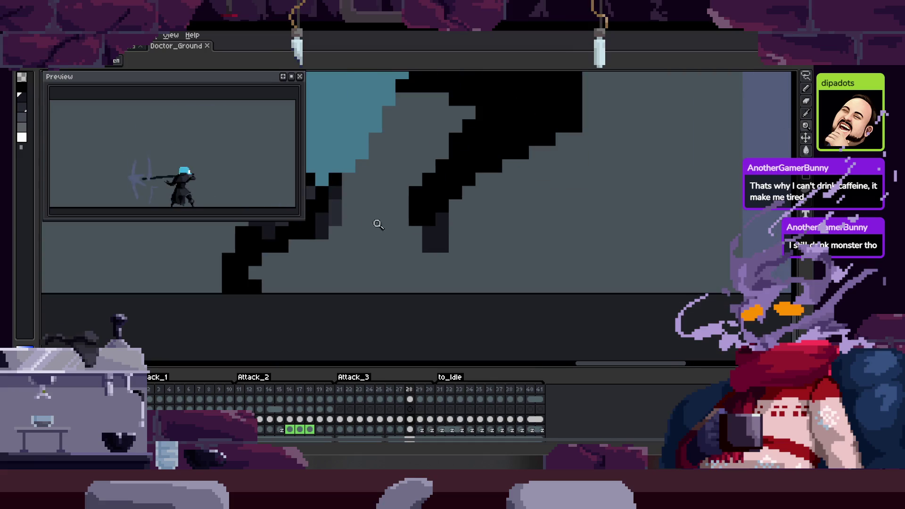
scroll(465, 234, "down", 1)
scroll(471, 260, "up", 2)
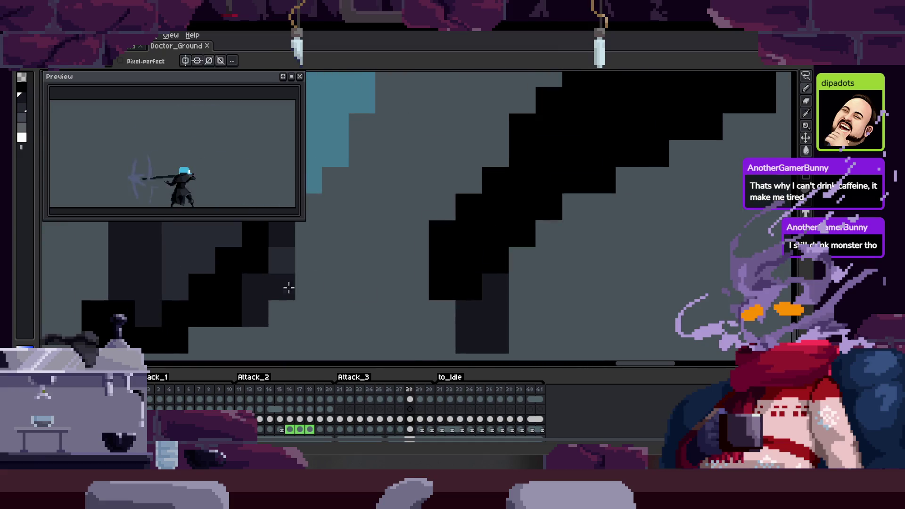
left_click_drag(524, 280, 449, 207)
left_click(446, 248)
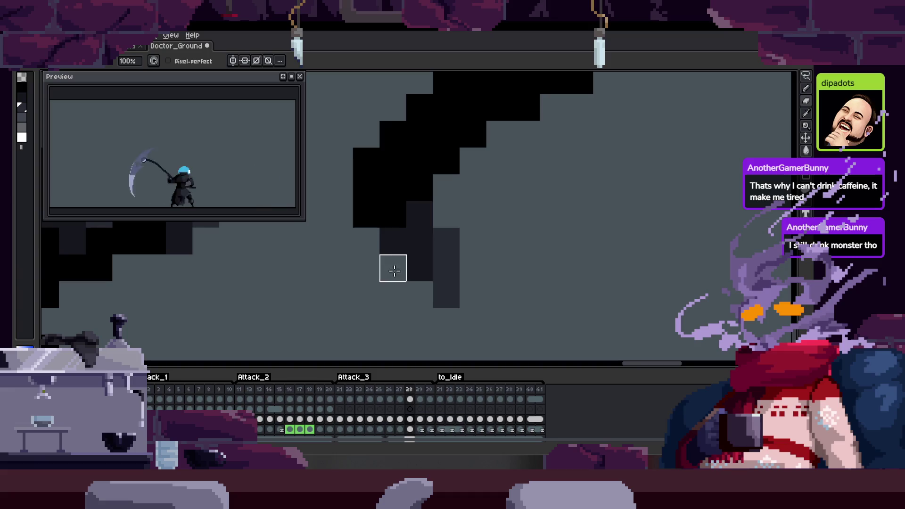
Sample the dark leg shade and paint two pixels onto the leg.
scroll(448, 212, "down", 3)
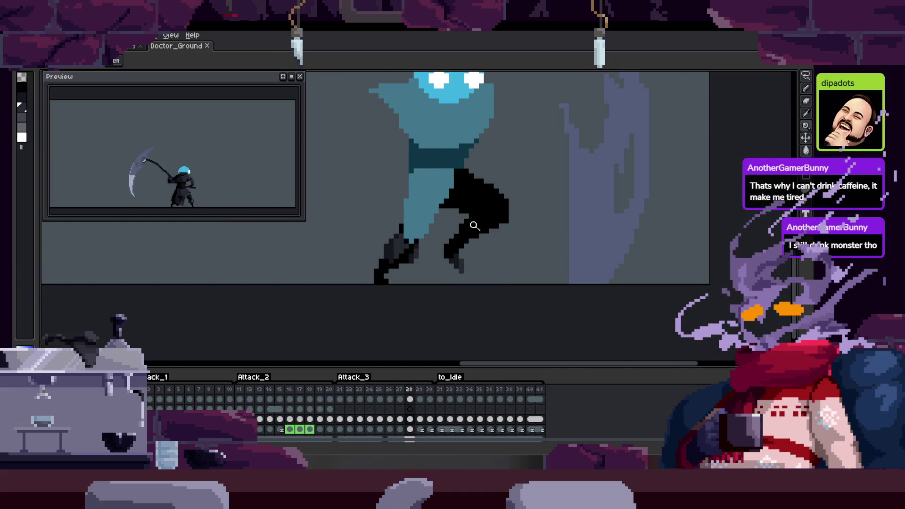
scroll(448, 255, "up", 3)
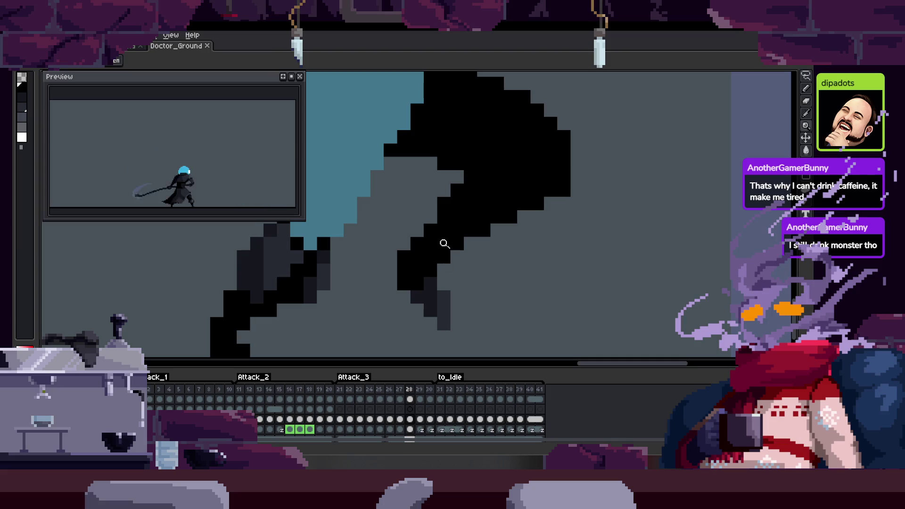
scroll(378, 281, "up", 2)
scroll(400, 316, "down", 5)
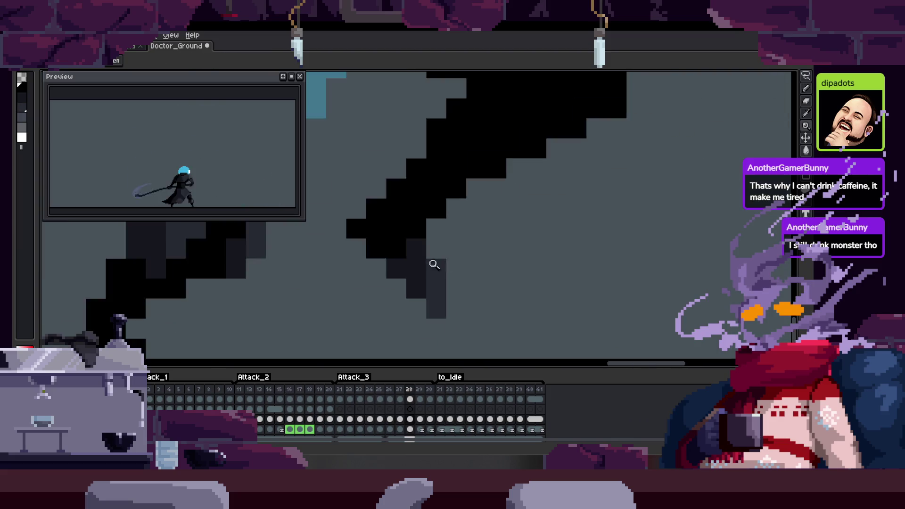
scroll(413, 260, "up", 4)
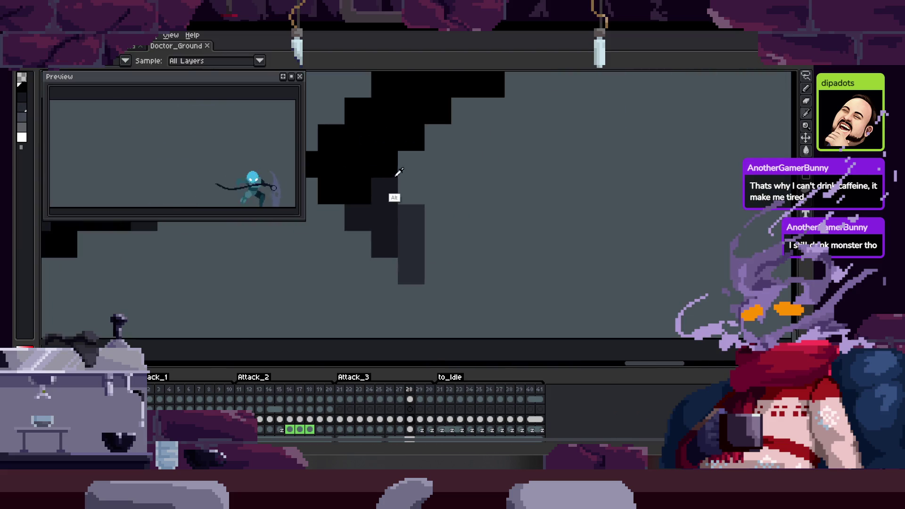
left_click(412, 260, "alt")
left_click(420, 266)
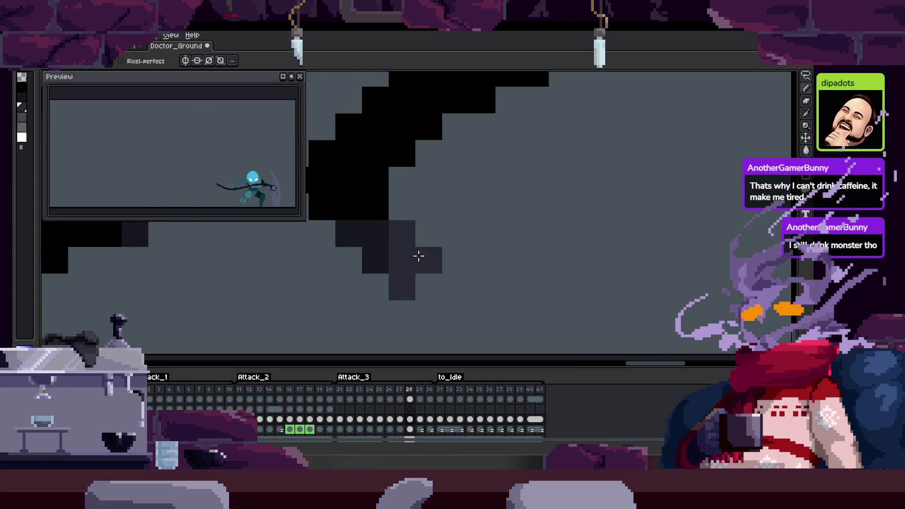
Compare the leg's pixel steps across neighbouring frames, ending back on frame 28.
scroll(454, 283, "down", 3)
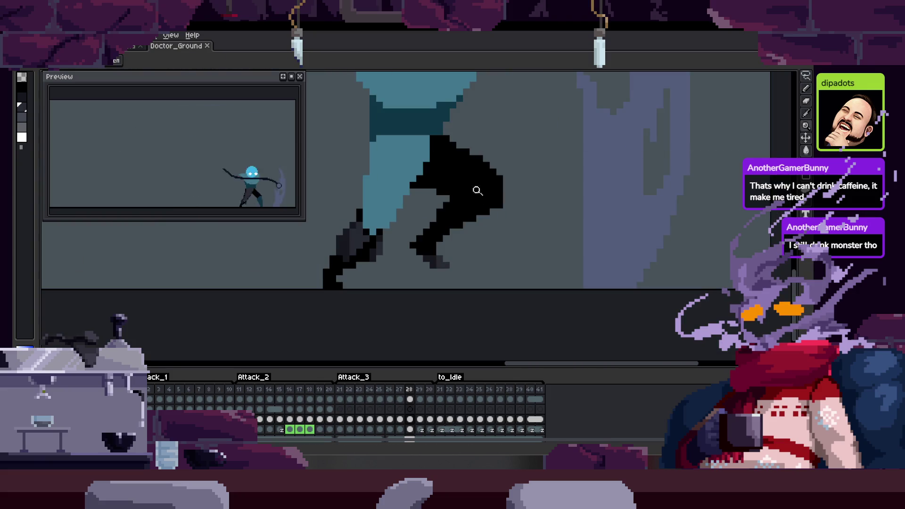
scroll(478, 191, "up", 2)
key("b")
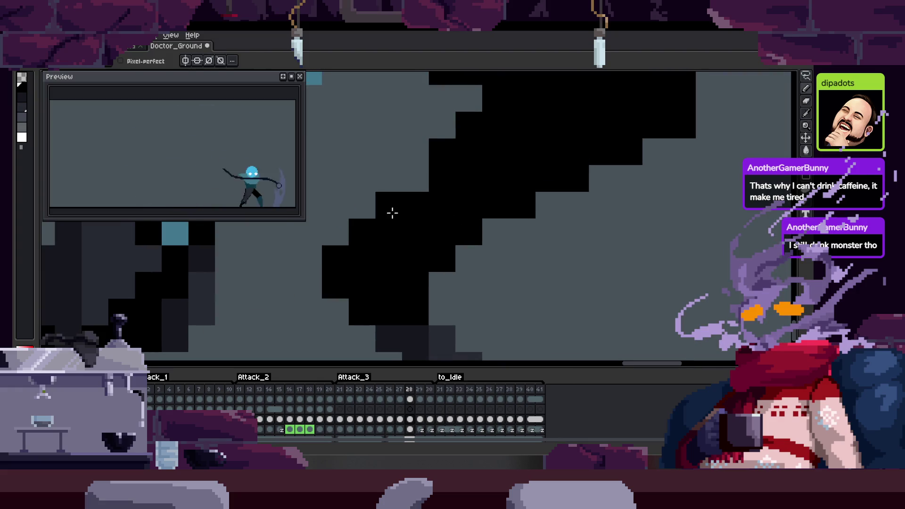
mouse_move(441, 202)
left_mouse_down()
mouse_move(366, 249)
mouse_move(363, 178)
left_mouse_up()
mouse_move(319, 254)
left_mouse_down()
mouse_move(423, 226)
mouse_move(425, 263)
left_mouse_up()
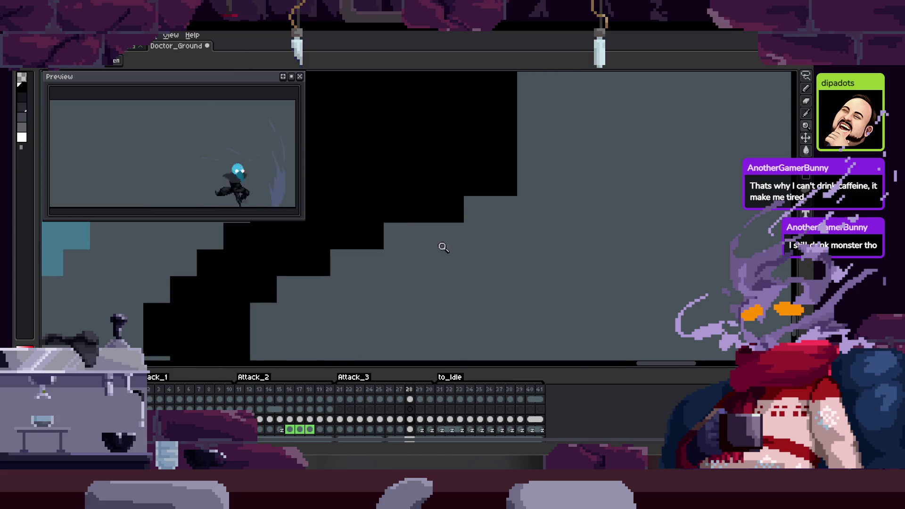
scroll(424, 198, "down", 3)
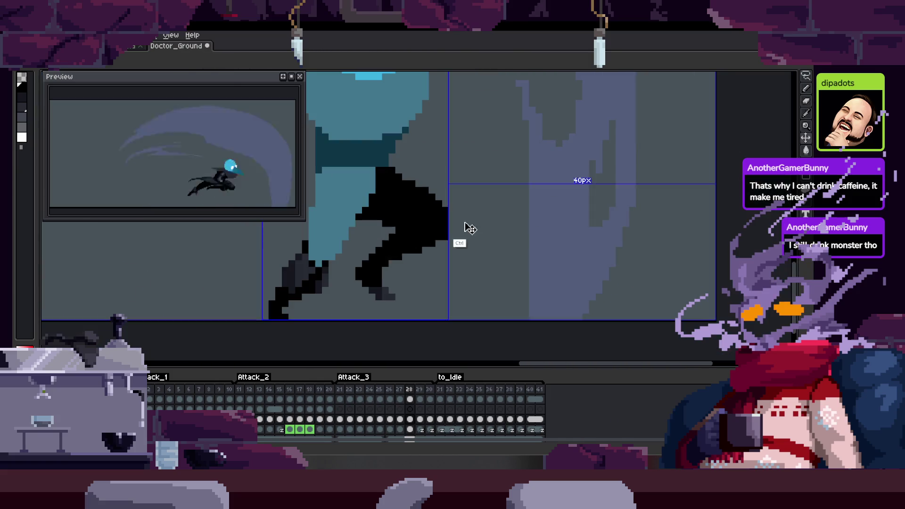
key("comma")
scroll(408, 251, "up", 3)
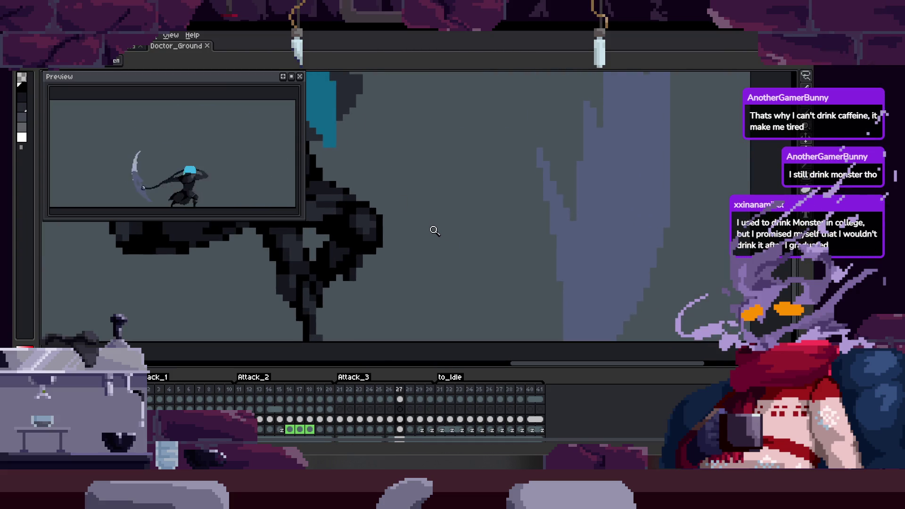
key("Right")
key("Left")
scroll(432, 228, "down", 2)
scroll(454, 248, "up", 3)
key("Right")
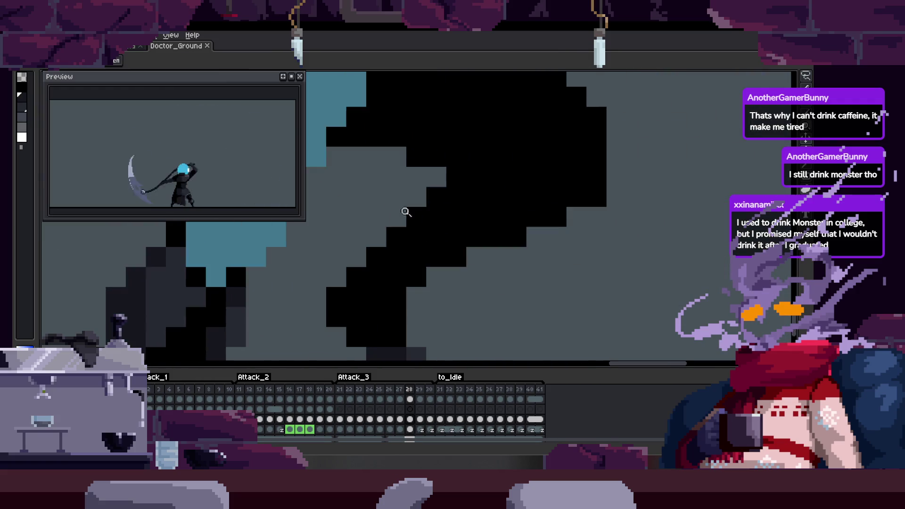
Paint dark pixels along the leg edge, discarding a trial pasted block.
key("b")
scroll(438, 221, "up", 2)
left_click(424, 266)
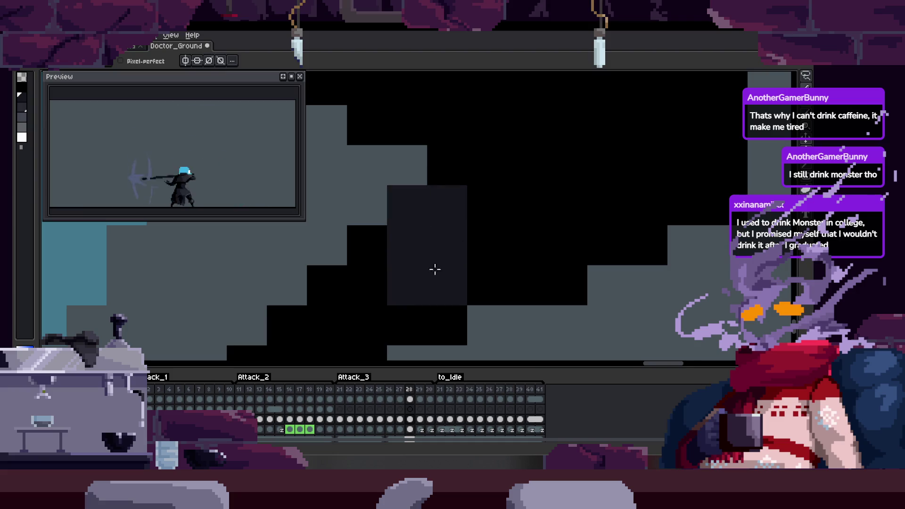
left_click_drag(436, 267, 392, 224)
mouse_move(468, 247)
left_mouse_down()
mouse_move(410, 252)
mouse_move(398, 292)
mouse_move(401, 251)
left_mouse_up()
scroll(432, 271, "down", 2)
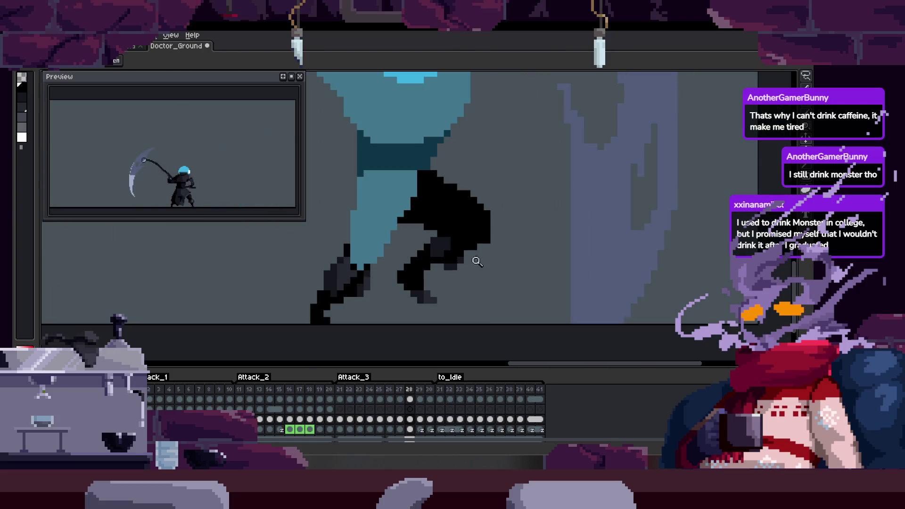
scroll(495, 242, "up", 2)
key("ctrl+v")
key("Escape")
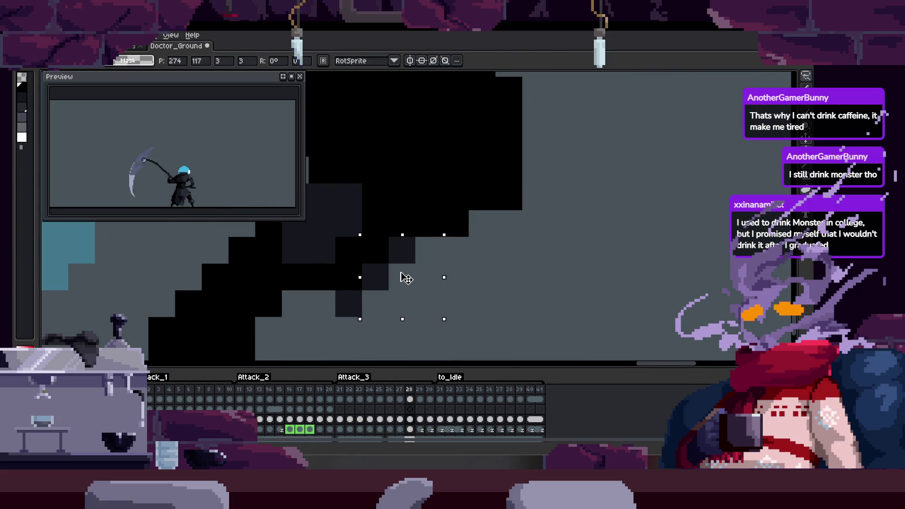
Zoom in on the back leg and delete stray black pixels with the lasso.
scroll(376, 283, "down", 2)
scroll(478, 183, "down", 1)
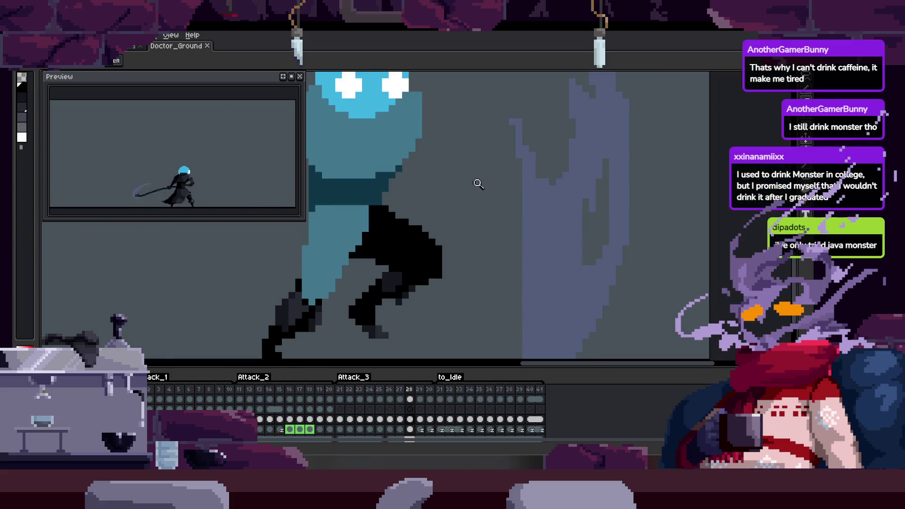
left_click(446, 275)
key("b")
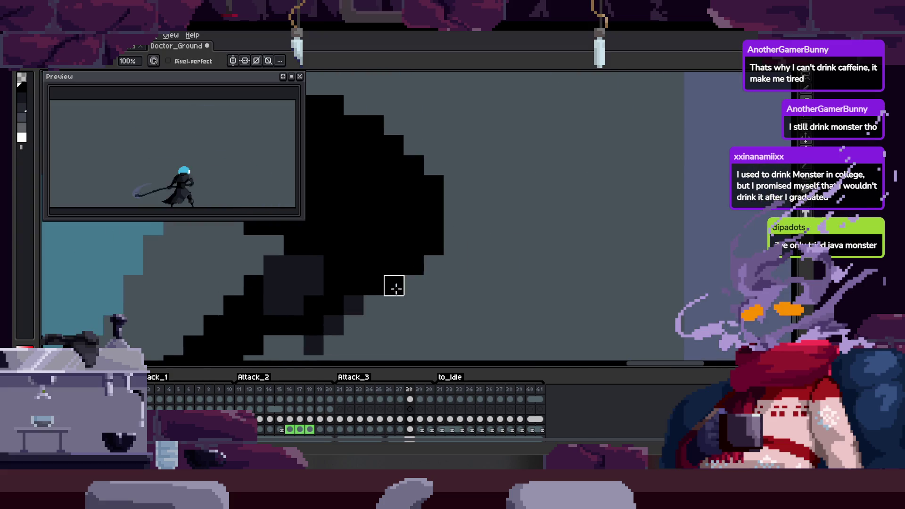
left_click_drag(471, 220, 474, 251)
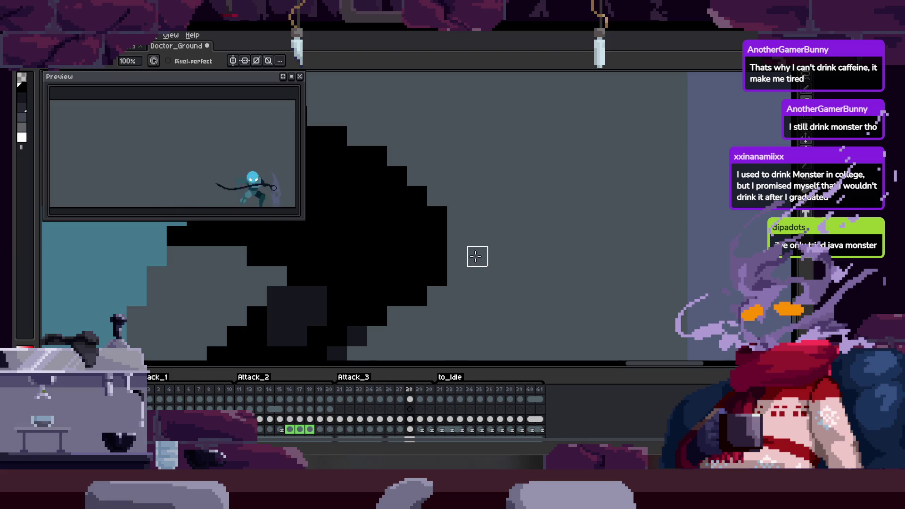
scroll(468, 256, "down", 1)
scroll(457, 250, "up", 1)
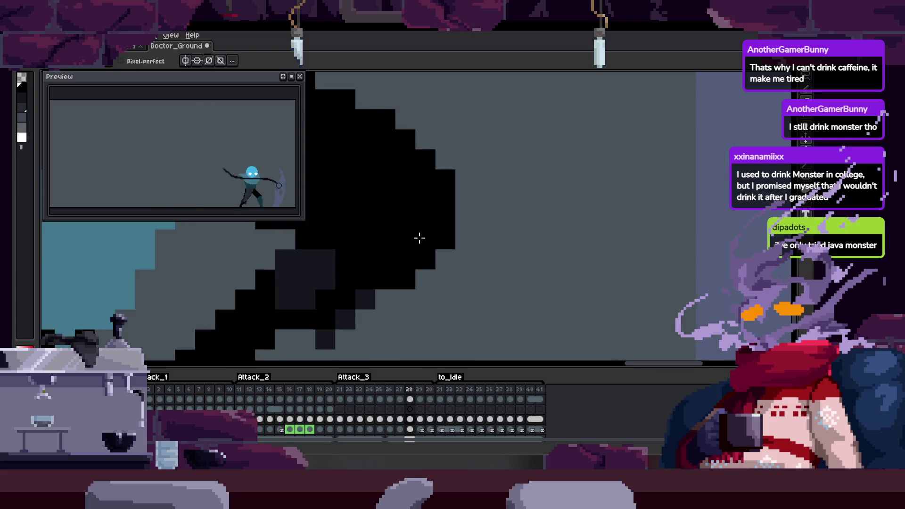
scroll(418, 239, "down", 1)
scroll(380, 200, "up", 1)
scroll(380, 199, "down", 1)
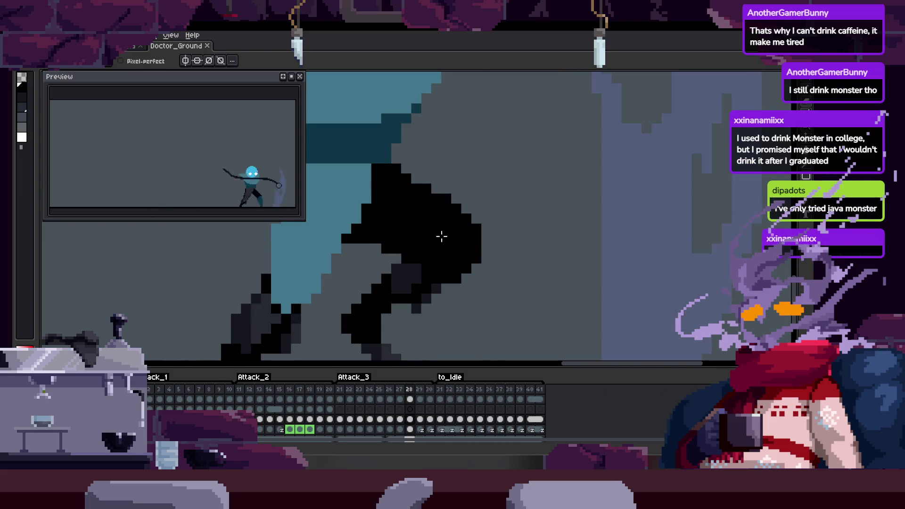
scroll(471, 226, "up", 3)
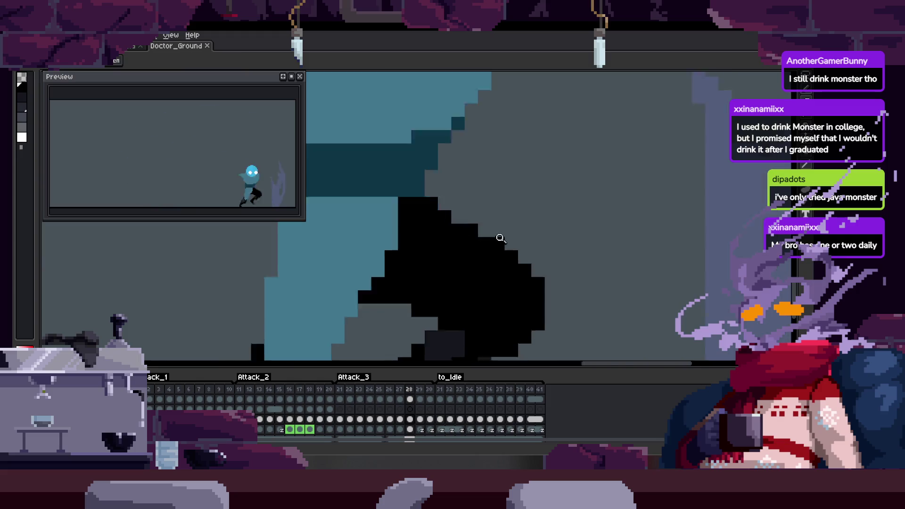
scroll(492, 220, "down", 3)
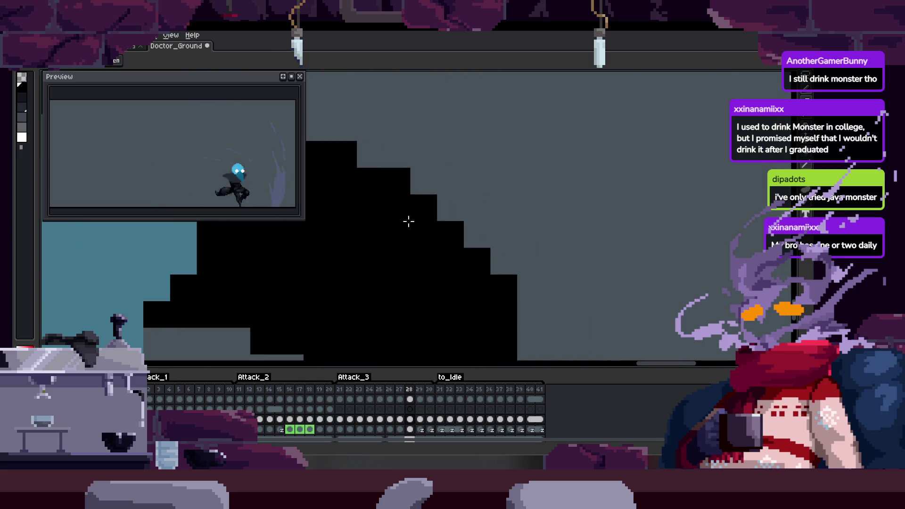
key("z")
left_click(444, 207)
key("q")
mouse_move(342, 152)
left_mouse_down()
mouse_move(572, 270)
mouse_move(343, 152)
left_mouse_up()
key("Delete")
Clear the leg's selected edge column of pixels and save the sprite.
mouse_move(509, 259)
left_mouse_down()
mouse_move(449, 265)
mouse_move(426, 193)
mouse_move(503, 297)
mouse_move(453, 182)
left_mouse_up()
scroll(491, 217, "up", 1)
key("Delete")
scroll(459, 229, "up", 1)
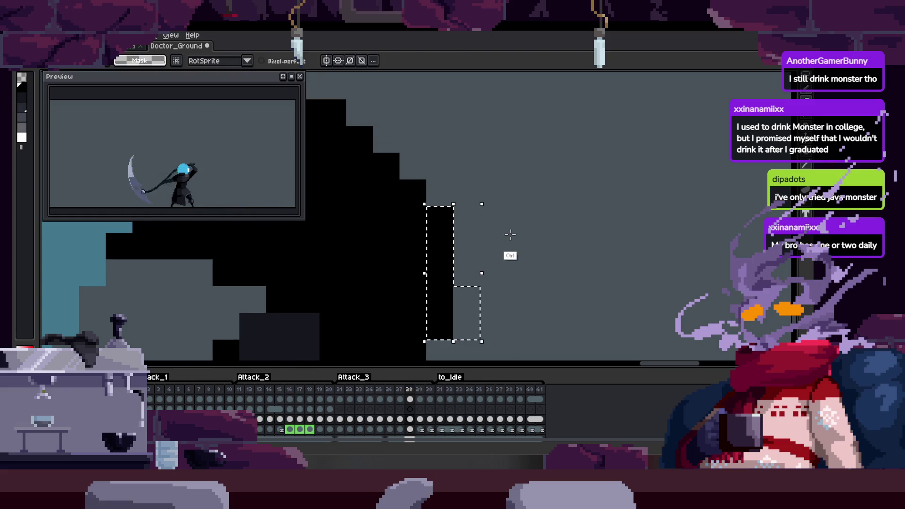
key("ctrl+s")
left_click_drag(526, 225, 418, 272)
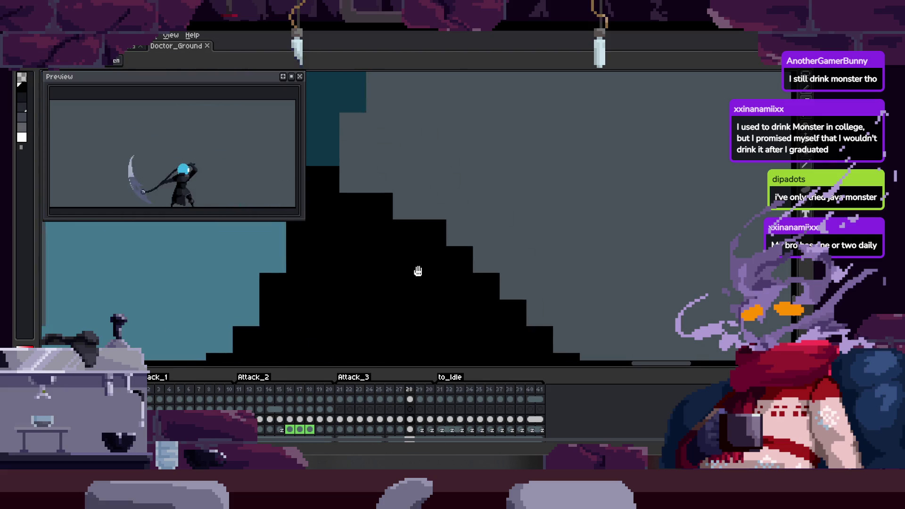
scroll(420, 256, "down", 2)
scroll(442, 233, "up", 1)
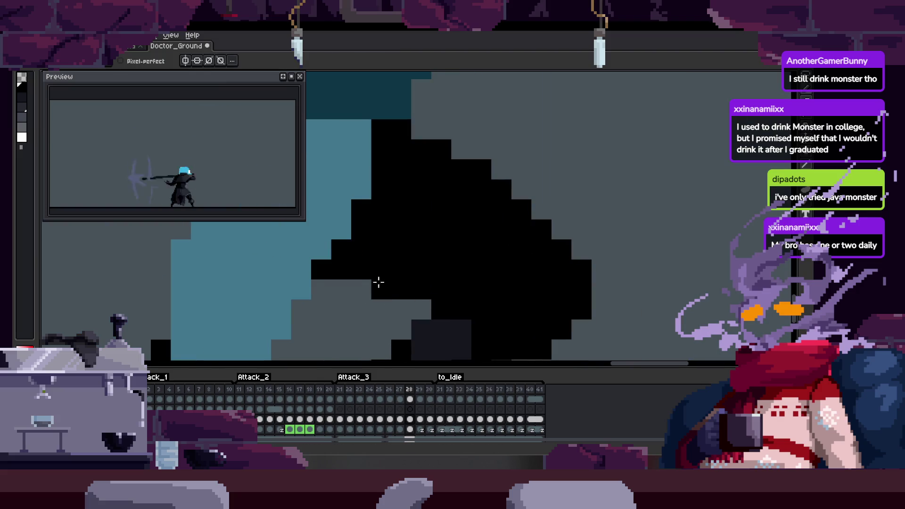
scroll(378, 282, "down", 3)
key("ctrl+s")
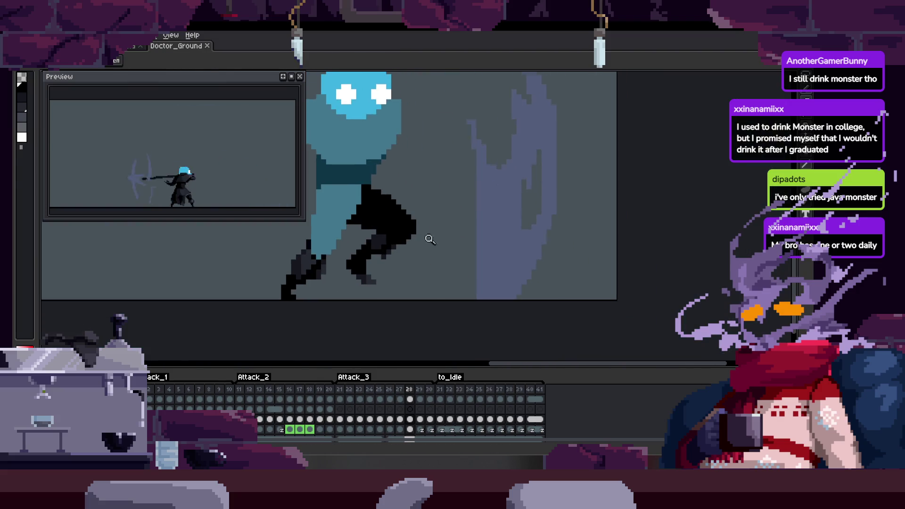
scroll(430, 240, "down", 2)
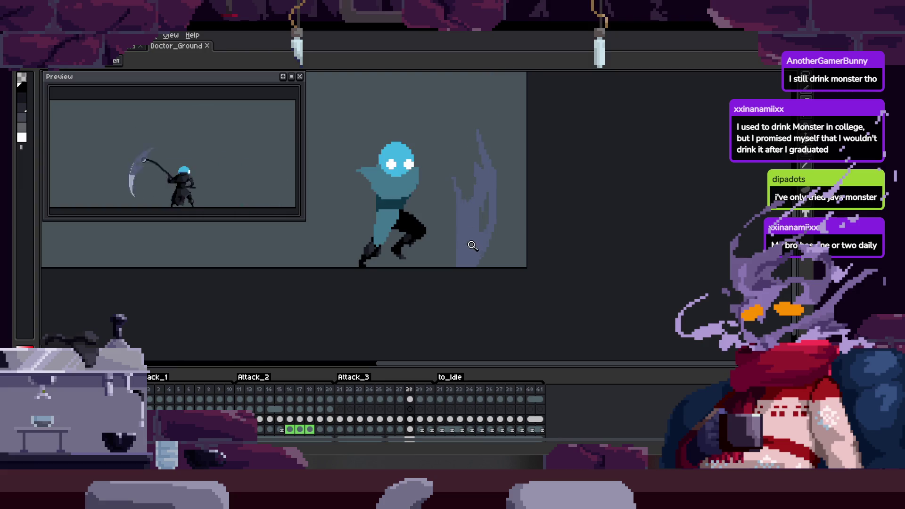
scroll(473, 246, "up", 3)
key("ctrl+s")
key("ctrl+s")
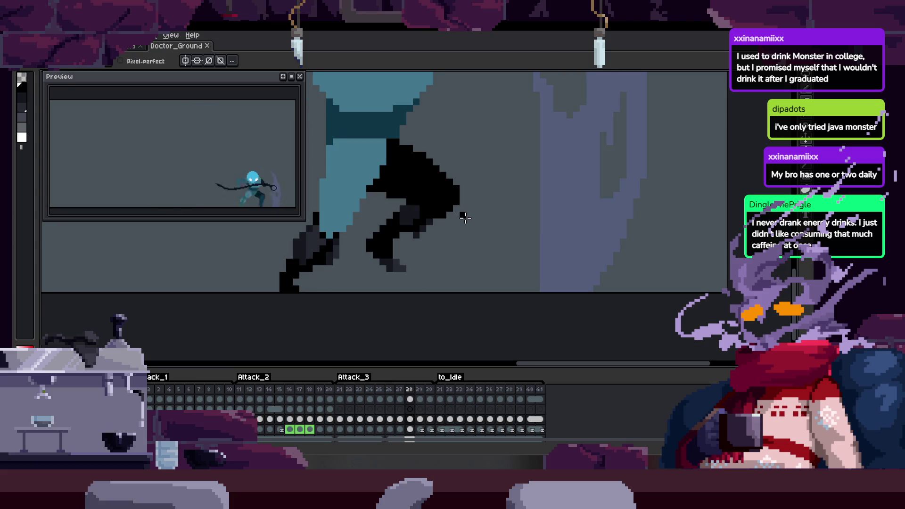
Shift a small 3x4 block of leg pixels one pixel right.
key("m")
scroll(479, 204, "up", 4)
left_click_drag(330, 222, 409, 328)
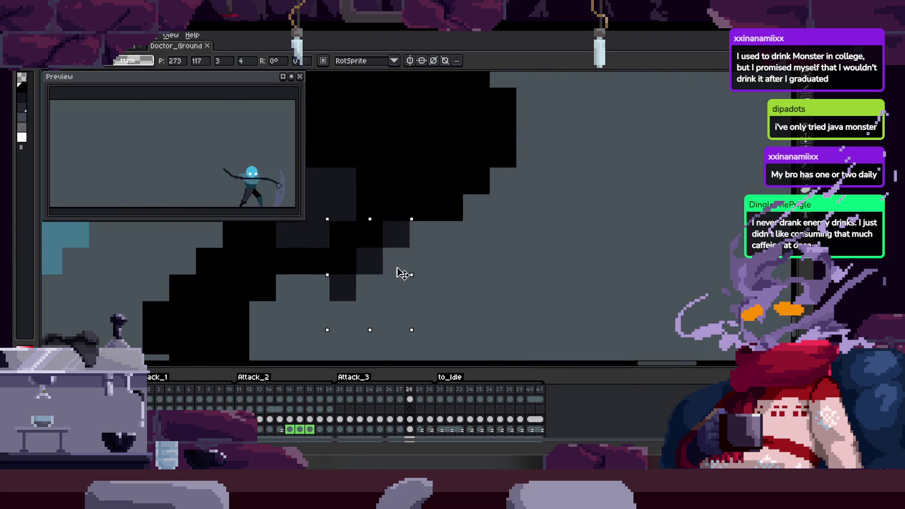
left_click_drag(403, 275, 416, 277)
key("b")
key("m")
key("b")
key("Return")
Flip between neighbouring frames to check the refined leg.
scroll(405, 283, "down", 2)
scroll(404, 283, "up", 2)
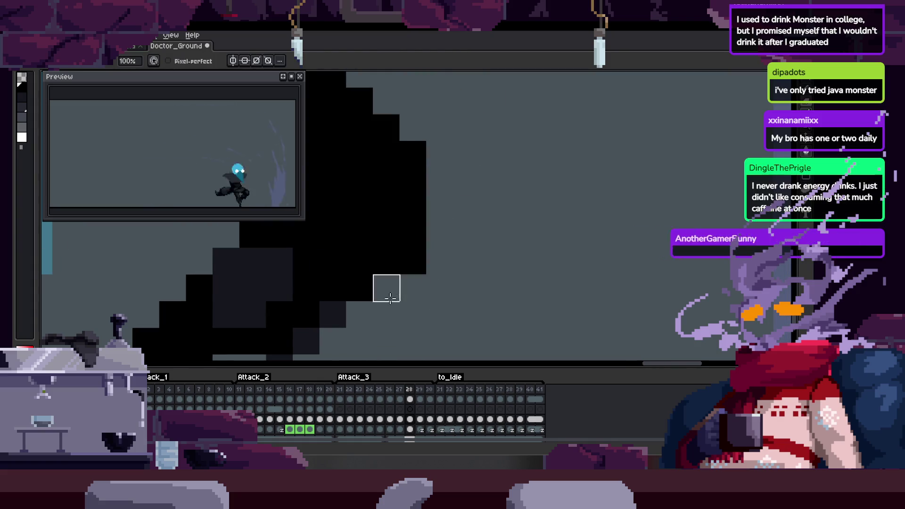
scroll(390, 298, "down", 4)
key("Left")
key("Left")
scroll(410, 217, "up", 3)
key("Right")
key("Left")
Compare frame 28 with its neighbouring frames, then hide the timeline to enlarge the canvas.
key("Right")
key("Right")
key("Right")
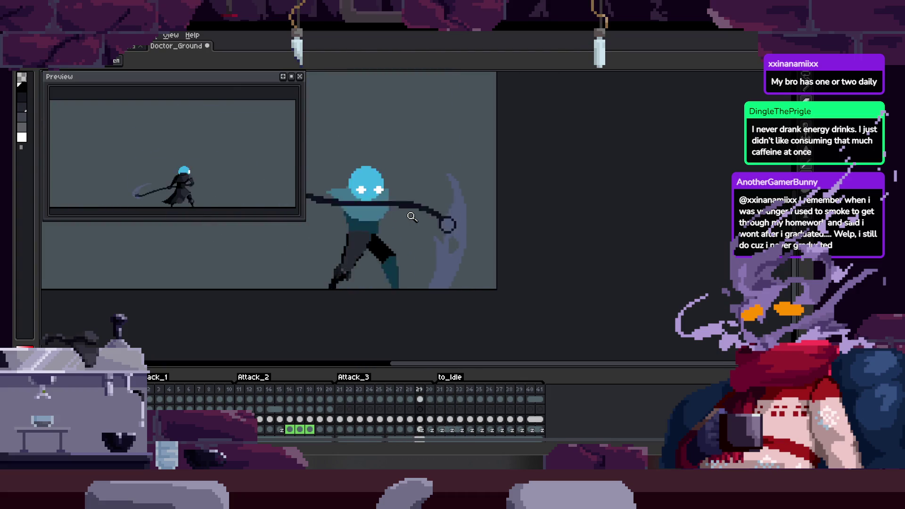
key("Right")
key("Left")
key("Left")
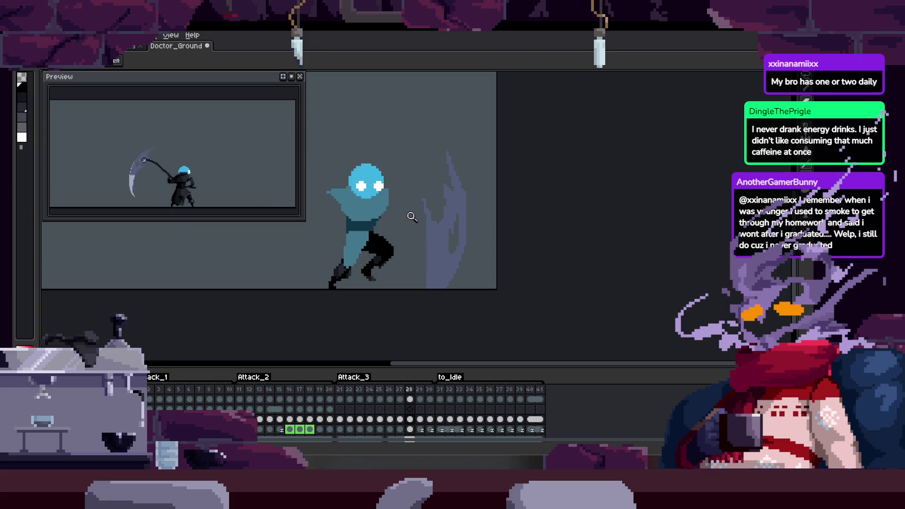
key("Right")
key("Left")
key("Left")
key("Right")
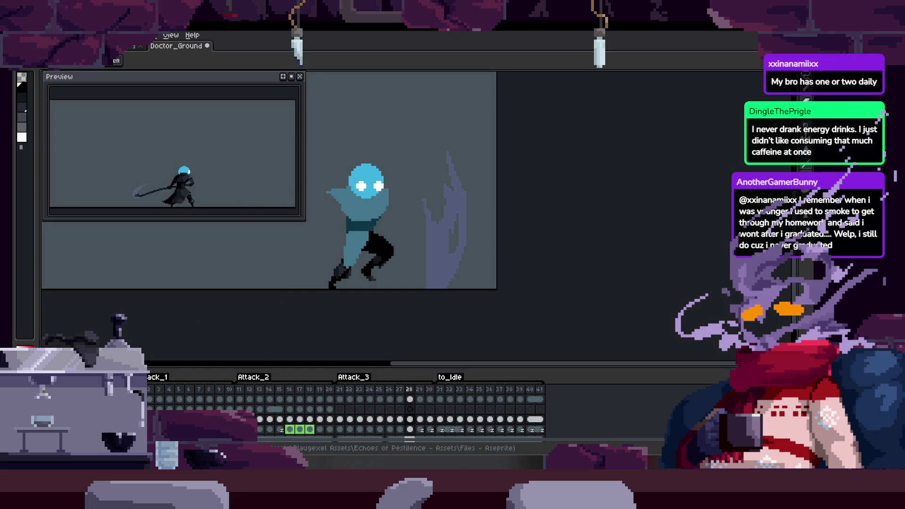
key("Tab")
scroll(341, 260, "up", 3)
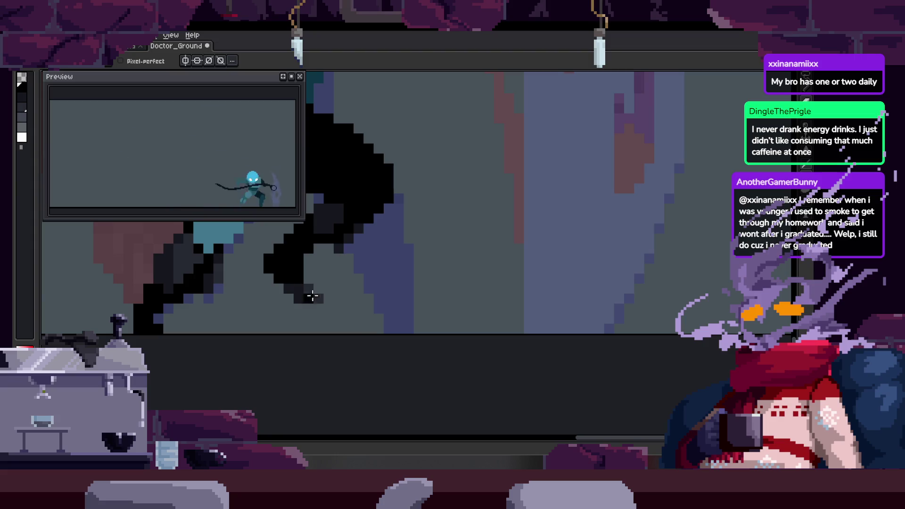
Fill the purple and grey gaps between the legs black with the Paint Bucket.
key("g")
left_click(398, 310)
left_click(400, 289)
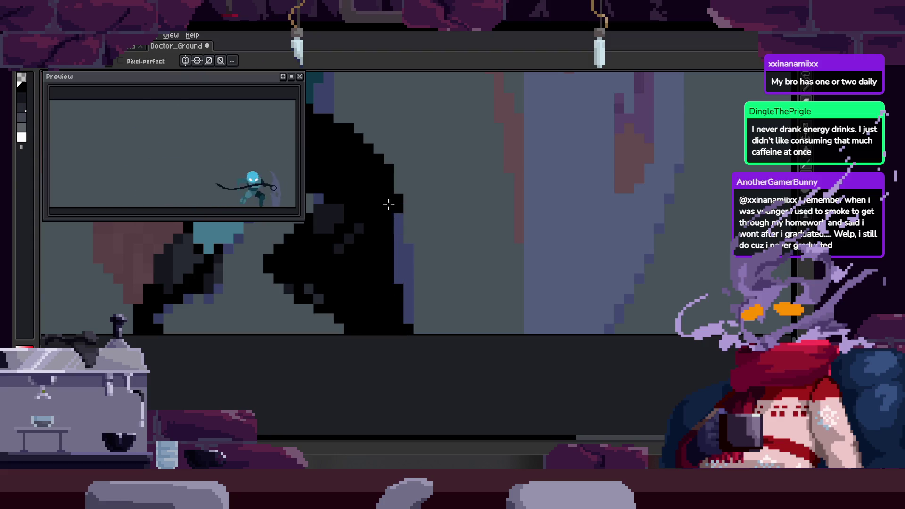
Flip back and forth between neighbouring frames to compare the leg poses.
key("Right")
key("Right")
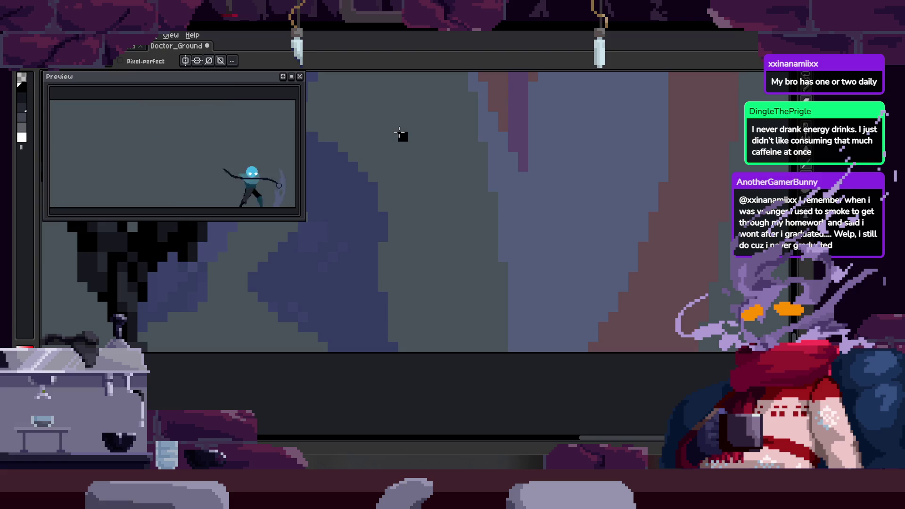
key("Left")
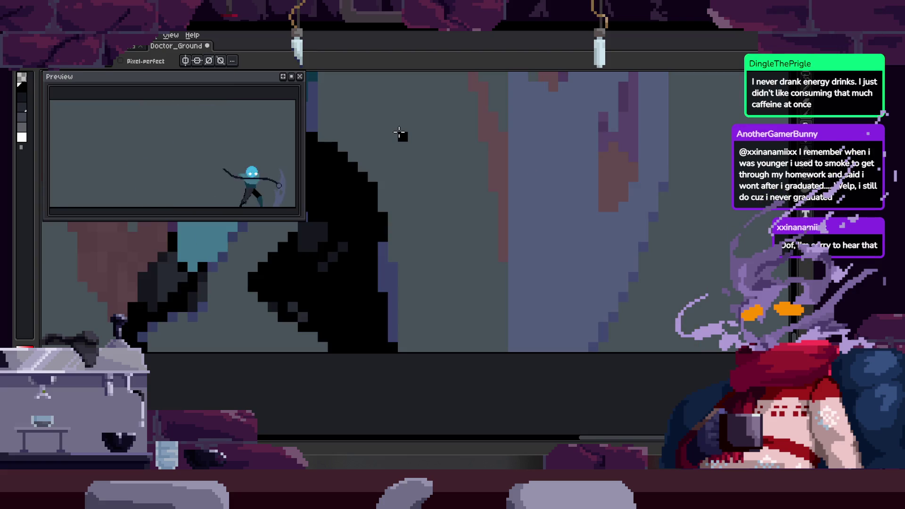
key("Right")
key("Right")
key("Right")
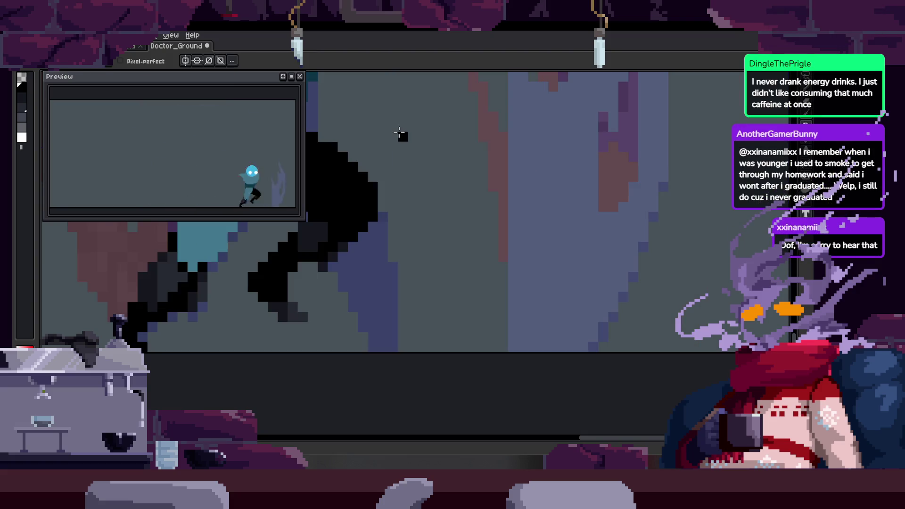
key("Left")
key("Right")
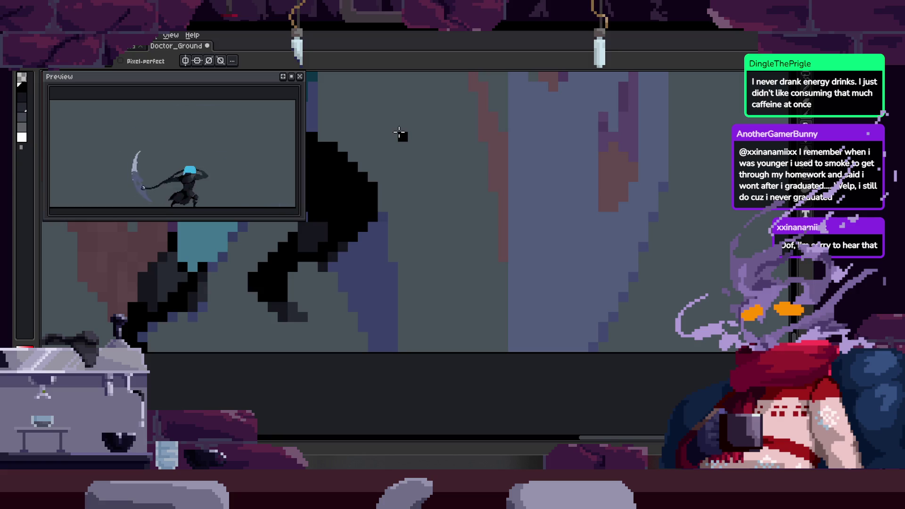
key("Right")
key("Left")
key("Right")
key("Left")
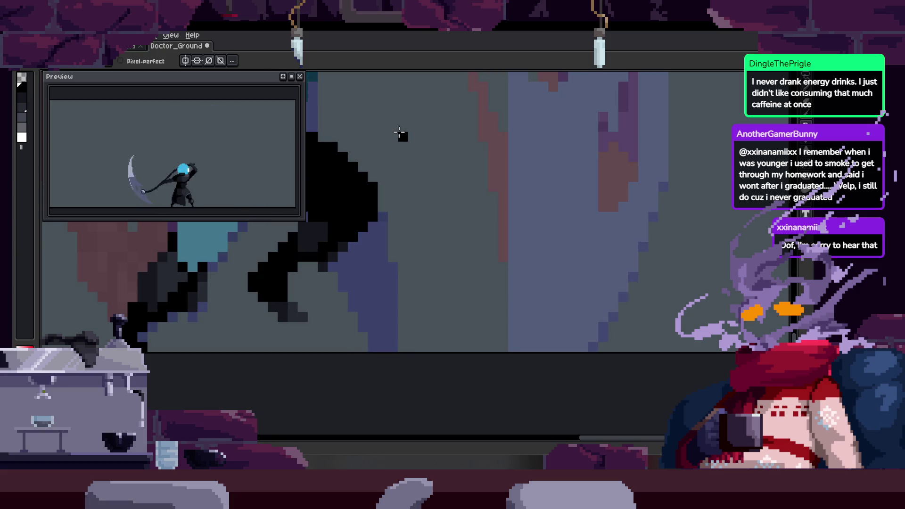
key("Right")
key("Left")
key("Right")
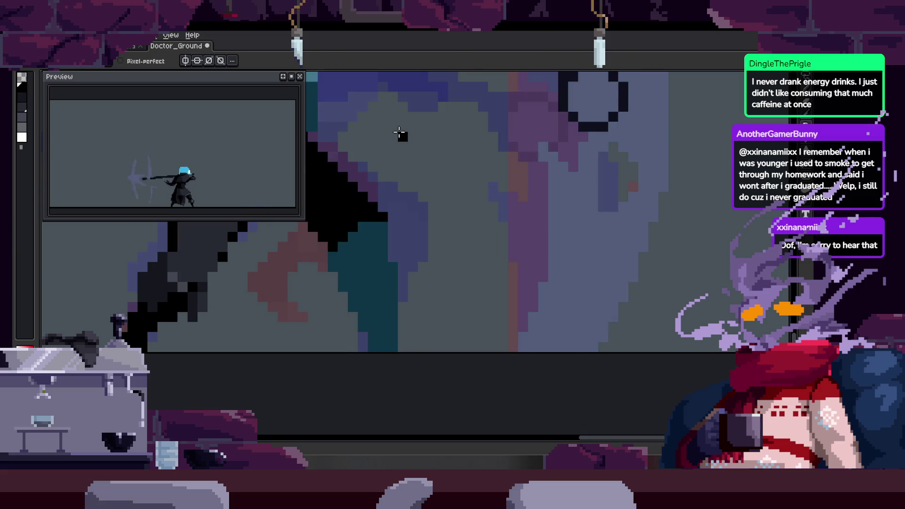
scroll(415, 256, "up", 2)
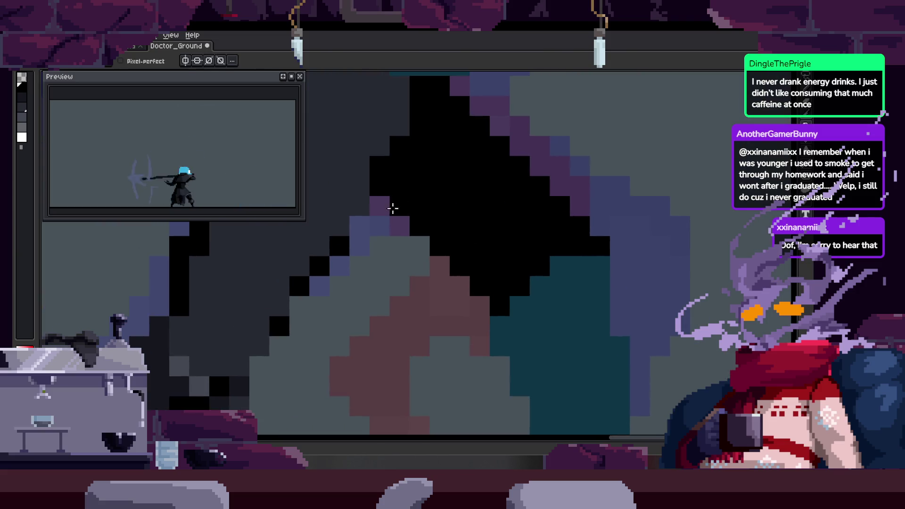
key("Right")
Paint black over the teal area beside the black shape and save the file.
key("Right")
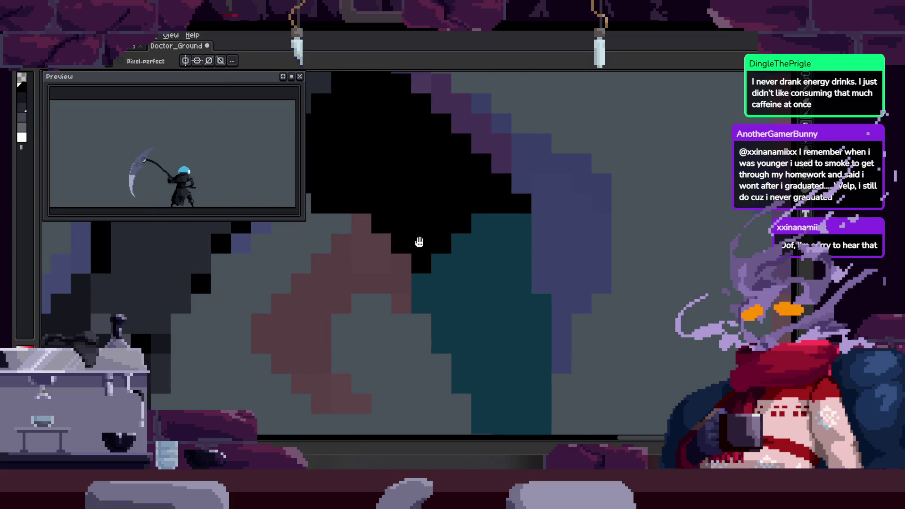
key("Right")
scroll(394, 216, "down", 1)
scroll(397, 163, "up", 1)
mouse_move(383, 210)
left_mouse_down()
mouse_move(477, 170)
mouse_move(468, 168)
mouse_move(491, 185)
mouse_move(477, 226)
left_mouse_up()
left_click_drag(476, 218, 434, 218)
scroll(448, 222, "down", 2)
scroll(462, 222, "up", 3)
key("ctrl+s")
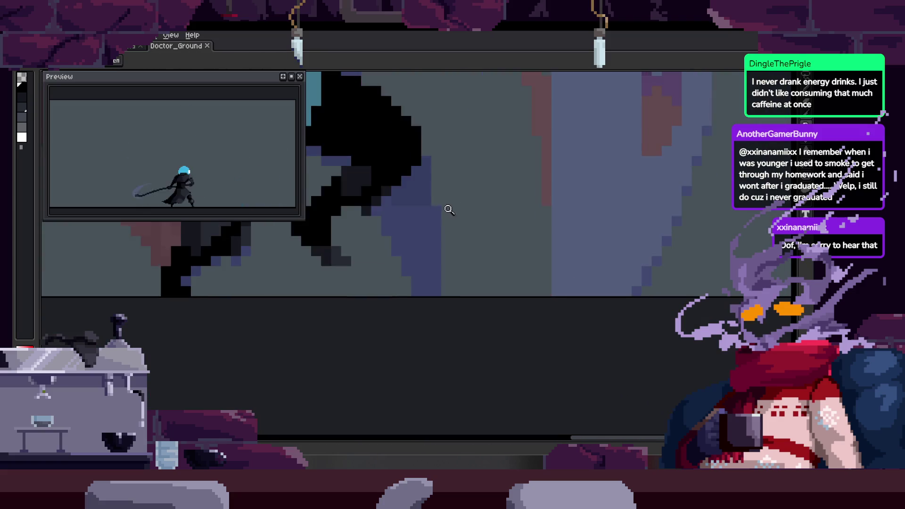
Step to the next frame, return to the Pencil and undo the last change.
key("Right")
key("Right")
key("Right")
key("b")
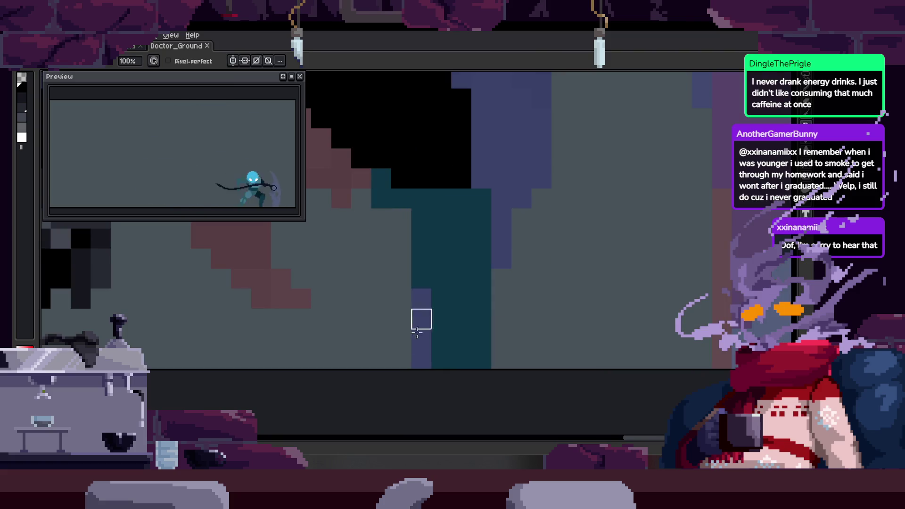
key("ctrl+z")
scroll(448, 266, "down", 2)
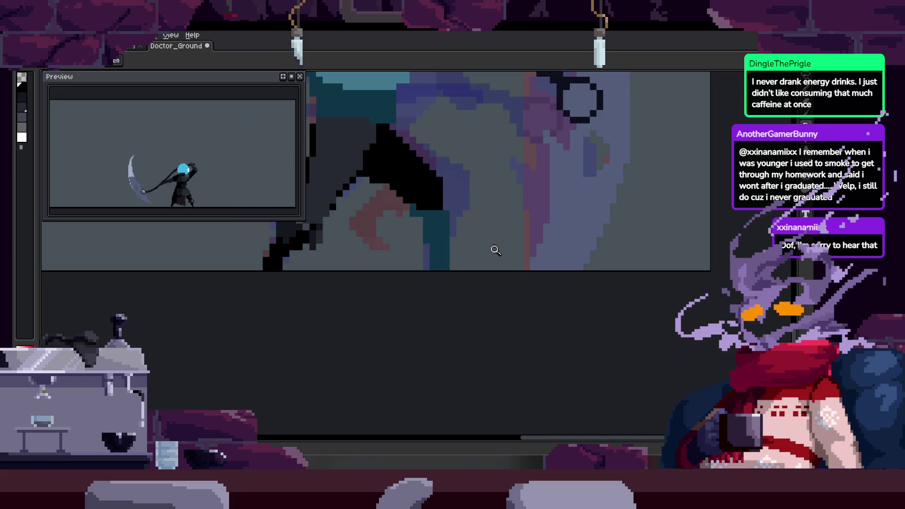
Save the scythe animation file with Ctrl+S.
scroll(471, 255, "up", 2)
key("m")
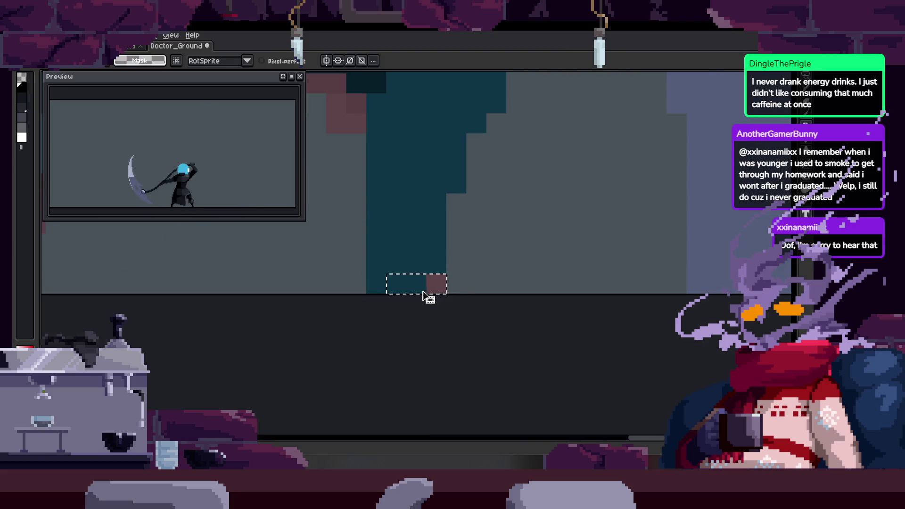
key("ctrl+s")
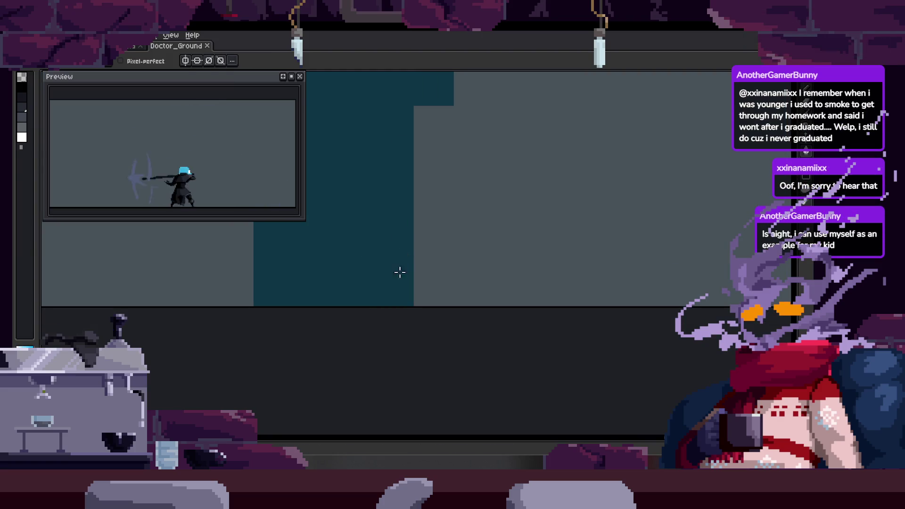
Navigate toward the torso with the Zoom and Hand tools, then save again.
key("z")
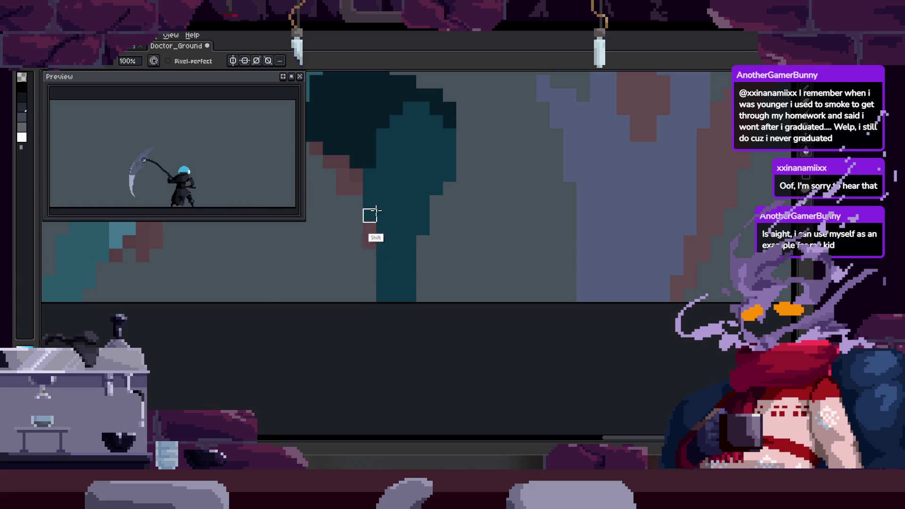
key("b")
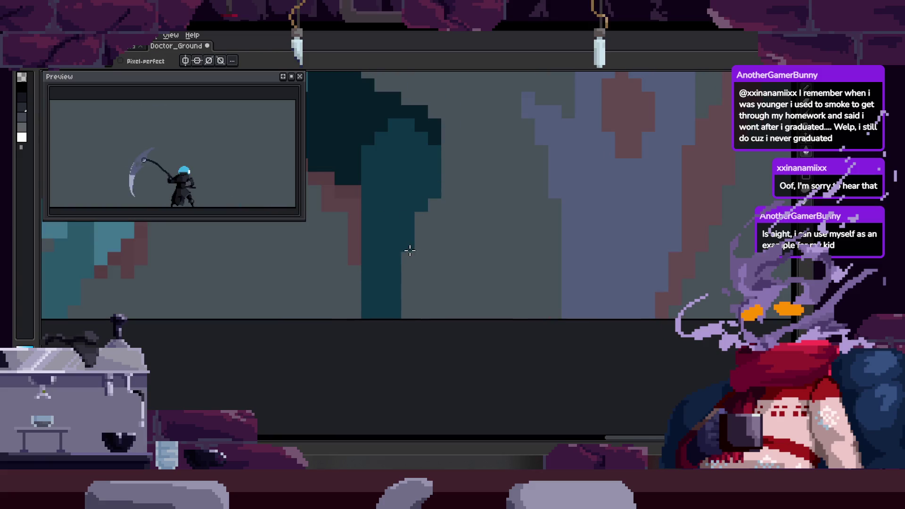
scroll(401, 259, "up", 1)
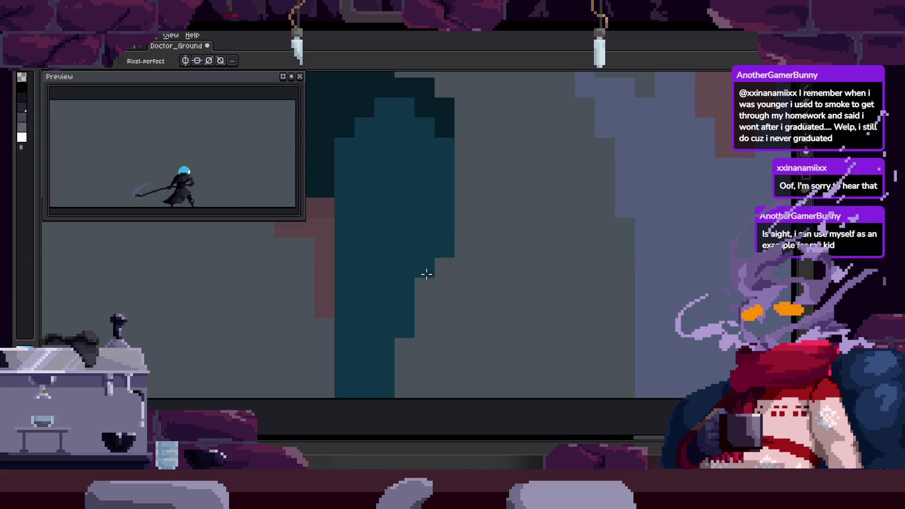
key("h")
scroll(404, 275, "down", 1)
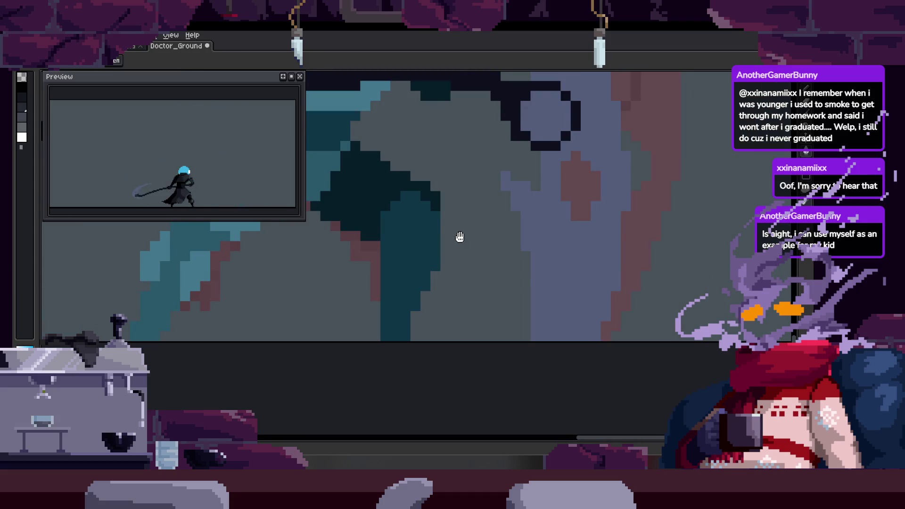
key("b")
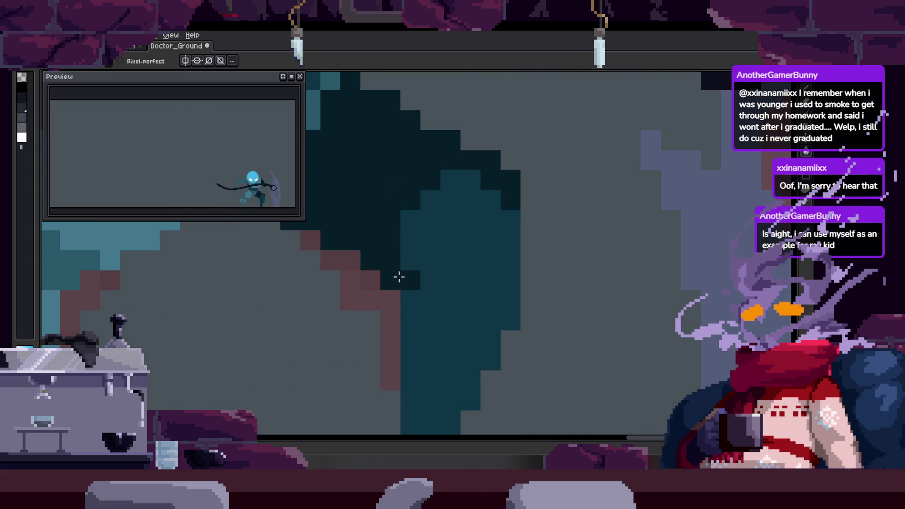
key("z")
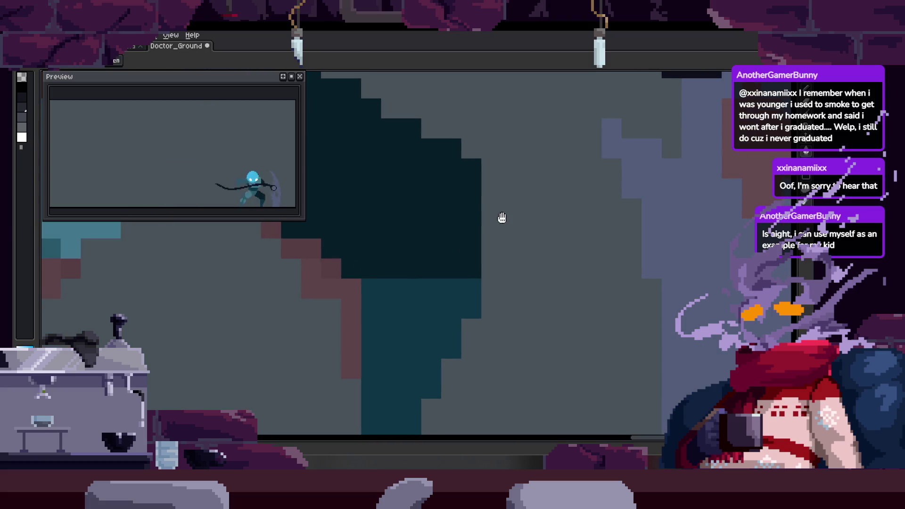
scroll(479, 232, "down", 1)
key("ctrl+s")
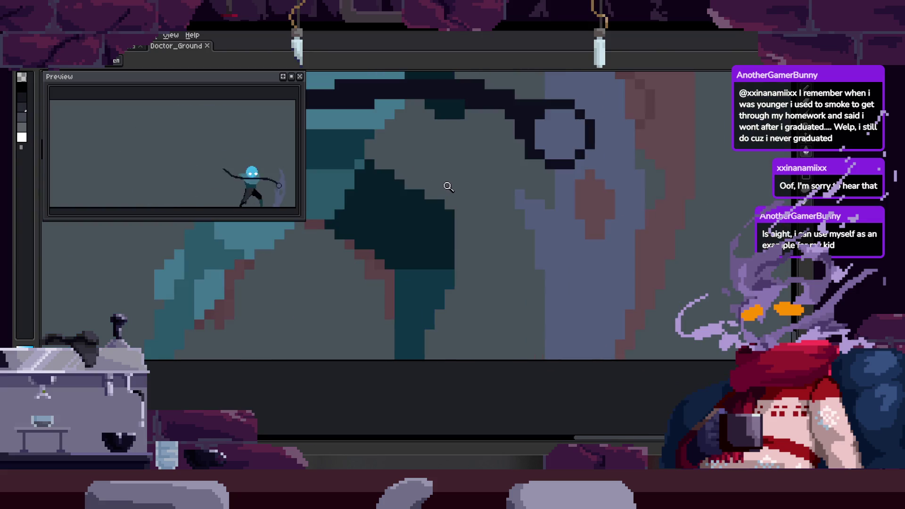
Zoom in on the torso and touch up a pixel beside the teal torso.
left_click(410, 168)
key("b")
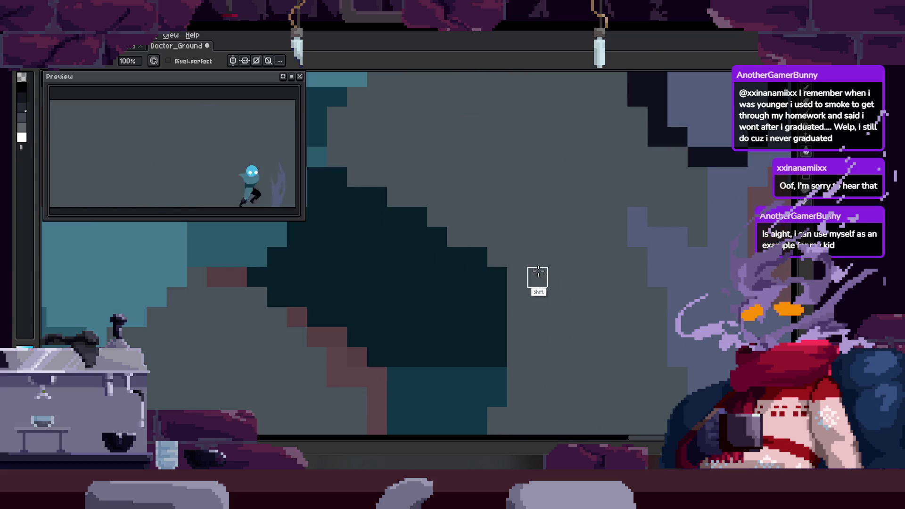
left_click(421, 193)
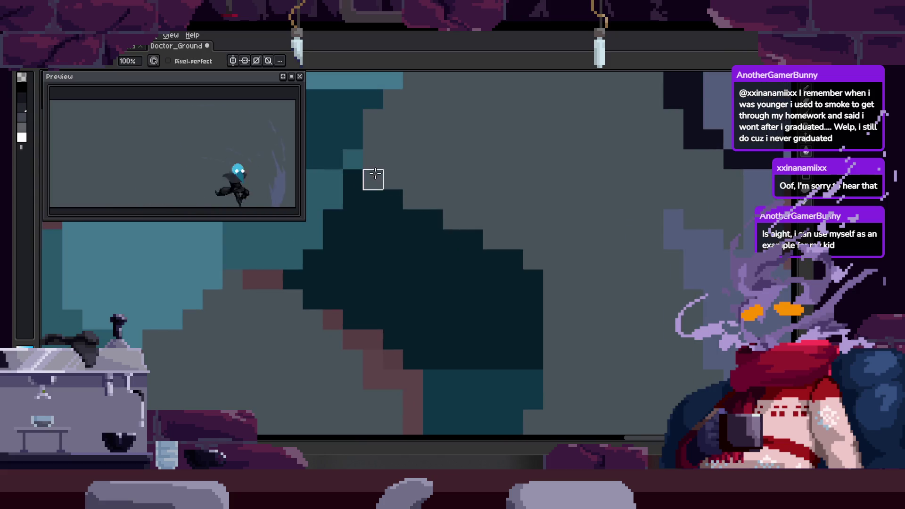
key("e")
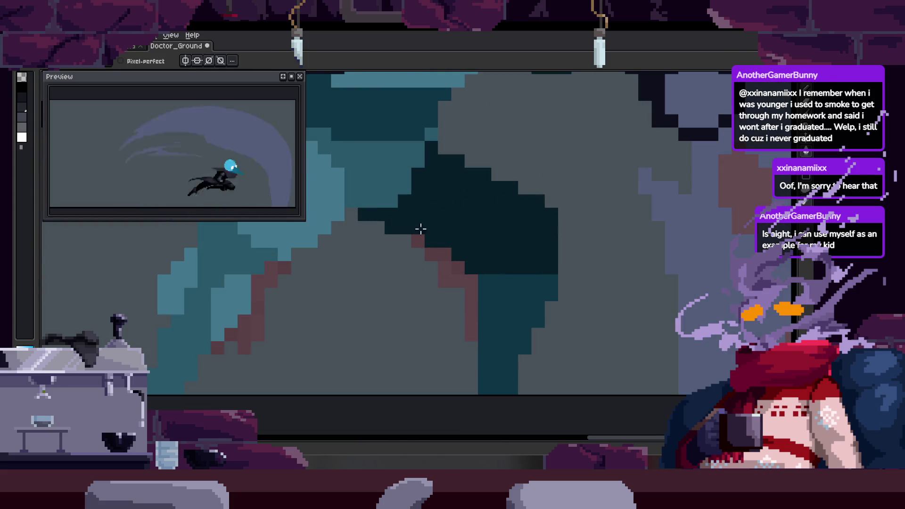
key("z")
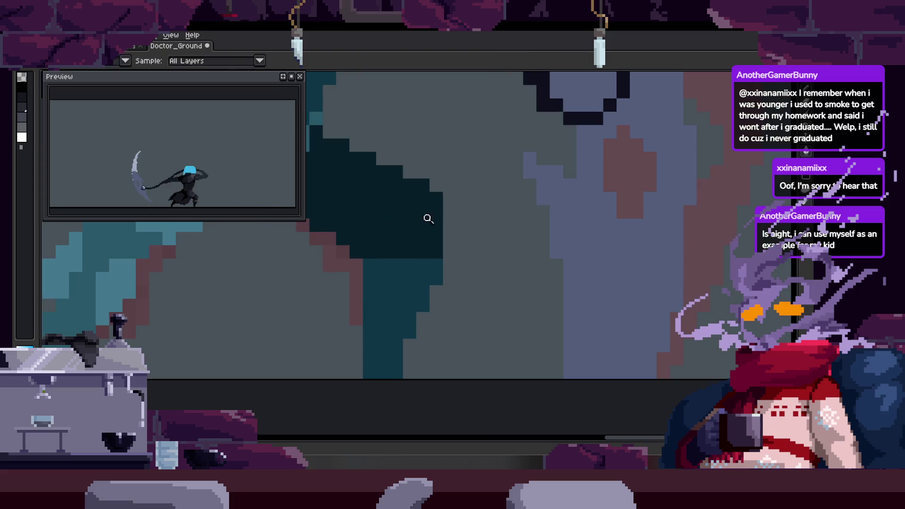
Paint the teal column of the lower leg black with the Pencil and save.
scroll(427, 219, "down", 1)
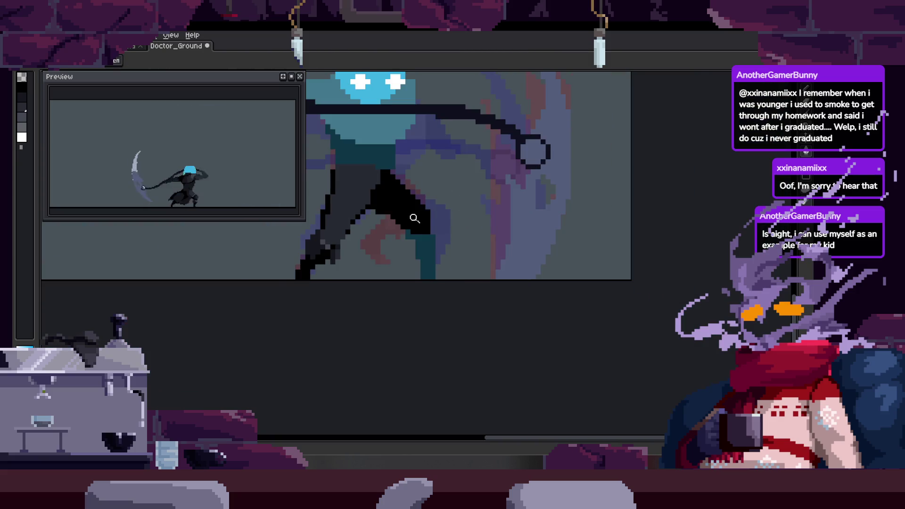
key("b")
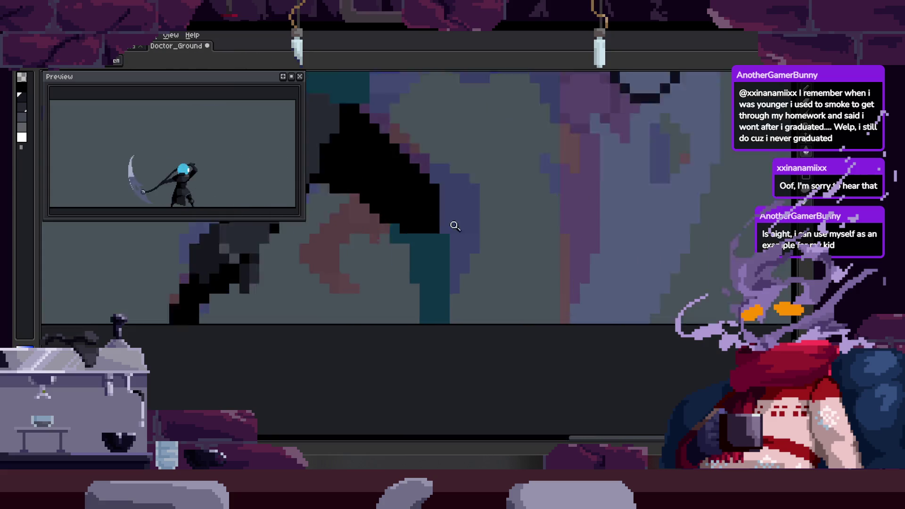
key("ctrl+s")
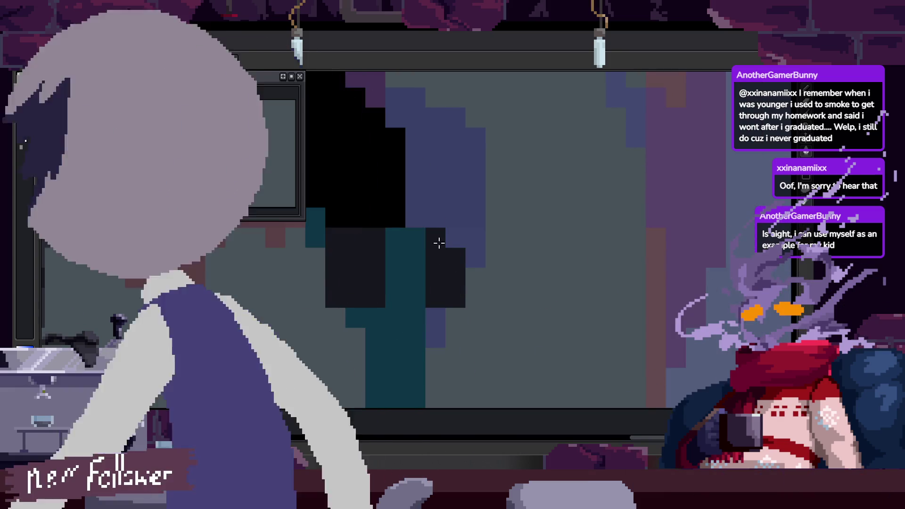
key("ctrl+s")
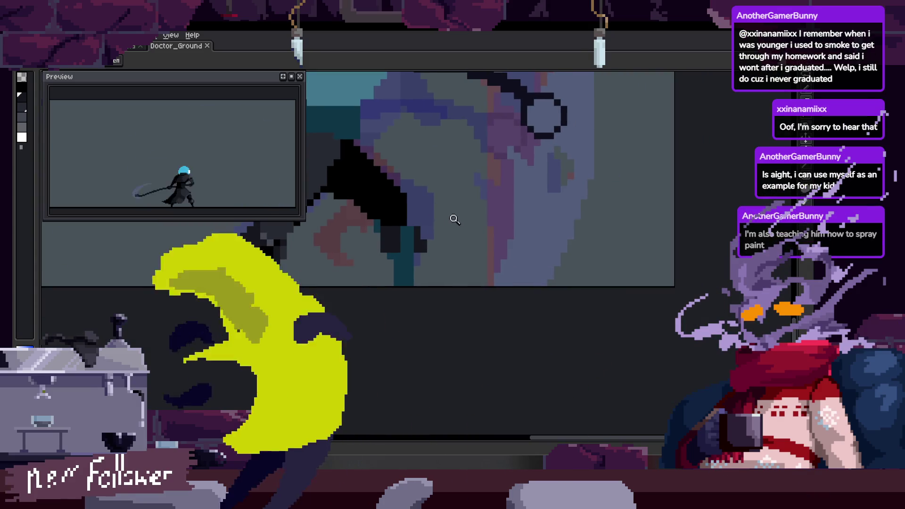
scroll(414, 212, "up", 3)
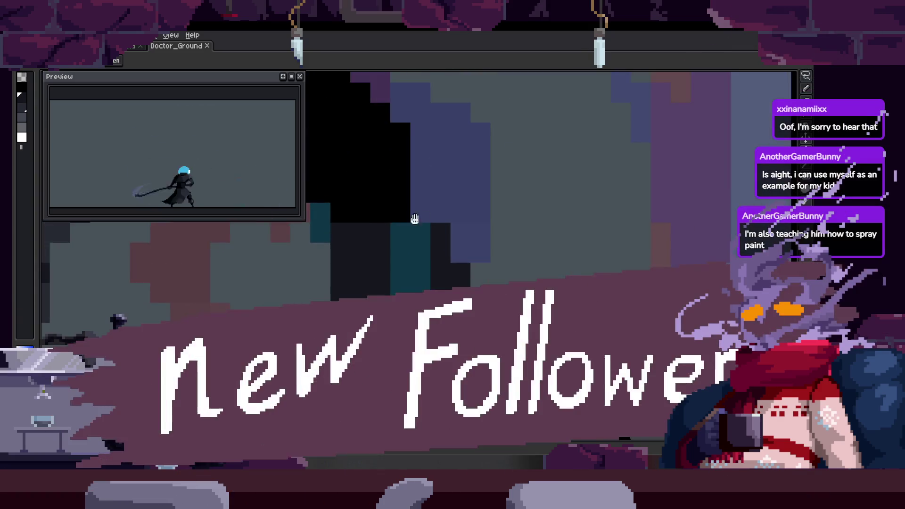
key("b")
left_click(407, 227)
mouse_move(406, 228)
left_mouse_down()
mouse_move(418, 309)
mouse_move(428, 309)
left_mouse_up()
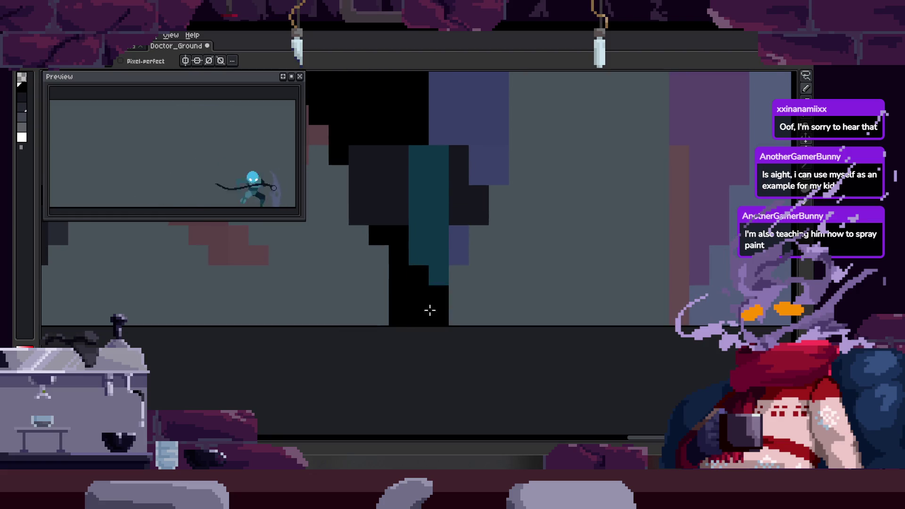
scroll(411, 302, "up", 2)
key("ctrl+s")
Add a black pixel at the leg's edge and save, then undo that leg edit.
scroll(426, 303, "down", 3)
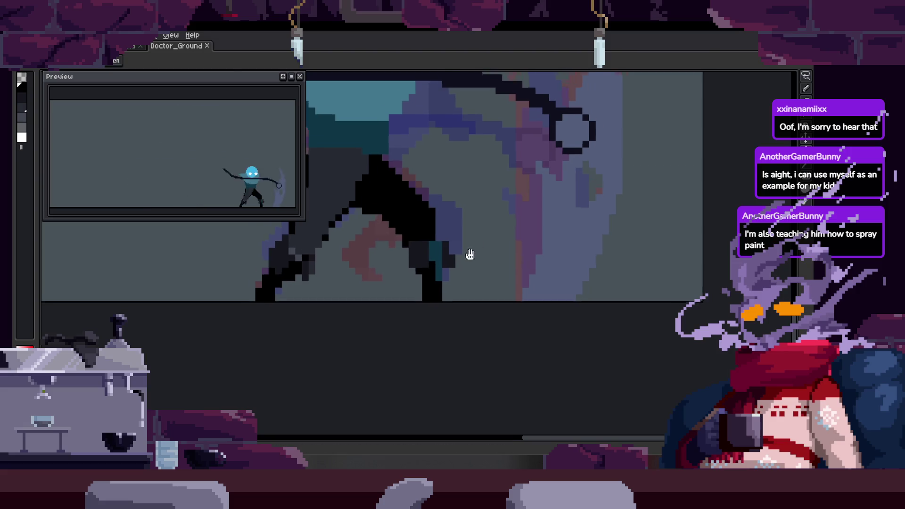
scroll(430, 202, "up", 3)
scroll(476, 220, "up", 4)
left_click(475, 235)
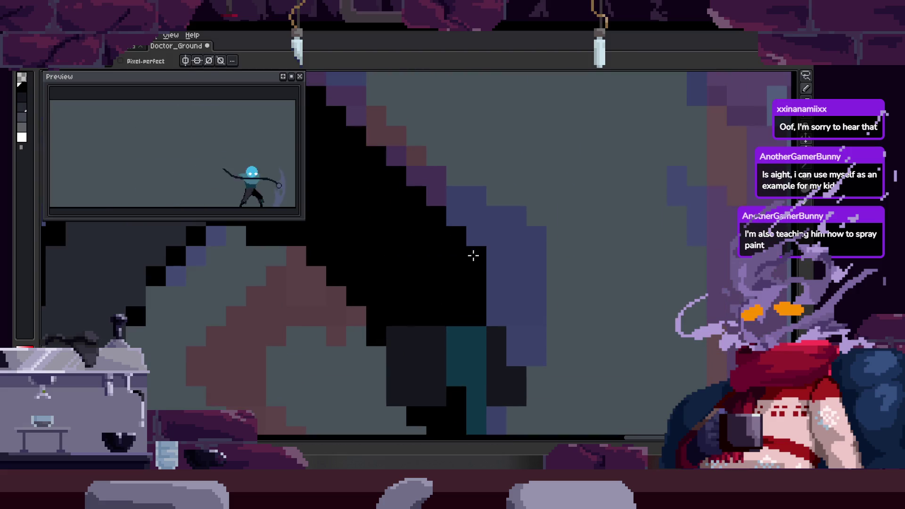
key("ctrl+s")
scroll(464, 247, "down", 2)
scroll(453, 245, "up", 2)
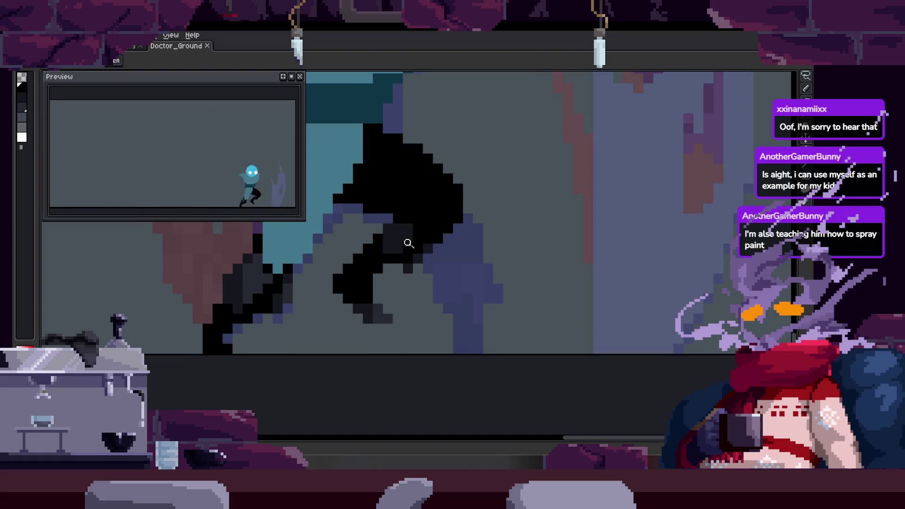
scroll(409, 243, "down", 2)
scroll(430, 218, "up", 3)
key("ctrl+a")
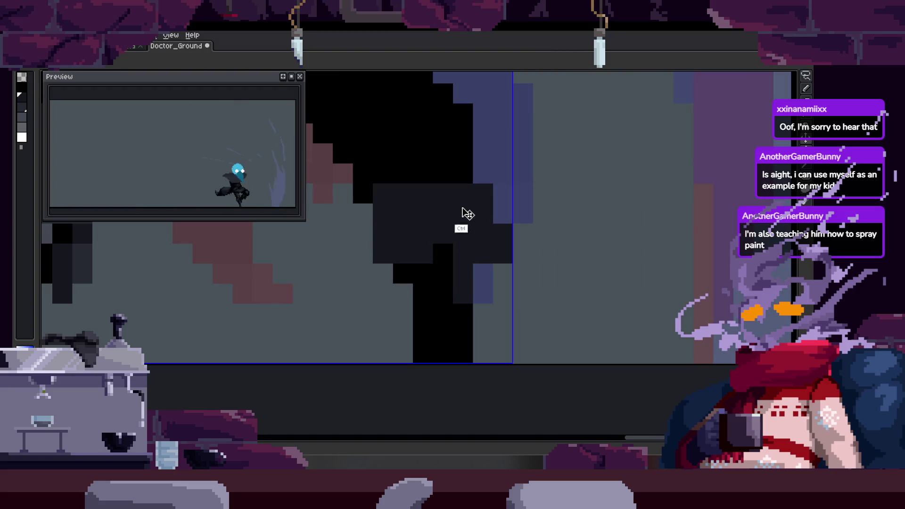
key("ctrl+z")
Sample the dark leg and black outline colours, paint the remaining teal leg pixels, and save.
left_click(404, 196, "alt")
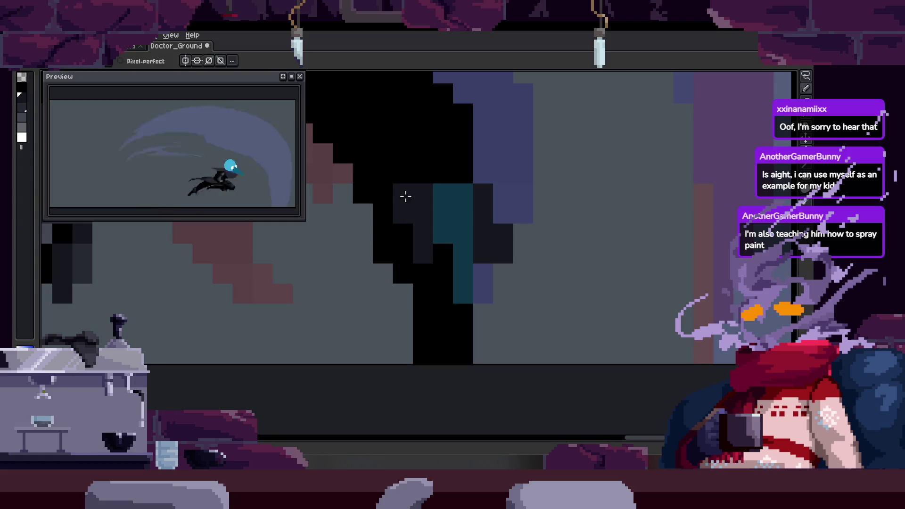
scroll(410, 203, "down", 1)
scroll(422, 210, "up", 1)
left_click(422, 210)
mouse_move(429, 270)
left_mouse_down()
mouse_move(457, 247)
mouse_move(453, 236)
mouse_move(429, 280)
left_mouse_up()
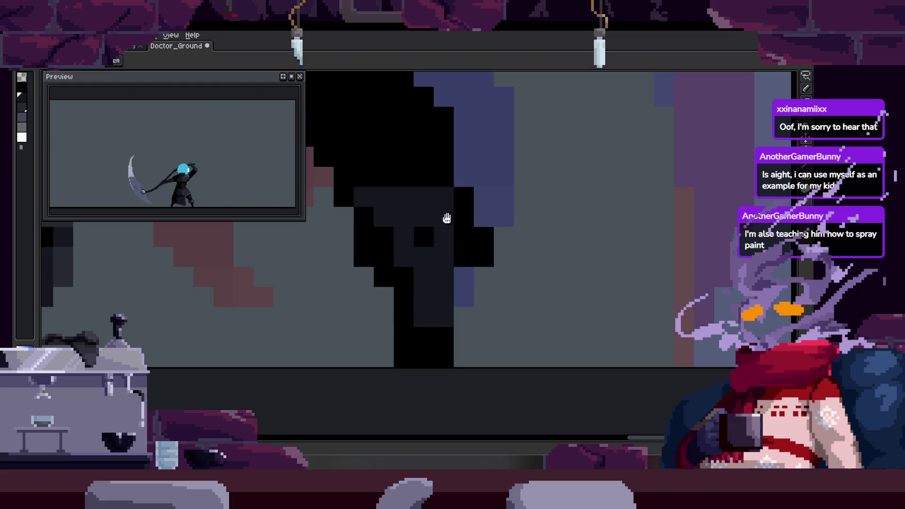
scroll(424, 214, "down", 3)
scroll(481, 269, "up", 2)
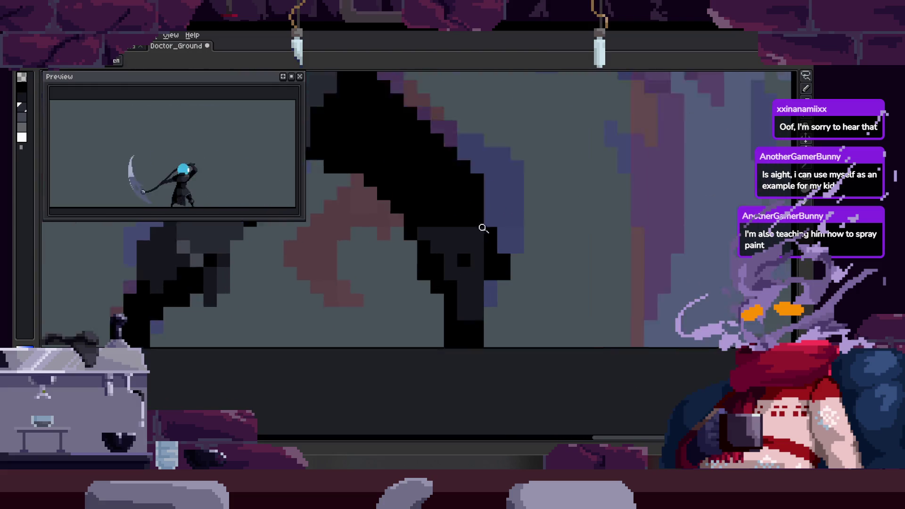
scroll(484, 228, "up", 2)
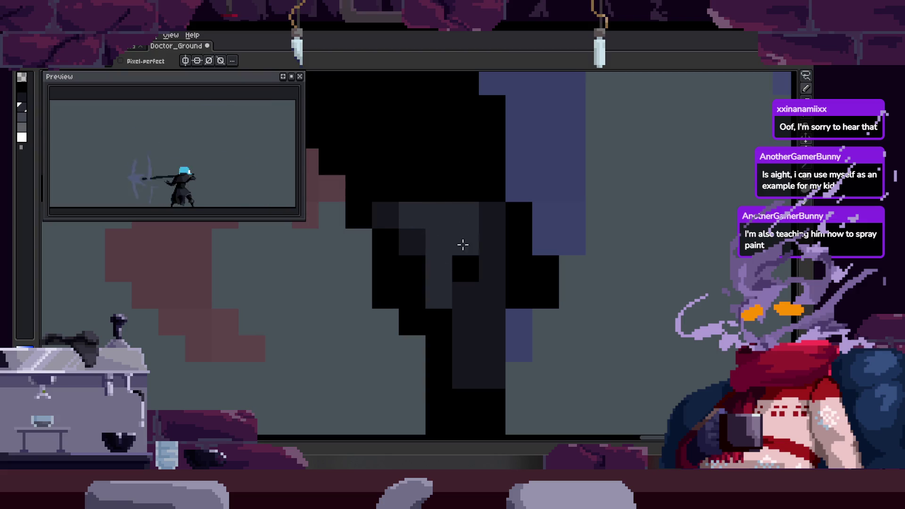
left_click_drag(509, 247, 446, 231)
scroll(415, 269, "down", 4)
key("ctrl+s")
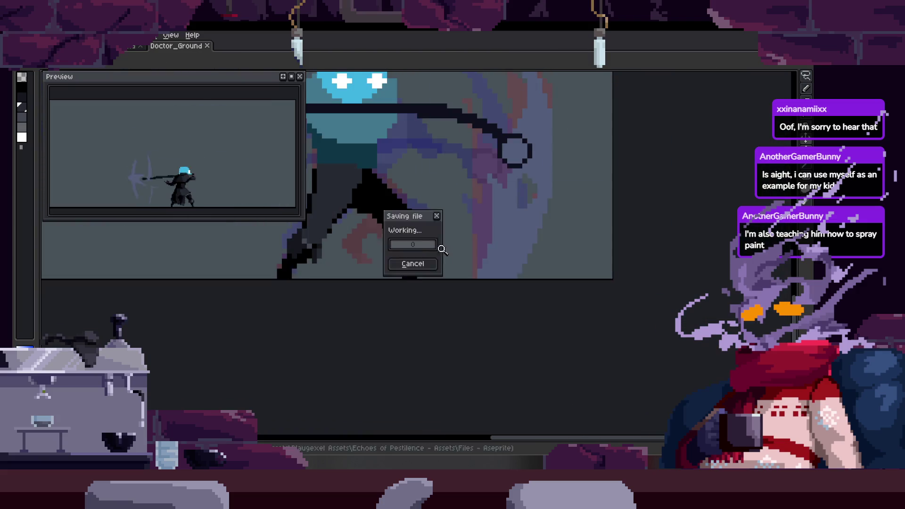
Select a 4x2 block of leg pixels, drop the selection and return to the Pencil.
scroll(455, 216, "up", 4)
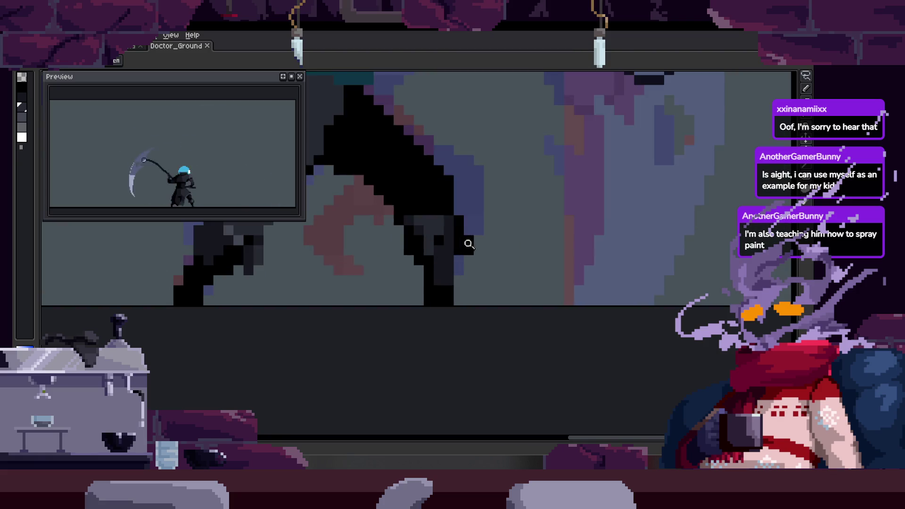
scroll(422, 284, "up", 3)
scroll(422, 284, "down", 3)
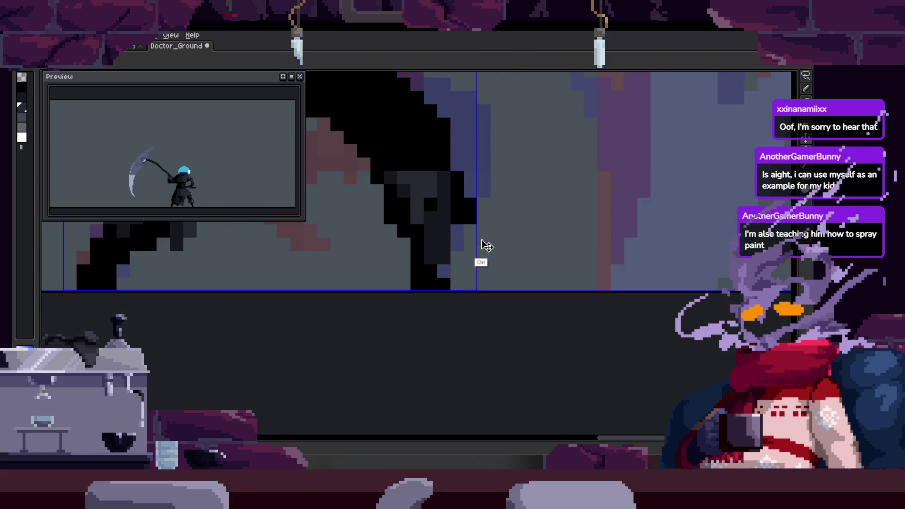
scroll(484, 247, "up", 2)
key("m")
left_click_drag(431, 268, 515, 311)
key("ctrl+d")
key("b")
Play back the attack animation, zoom in on the leg and save the file.
key("z")
scroll(479, 239, "down", 3)
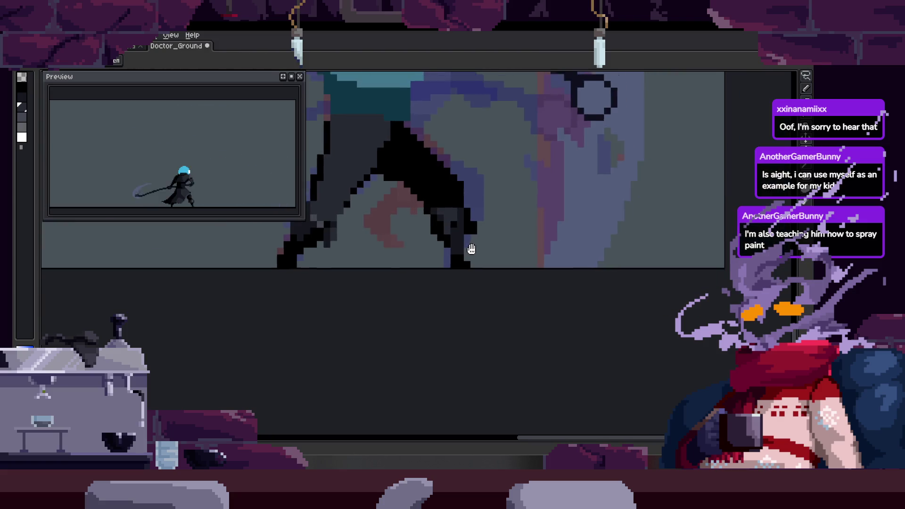
key("Return")
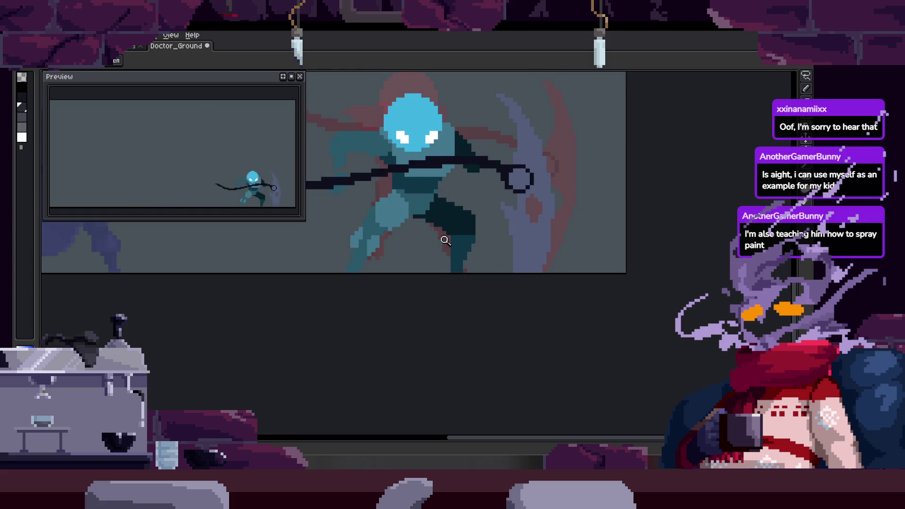
left_click(447, 242)
key("ctrl+s")
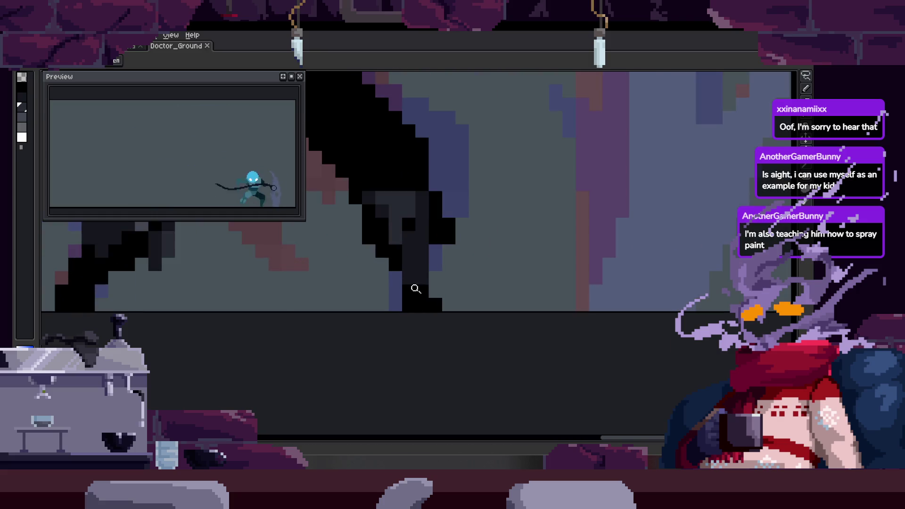
left_click(450, 296)
key("b")
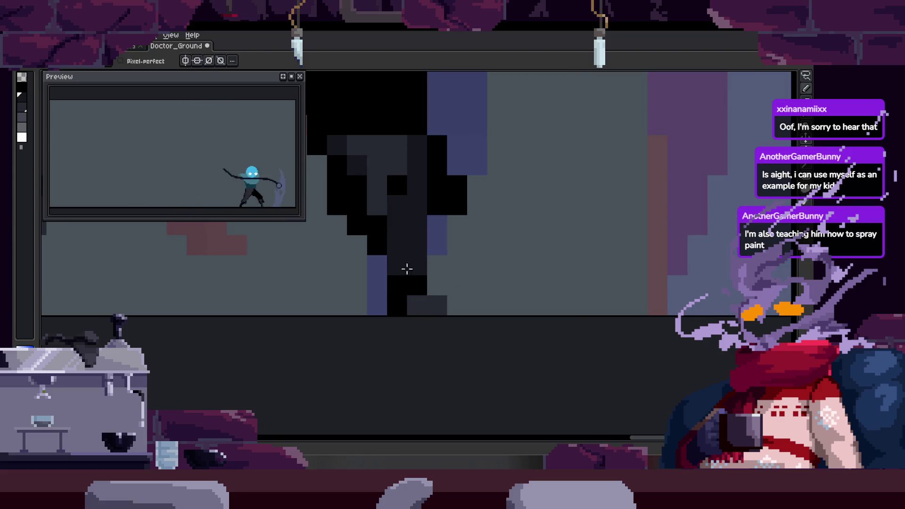
Zoom in close on the character's leg and pick a colour from the canvas.
key("z")
scroll(449, 262, "down", 4)
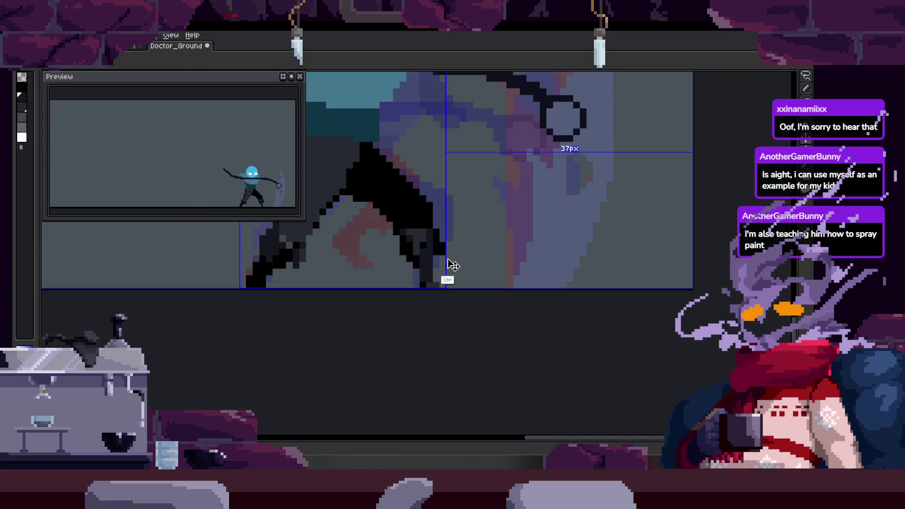
scroll(448, 263, "up", 1)
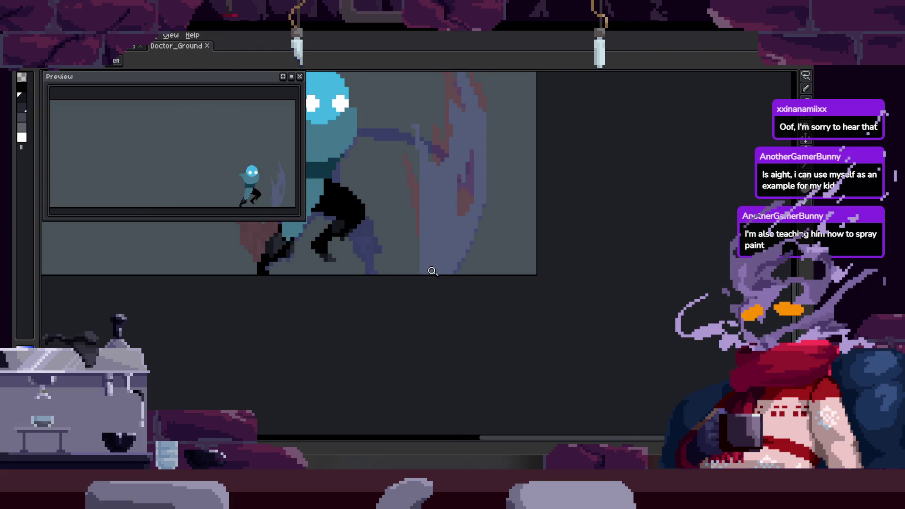
scroll(433, 264, "up", 1)
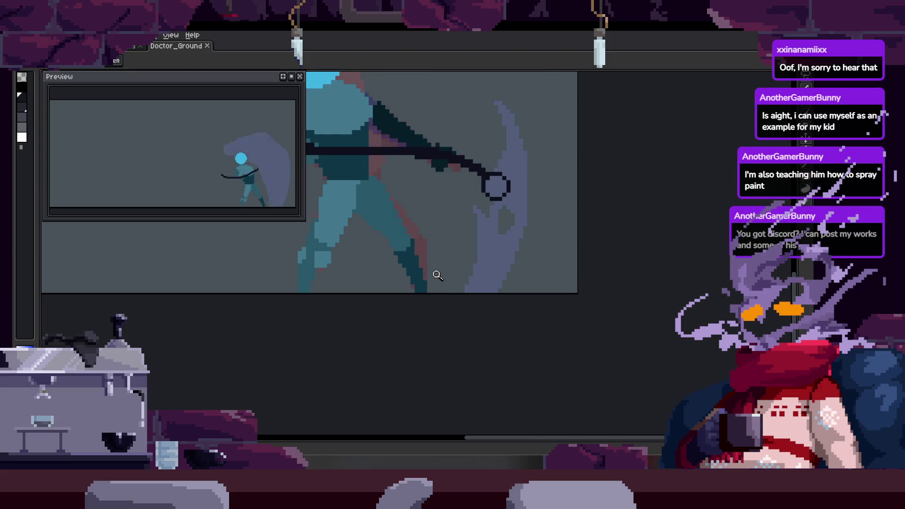
right_click(438, 274)
key("Escape")
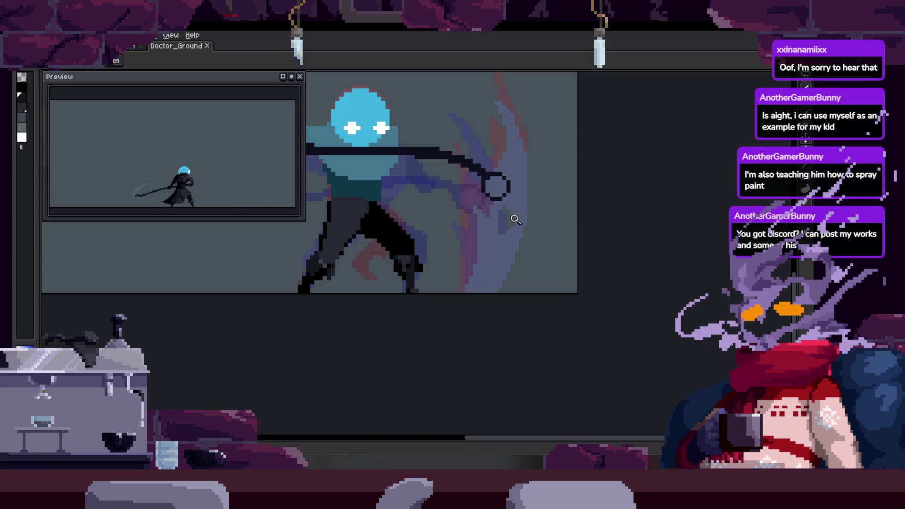
left_click(413, 224)
key("alt")
Sample the torso colour and draw a black outline down the torso side, plus one extra pixel.
scroll(334, 249, "up", 2)
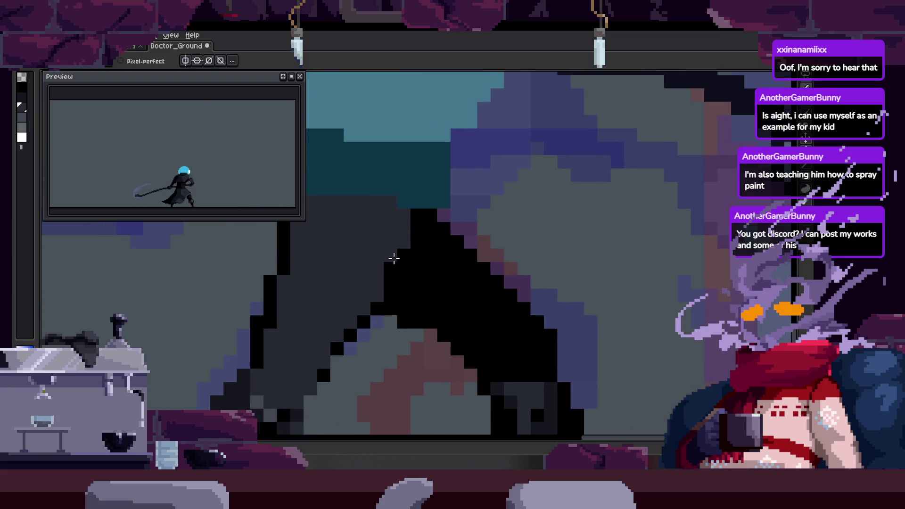
scroll(451, 253, "down", 4)
key("ctrl")
scroll(424, 253, "up", 3)
scroll(473, 262, "down", 4)
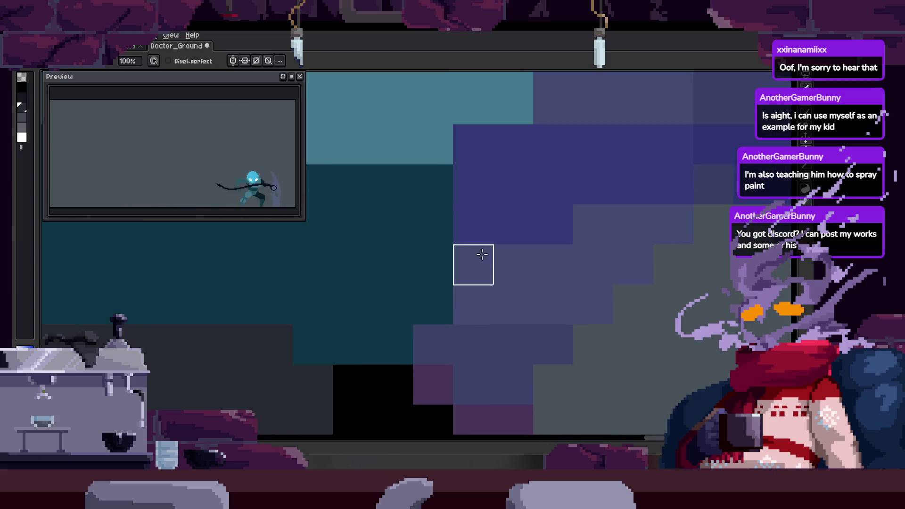
scroll(489, 245, "up", 2)
key("alt")
scroll(437, 269, "down", 1)
scroll(378, 194, "up", 1)
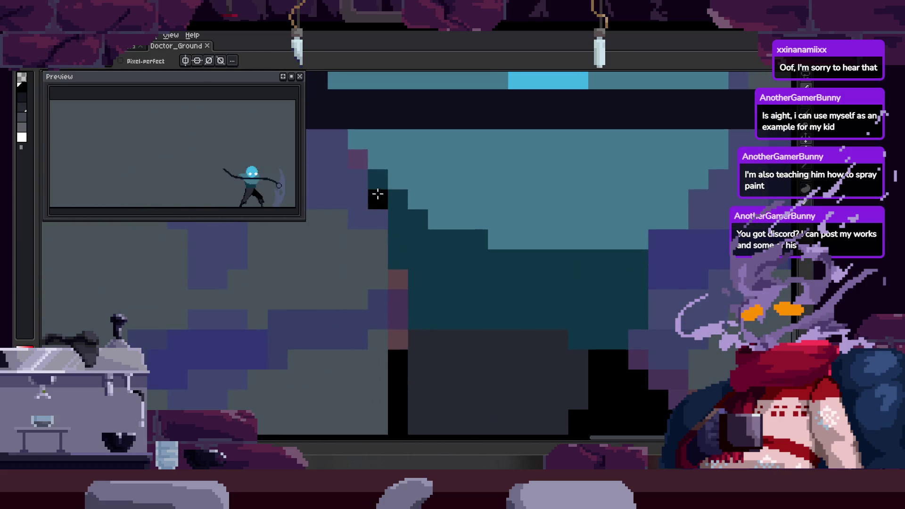
mouse_move(397, 200)
left_mouse_down()
mouse_move(416, 221)
mouse_move(582, 239)
left_mouse_up()
scroll(398, 281, "down", 1)
scroll(378, 208, "up", 1)
left_click(397, 231)
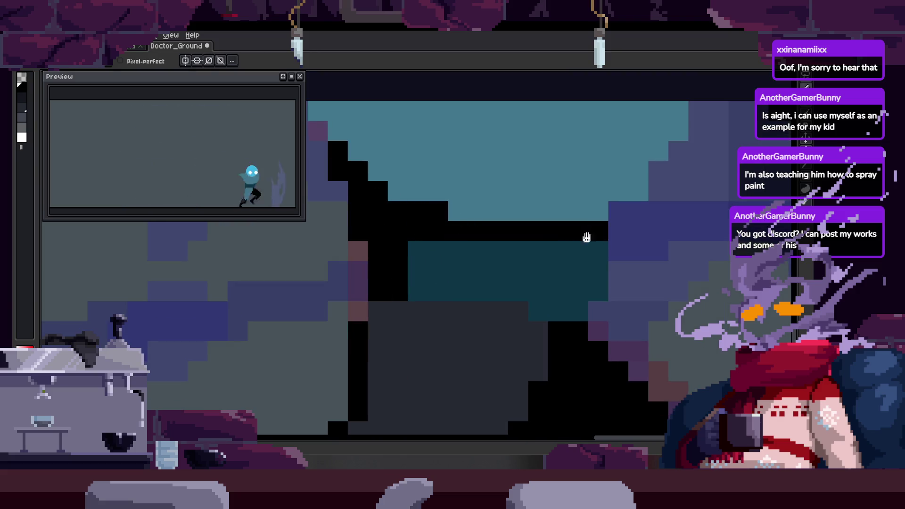
Save the Doctor_Ground sprite with Ctrl+S.
key("z")
scroll(537, 244, "down", 4)
scroll(458, 287, "up", 2)
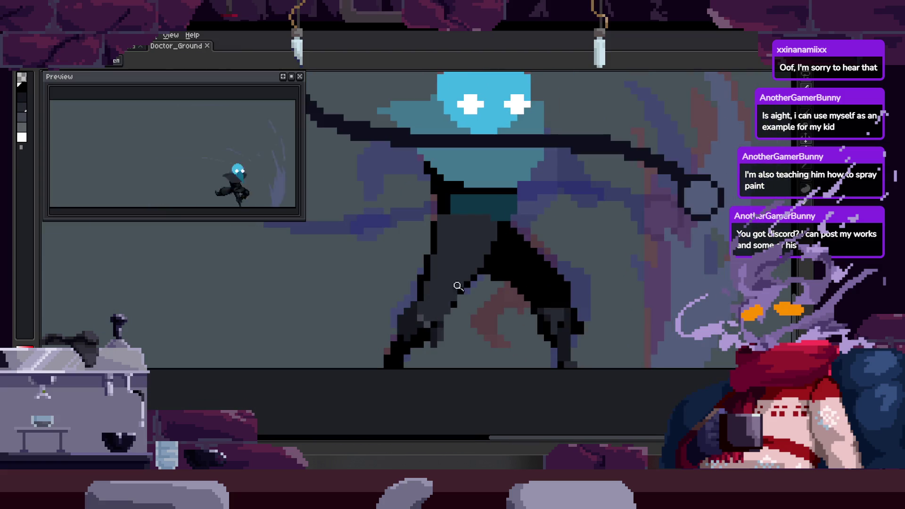
scroll(495, 277, "up", 3)
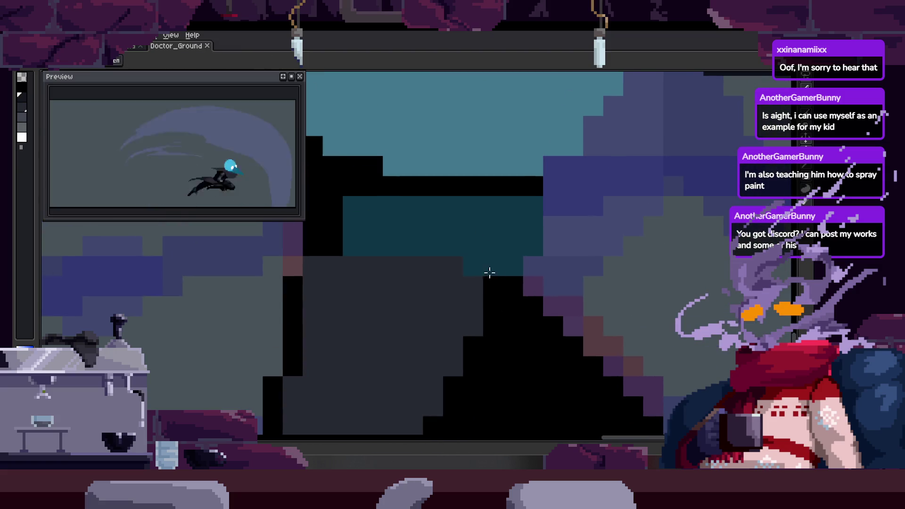
key("b")
key("ctrl+s")
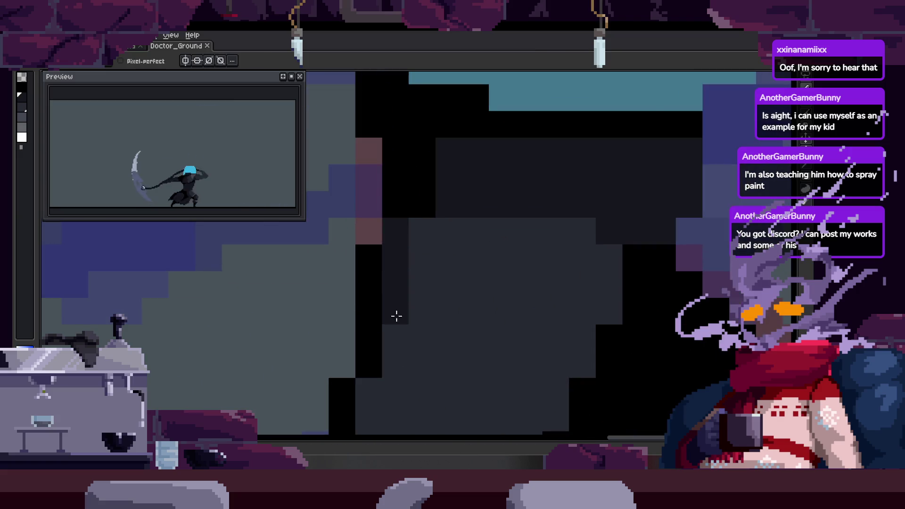
Try a Paint Bucket fill on a dark torso area, then undo it.
key("g")
left_click(406, 281)
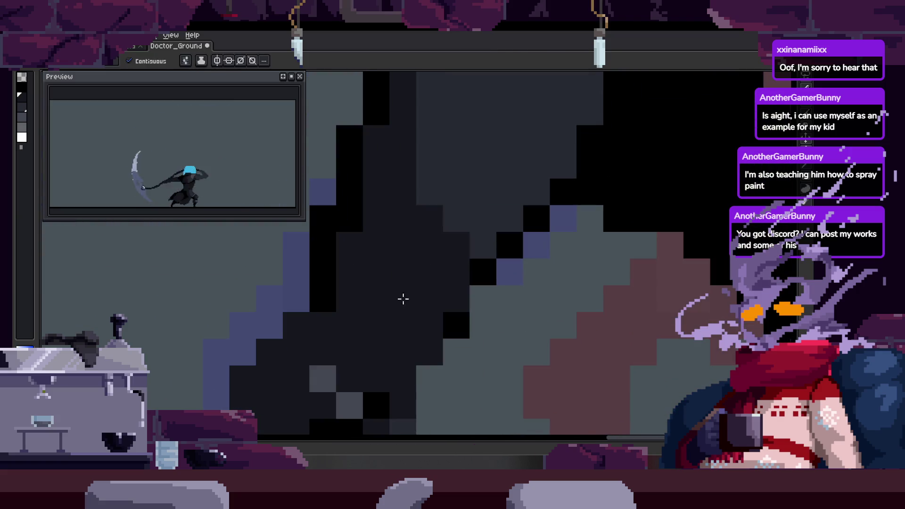
key("b")
key("ctrl+z")
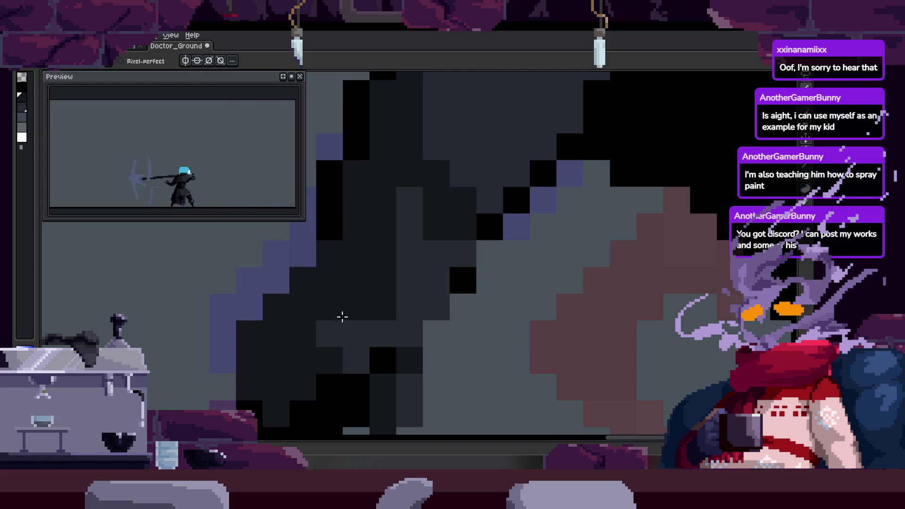
Blacken two more pixels along the torso outline.
key("z")
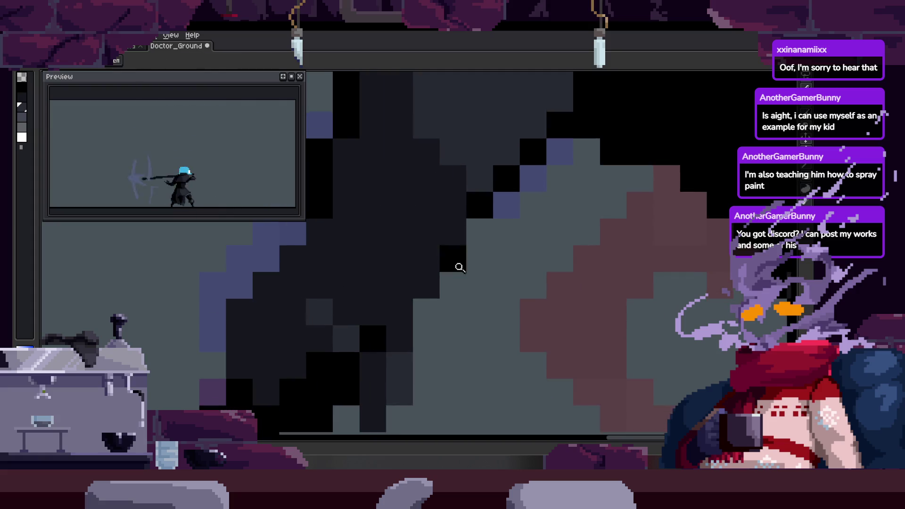
scroll(476, 242, "down", 3)
scroll(531, 232, "up", 3)
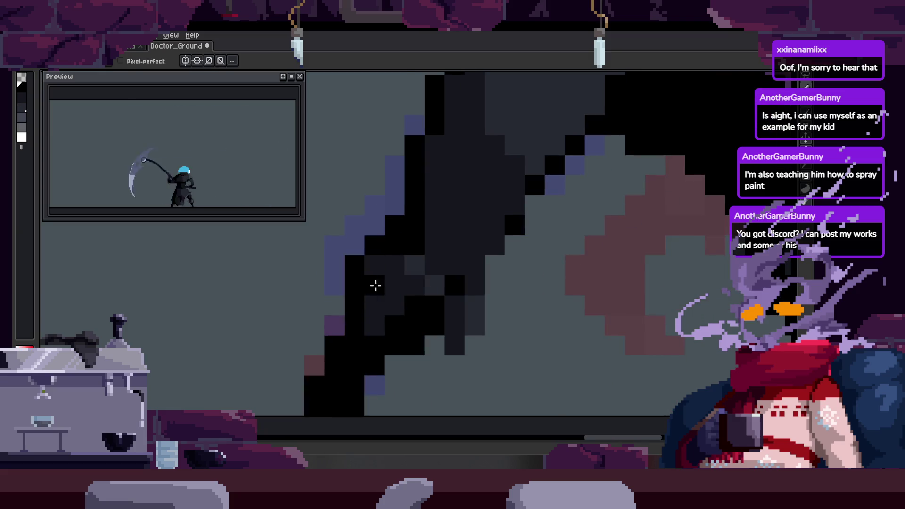
scroll(368, 283, "down", 3)
key("z")
scroll(401, 271, "up", 4)
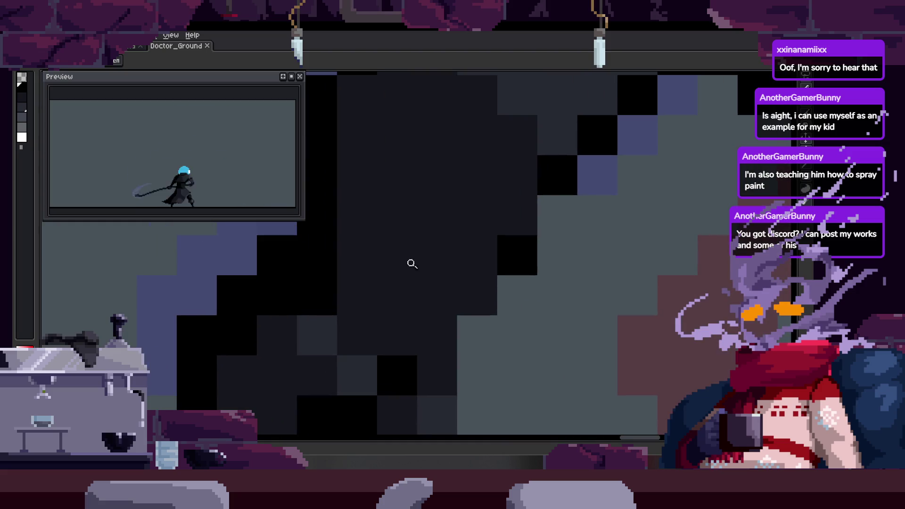
left_click(441, 375)
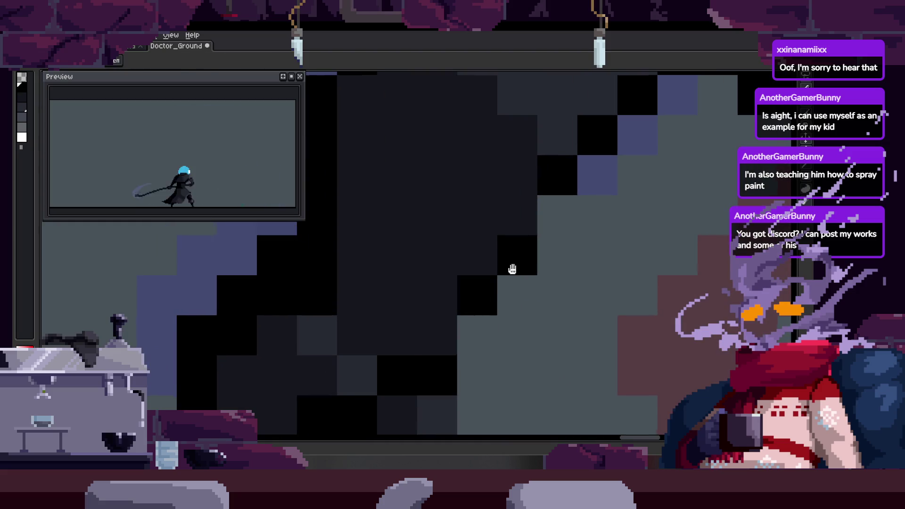
left_click_drag(512, 269, 490, 291)
left_click(459, 289)
scroll(486, 321, "down", 5)
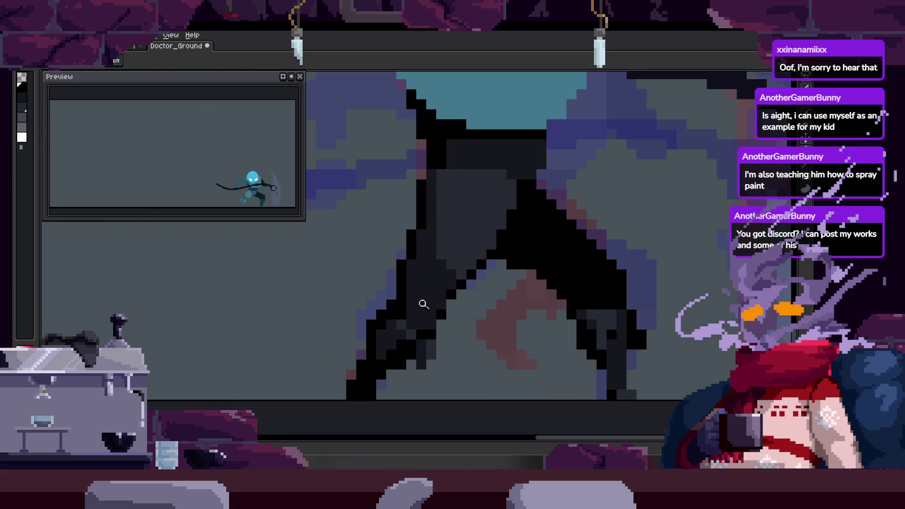
key("z")
On a later frame, draw a black line across the legs, then undo it.
key("Right")
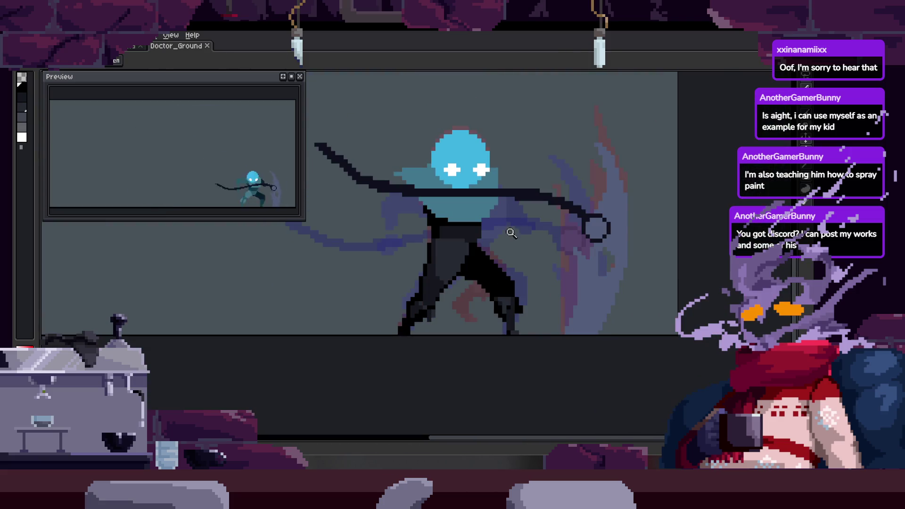
key("Right")
scroll(431, 239, "up", 5)
left_click(433, 249)
key("b")
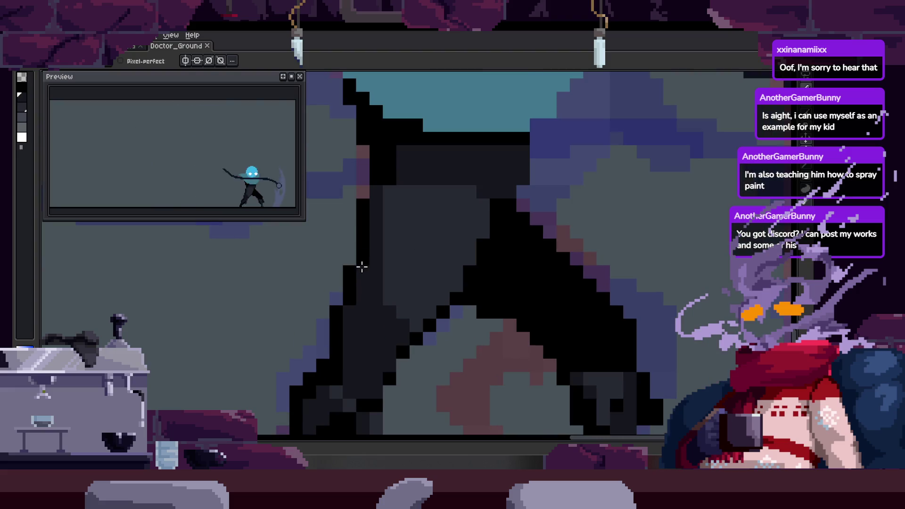
key("alt")
mouse_move(355, 269)
left_mouse_down()
mouse_move(431, 247)
mouse_move(463, 256)
left_mouse_up()
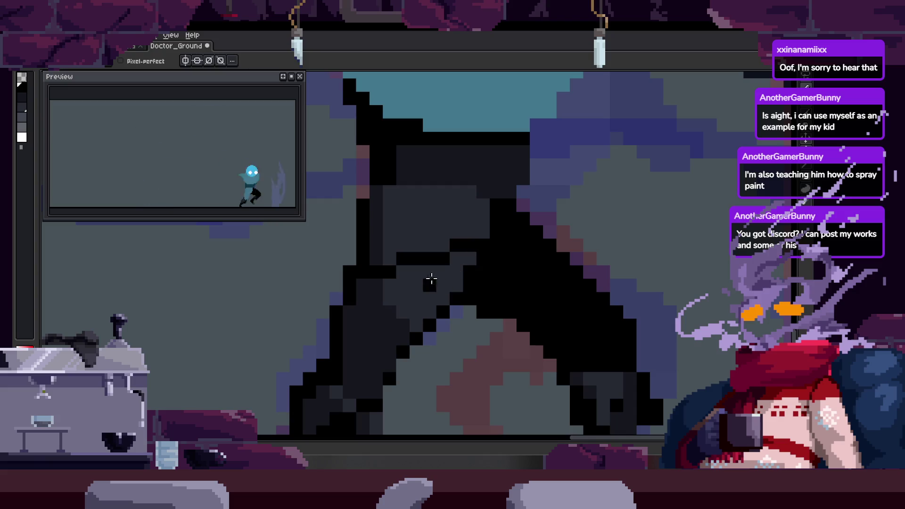
key("ctrl+z")
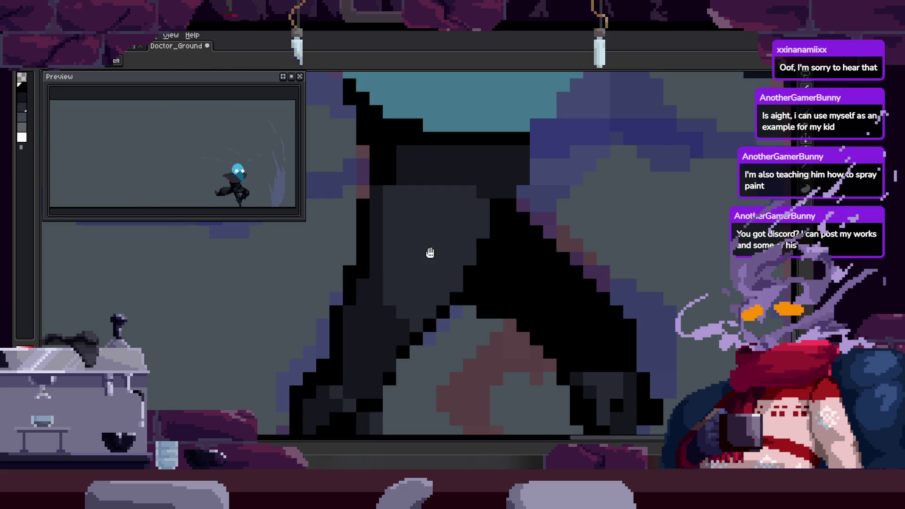
Draw a straight black line along the leg and paint a darker grey row across the legs.
left_click_drag(394, 275, 373, 291)
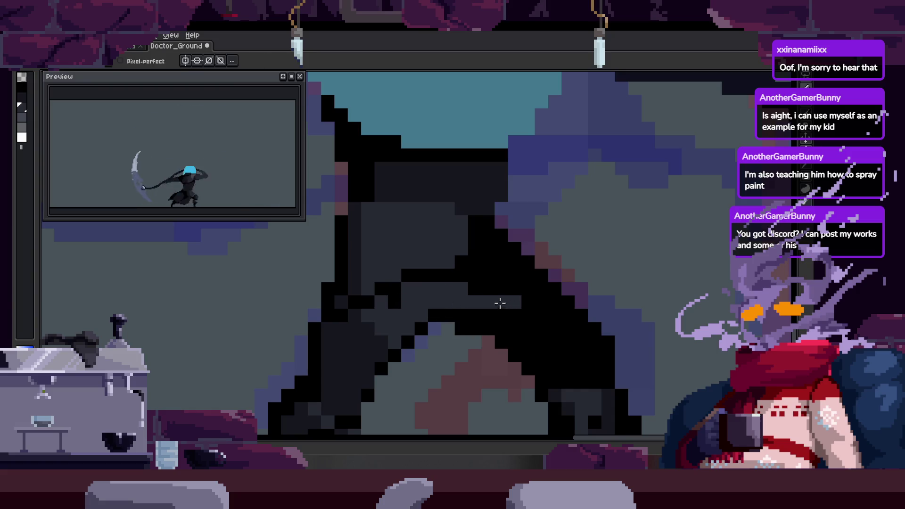
scroll(497, 303, "right", 1)
left_click_drag(363, 304, 417, 310)
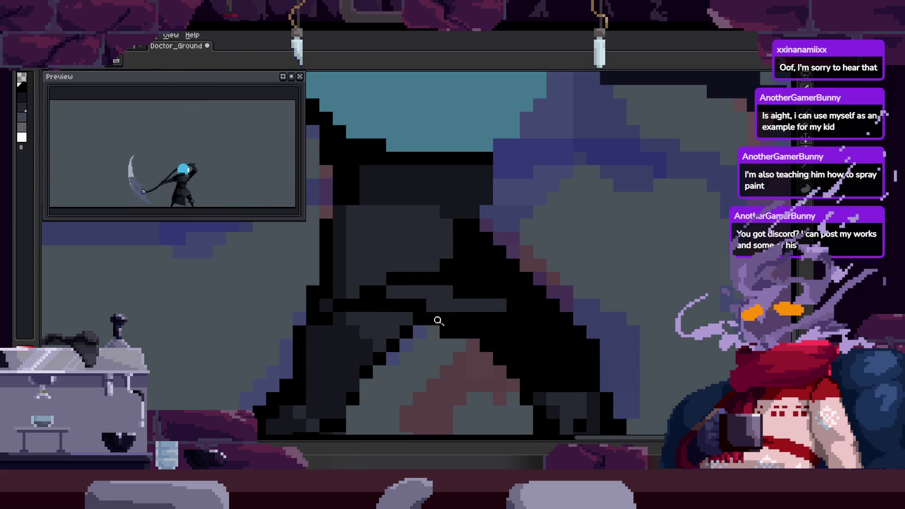
scroll(379, 300, "down", 2)
scroll(379, 300, "down", 3)
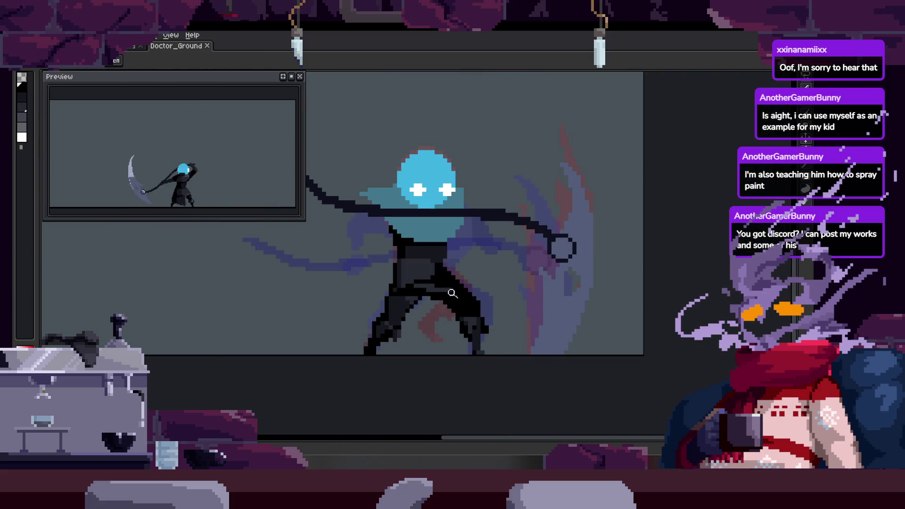
scroll(424, 290, "up", 3)
scroll(421, 281, "up", 1)
key("b")
scroll(366, 269, "up", 1)
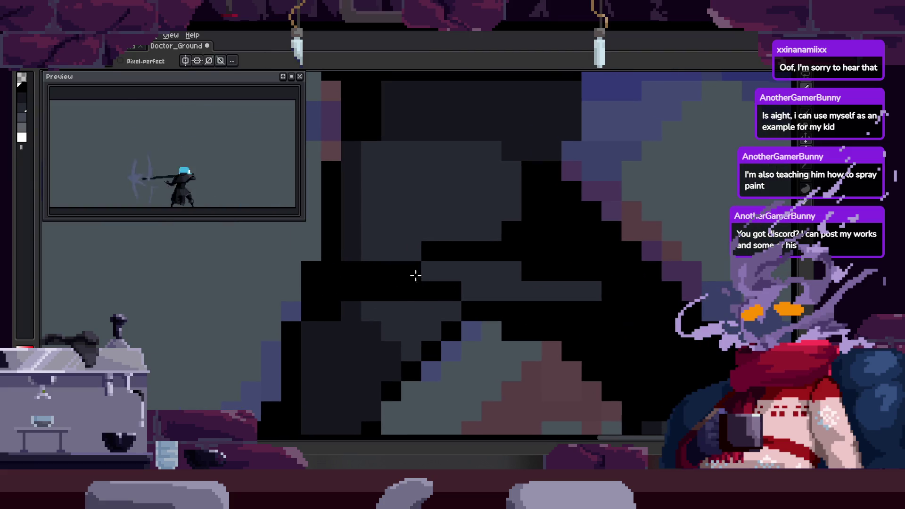
mouse_move(370, 313)
left_mouse_down()
mouse_move(394, 320)
mouse_move(388, 282)
mouse_move(432, 295)
mouse_move(360, 277)
left_mouse_up()
scroll(330, 293, "down", 3)
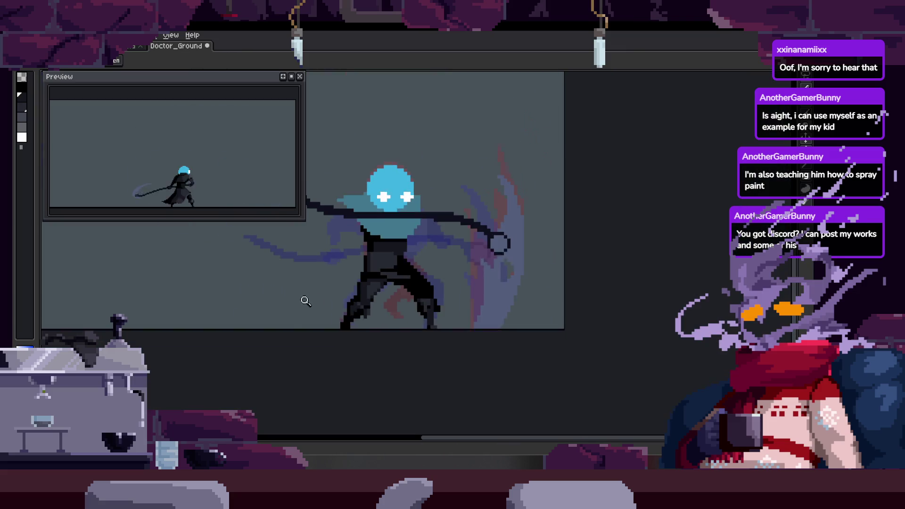
Save Doctor_Ground with the retouched leg.
scroll(344, 244, "up", 3)
key("z")
scroll(327, 262, "down", 1)
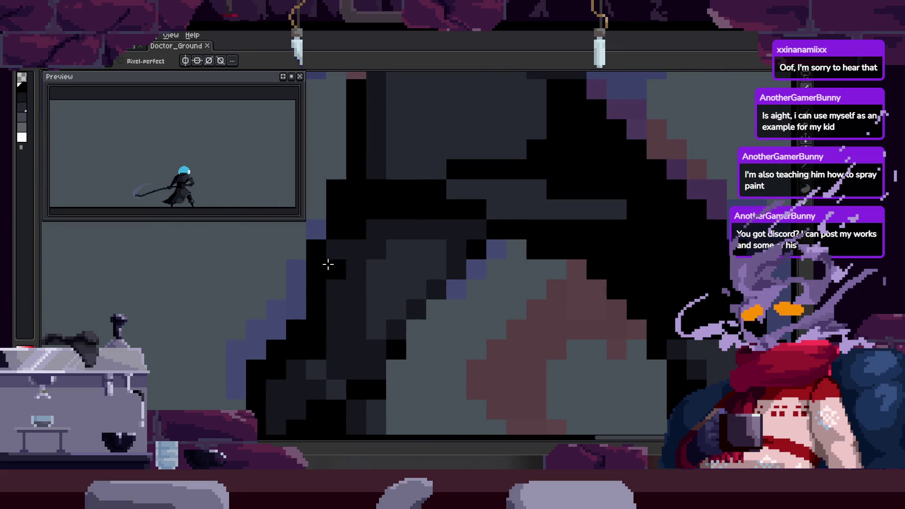
scroll(327, 299, "down", 3)
scroll(401, 287, "down", 3)
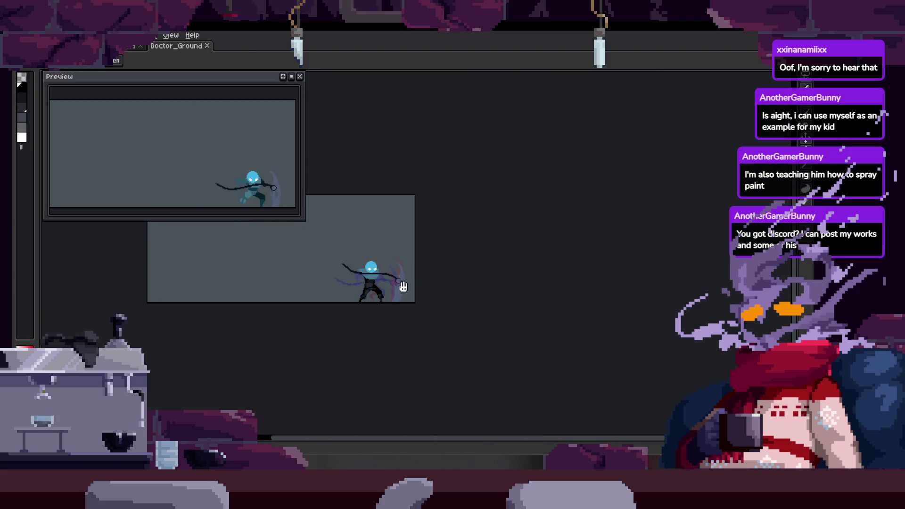
scroll(410, 265, "up", 3)
key("ctrl+s")
Advance to the lunging frame and zoom in on the torso.
key("Right")
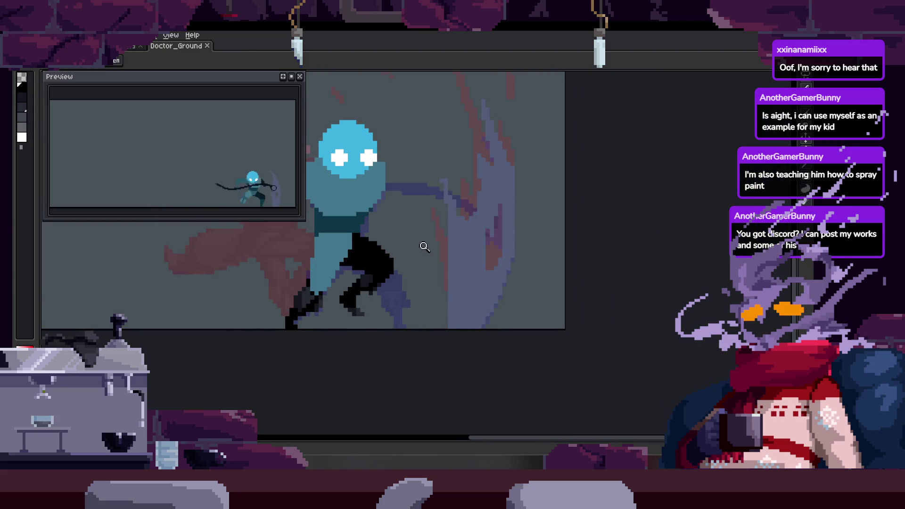
scroll(511, 237, "down", 1)
scroll(511, 236, "up", 1)
scroll(579, 289, "down", 1)
scroll(579, 288, "up", 1)
scroll(579, 289, "down", 1)
scroll(579, 288, "up", 1)
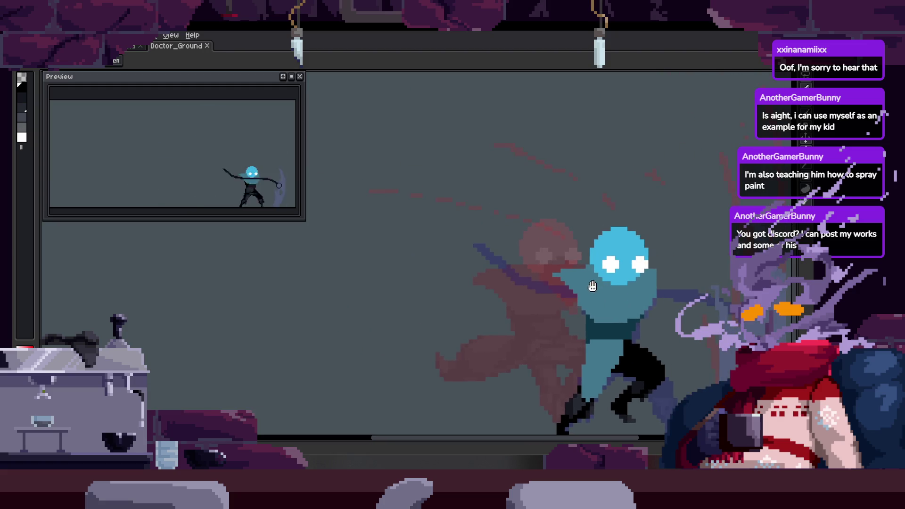
scroll(608, 285, "down", 1)
scroll(608, 286, "up", 1)
scroll(521, 283, "down", 2)
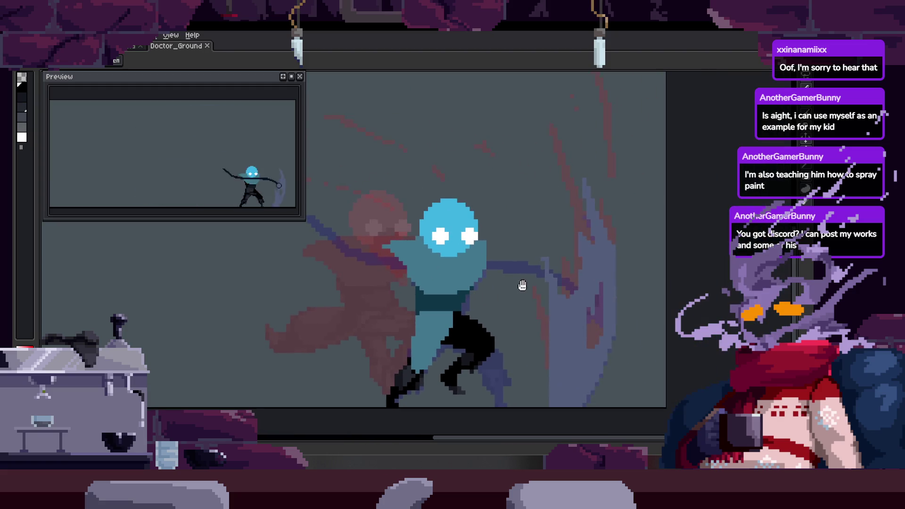
scroll(523, 279, "up", 2)
Save Doctor_Ground twice more while inspecting the lunging frame.
key("ctrl+s")
scroll(529, 287, "down", 1)
scroll(530, 288, "up", 1)
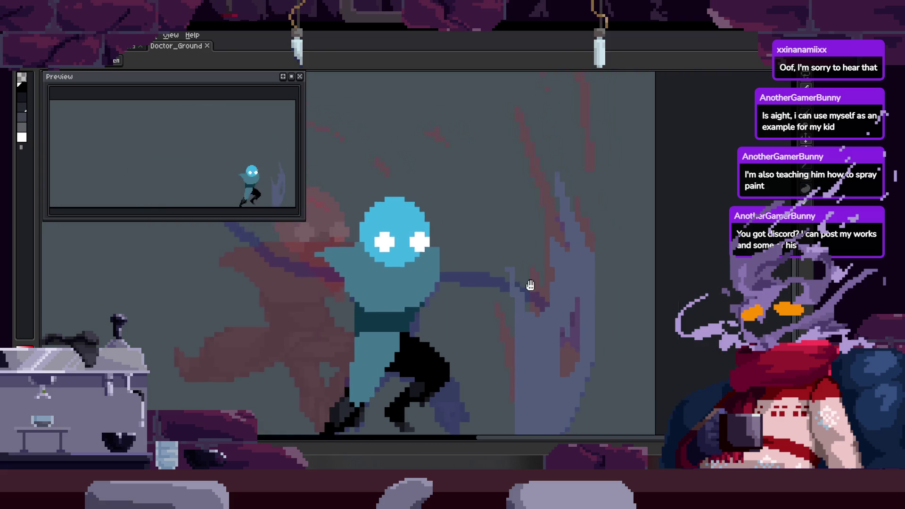
scroll(548, 263, "down", 1)
scroll(548, 263, "up", 1)
scroll(497, 306, "down", 1)
scroll(497, 305, "down", 1)
scroll(469, 186, "up", 1)
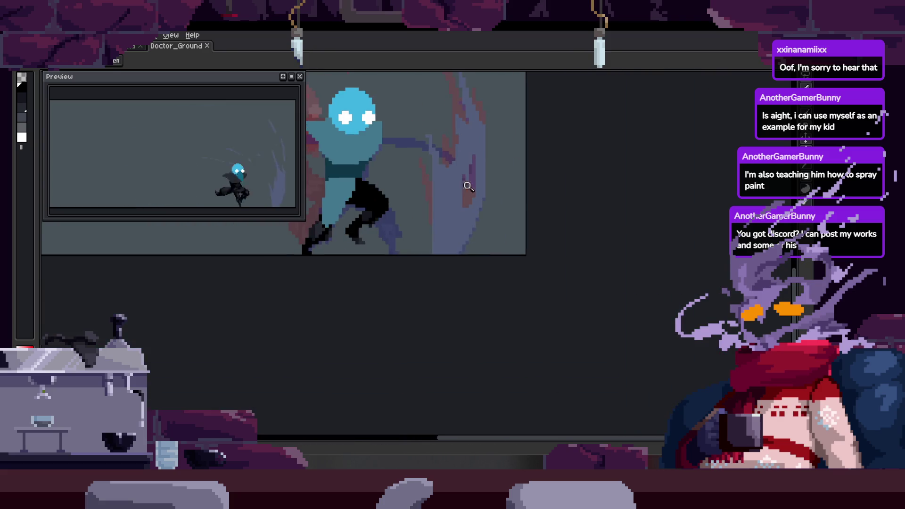
scroll(487, 185, "down", 1)
scroll(487, 186, "up", 1)
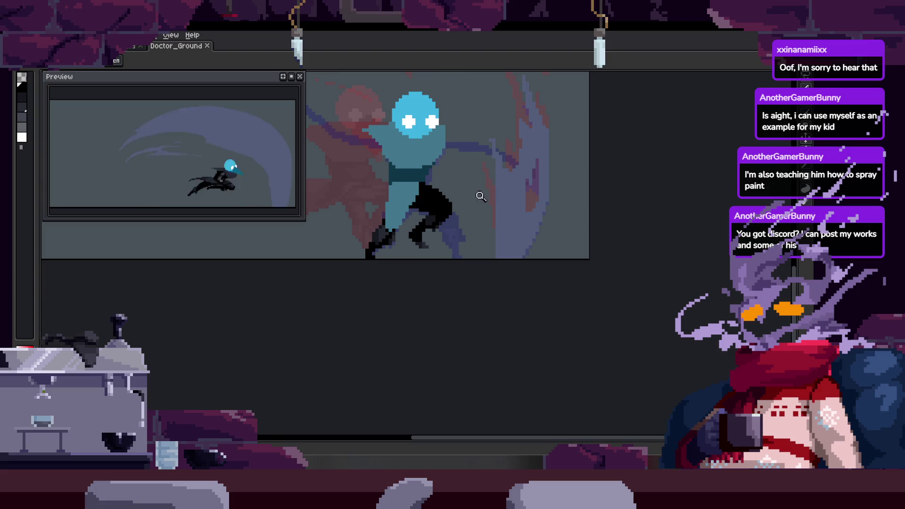
scroll(454, 232, "up", 3)
key("ctrl+s")
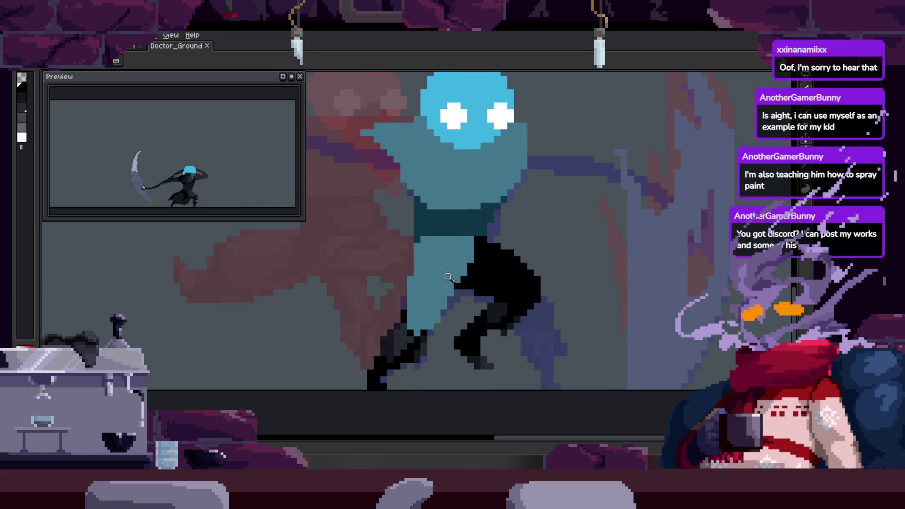
scroll(478, 228, "up", 2)
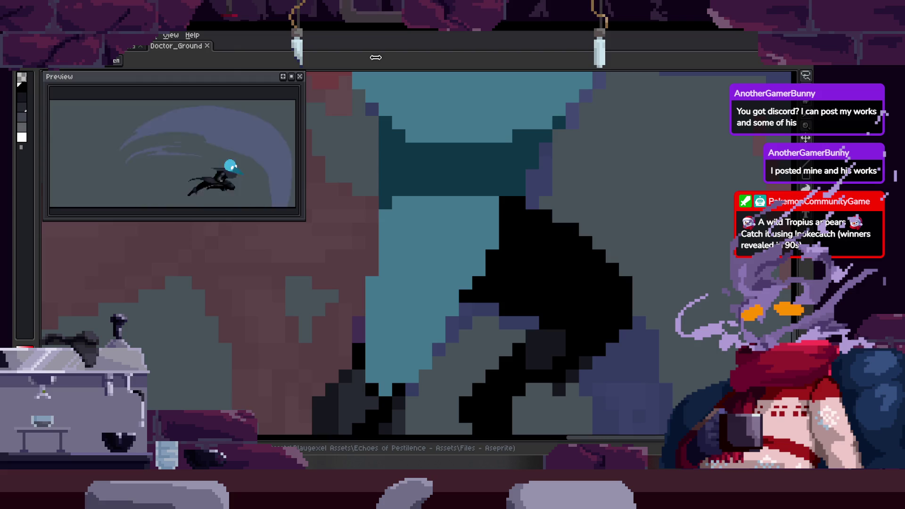
With the Pencil, fill the blue gap in the dark leg with black.
scroll(445, 294, "down", 3)
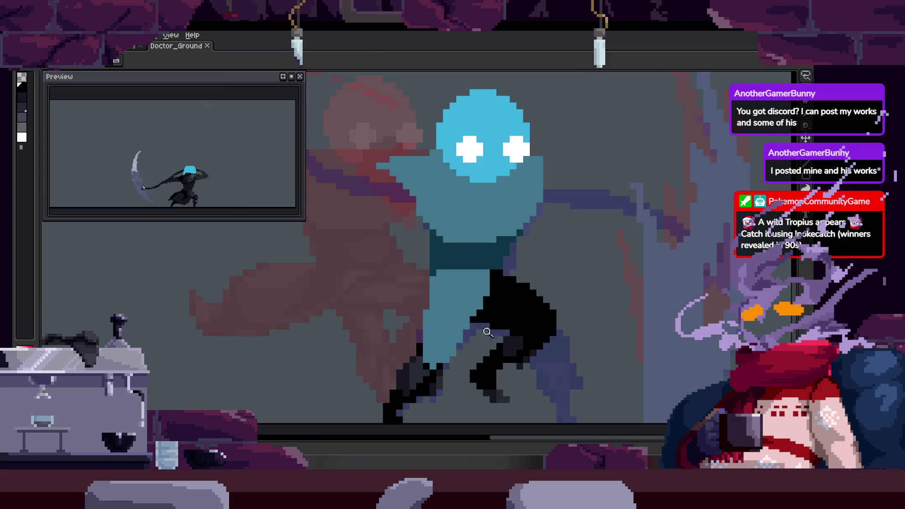
scroll(445, 294, "up", 3)
key("b")
left_click_drag(357, 322, 389, 351)
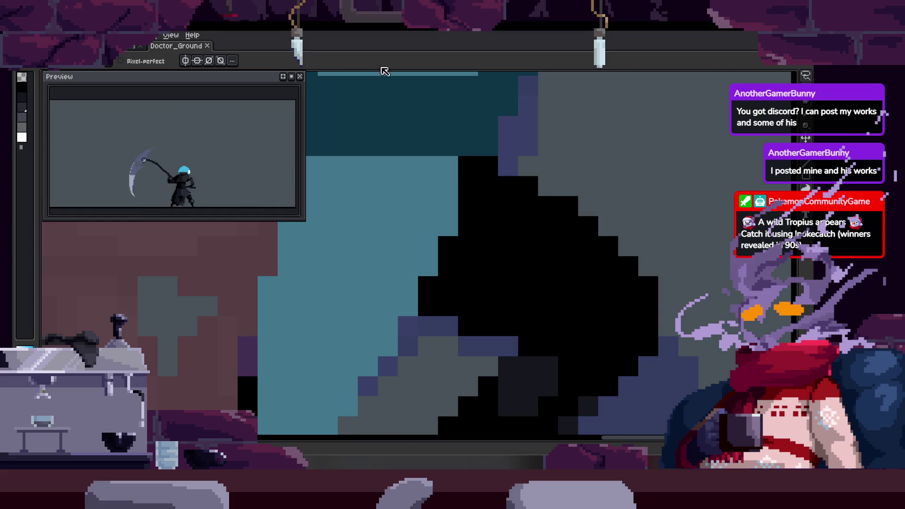
scroll(436, 239, "down", 3)
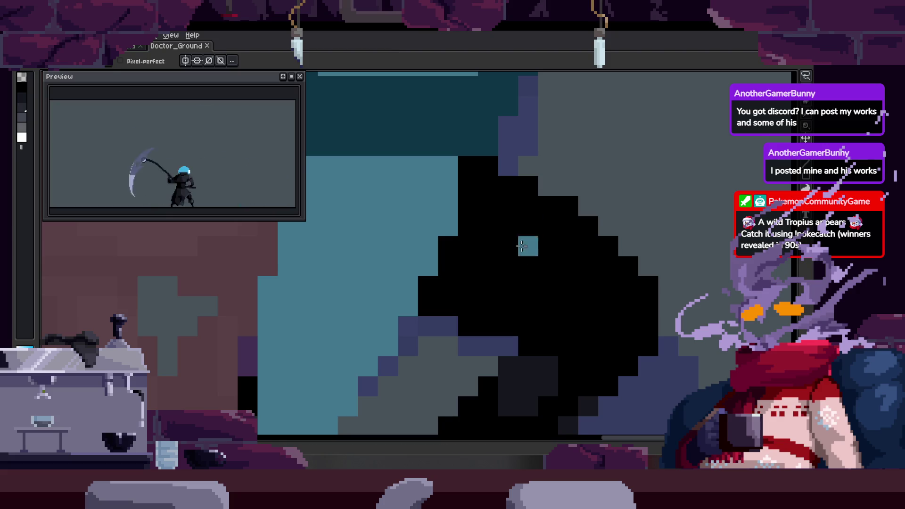
scroll(437, 239, "up", 3)
key("b")
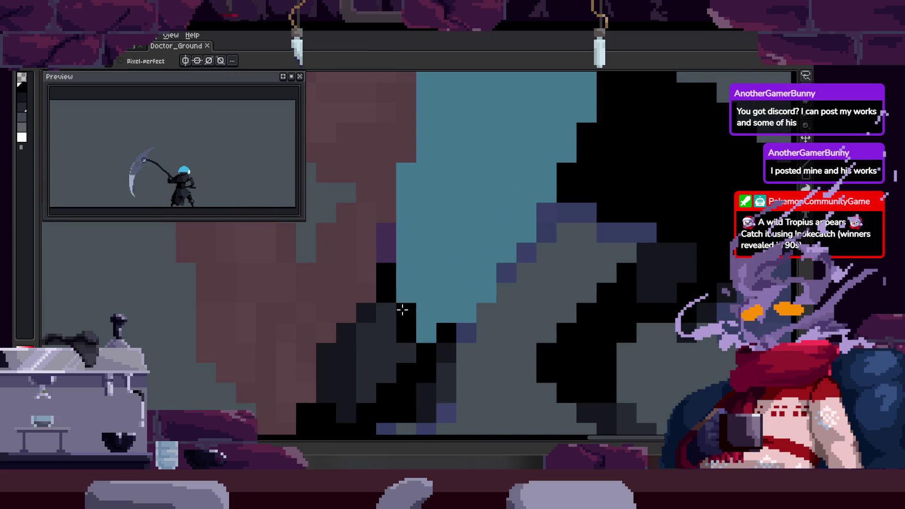
mouse_move(426, 313)
left_mouse_down()
mouse_move(424, 324)
mouse_move(468, 277)
left_mouse_up()
Save the animation with Ctrl+S.
scroll(470, 285, "down", 1)
scroll(470, 285, "down", 3)
key("ctrl+s")
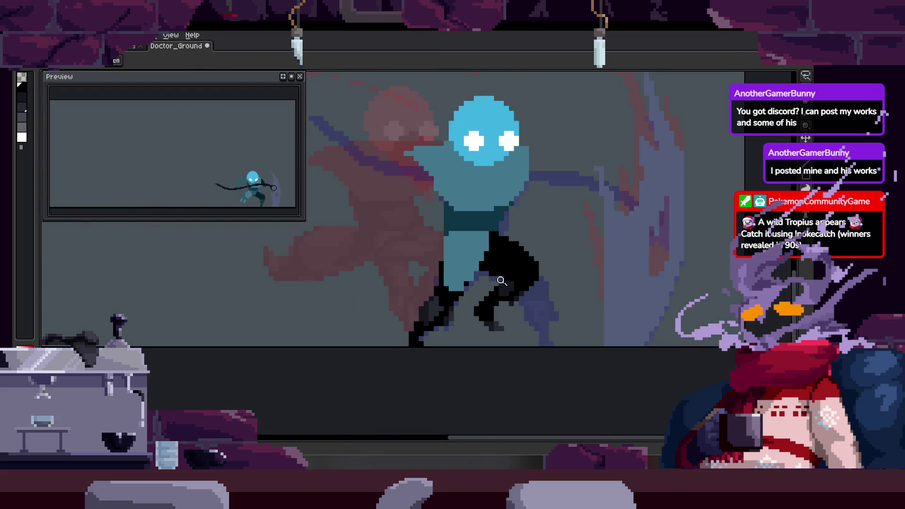
scroll(503, 263, "up", 3)
scroll(480, 260, "down", 1)
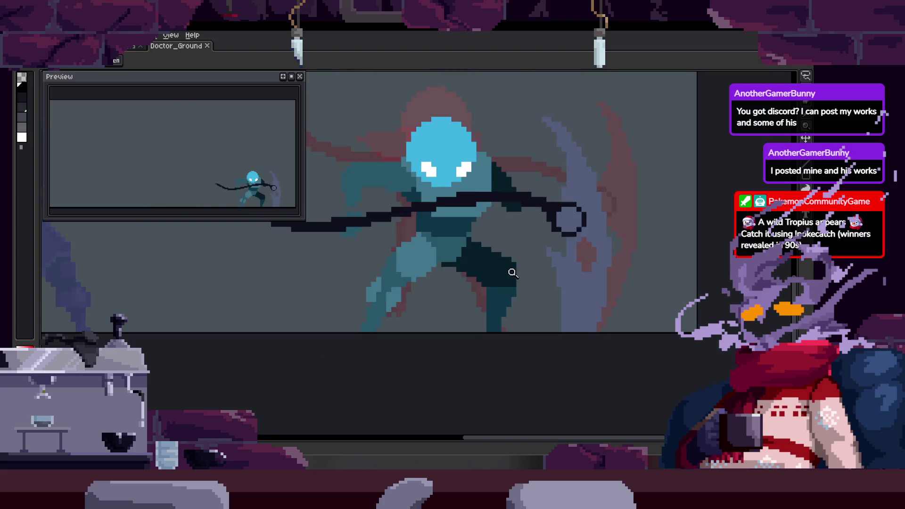
On the next frame, draw a black line across the dark body.
key("Right")
scroll(439, 245, "up", 2)
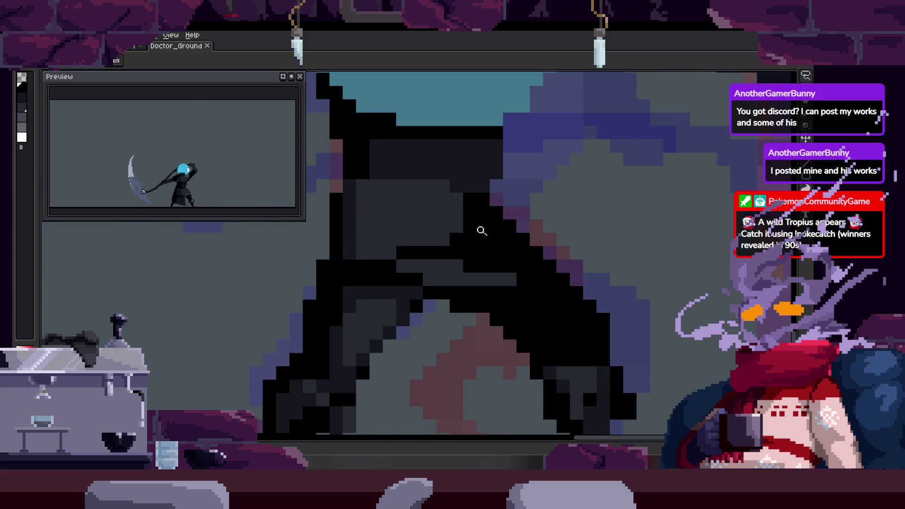
scroll(468, 206, "up", 1)
scroll(398, 261, "down", 1)
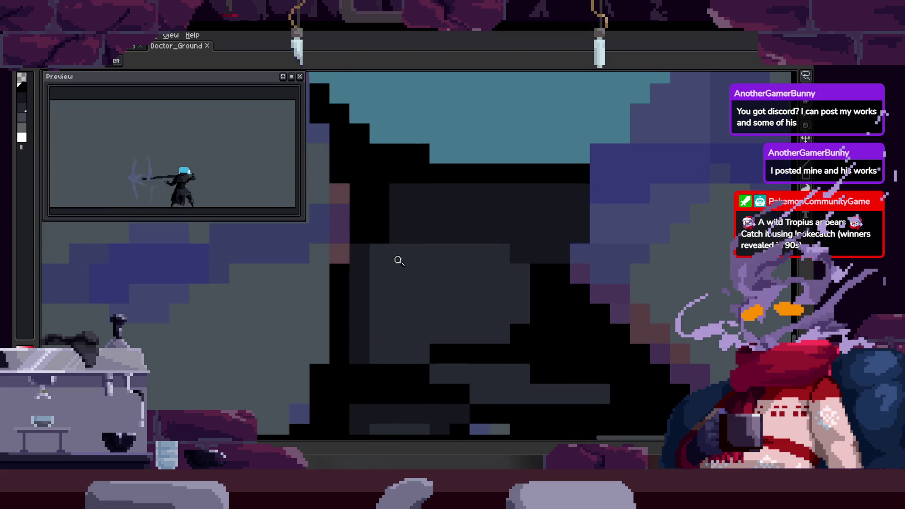
scroll(392, 246, "up", 2)
left_click_drag(352, 256, 531, 261)
scroll(518, 260, "down", 1)
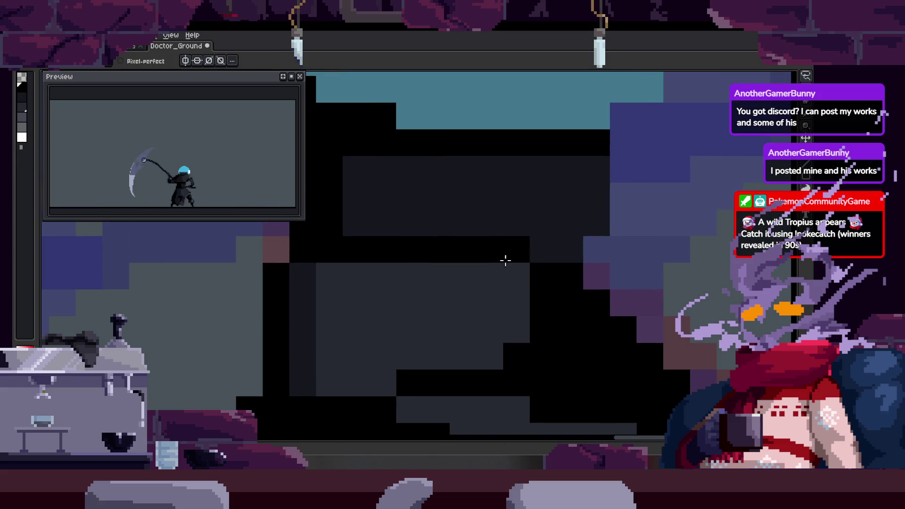
scroll(410, 273, "up", 1)
Add dark body-colour pixels to the torso and repaint some body pixels black.
left_click_drag(370, 267, 363, 340)
scroll(399, 293, "down", 1)
mouse_move(398, 293)
left_mouse_down()
mouse_move(419, 301)
mouse_move(402, 344)
mouse_move(449, 372)
left_mouse_up()
scroll(414, 299, "up", 1)
scroll(448, 372, "down", 1)
scroll(401, 334, "up", 1)
scroll(441, 283, "down", 1)
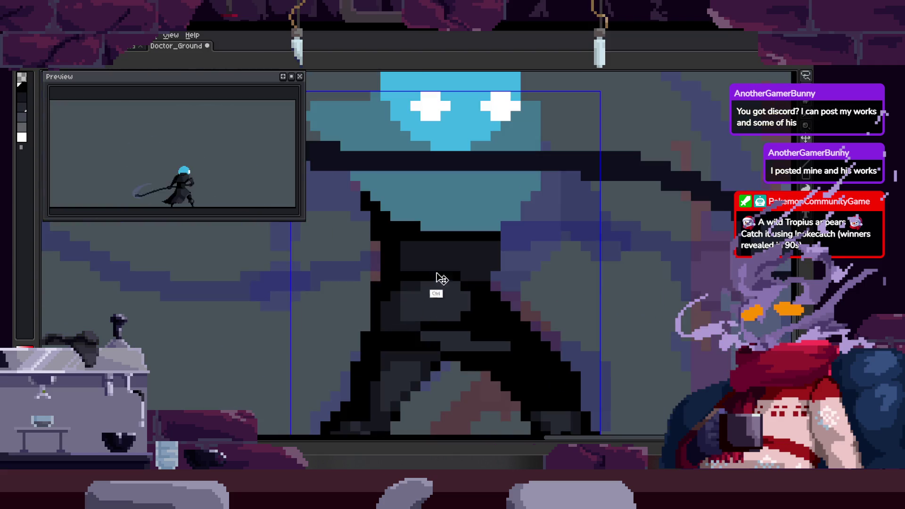
Paint a lighter-shade pixel and a dark pixel on the torso, then save.
scroll(480, 259, "up", 1)
key("b")
right_click(418, 243)
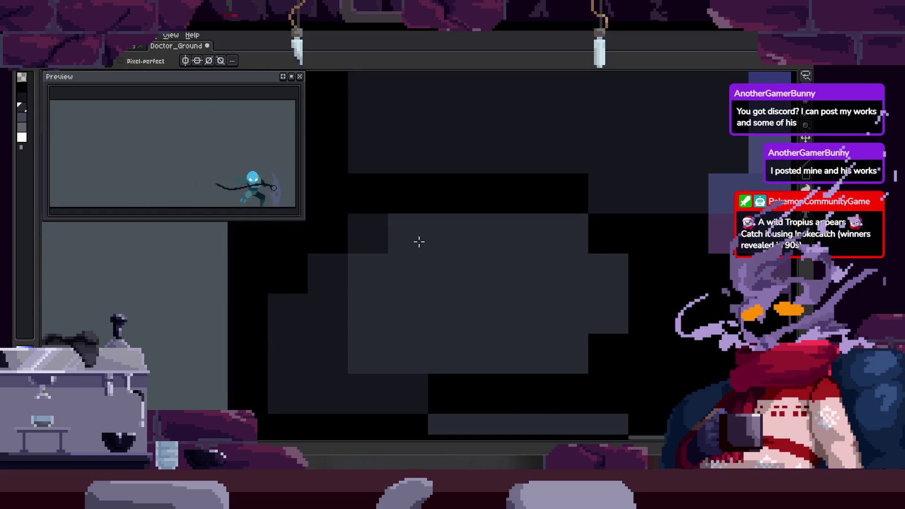
left_click(568, 238)
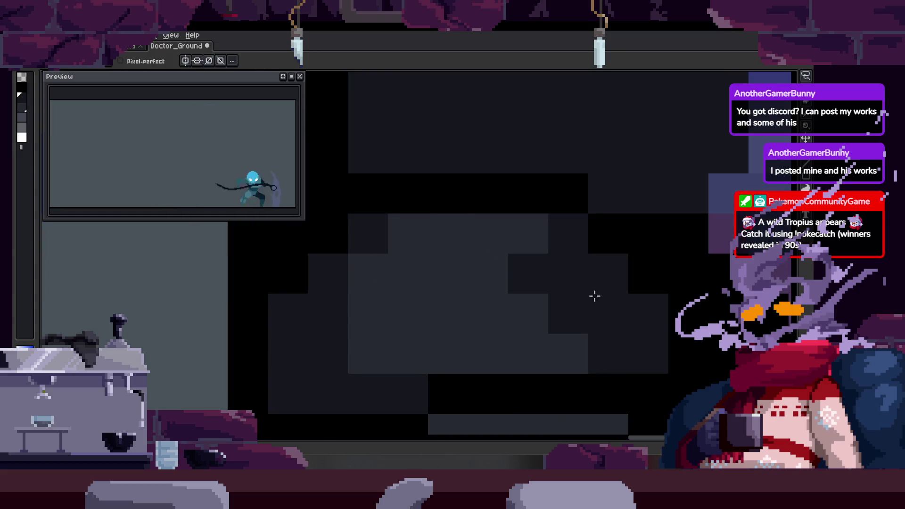
left_click_drag(594, 297, 508, 259)
left_click_drag(556, 275, 532, 275)
key("ctrl+s")
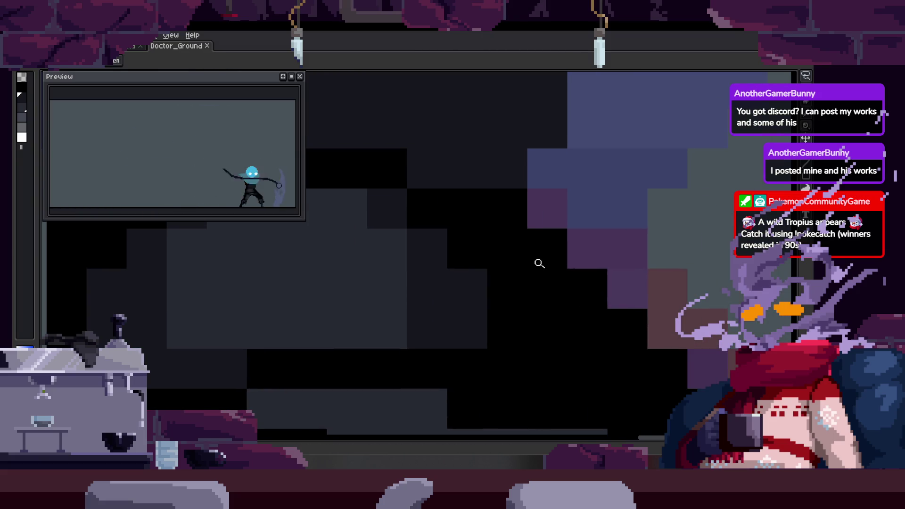
Darken a few more torso pixels across the close-up, saving along the way.
left_click_drag(349, 208, 388, 236)
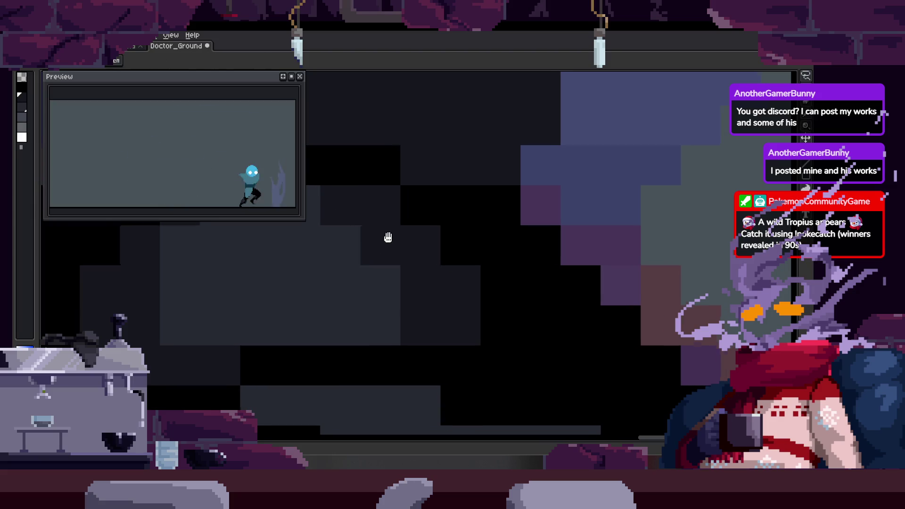
mouse_move(417, 273)
left_mouse_down()
mouse_move(452, 277)
mouse_move(437, 280)
left_mouse_up()
key("ctrl+s")
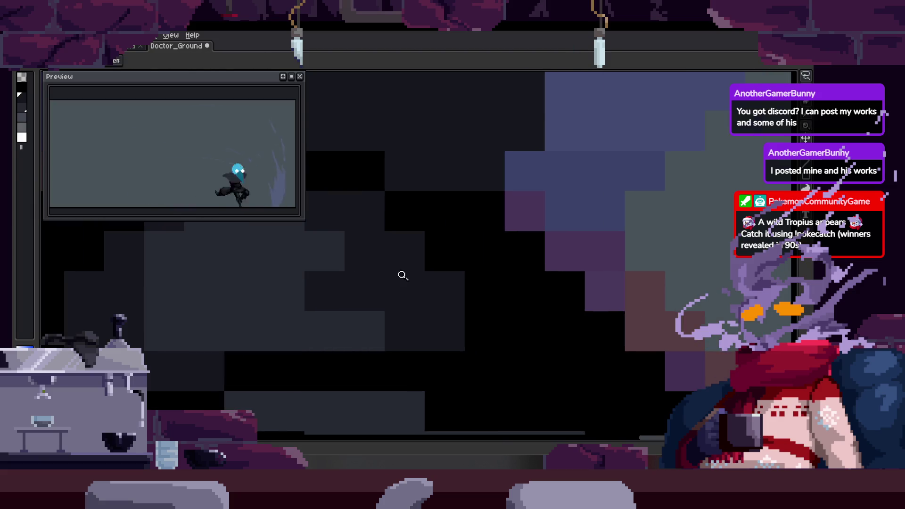
scroll(402, 273, "down", 3)
scroll(410, 264, "up", 4)
left_click_drag(396, 247, 420, 304)
left_click(444, 329)
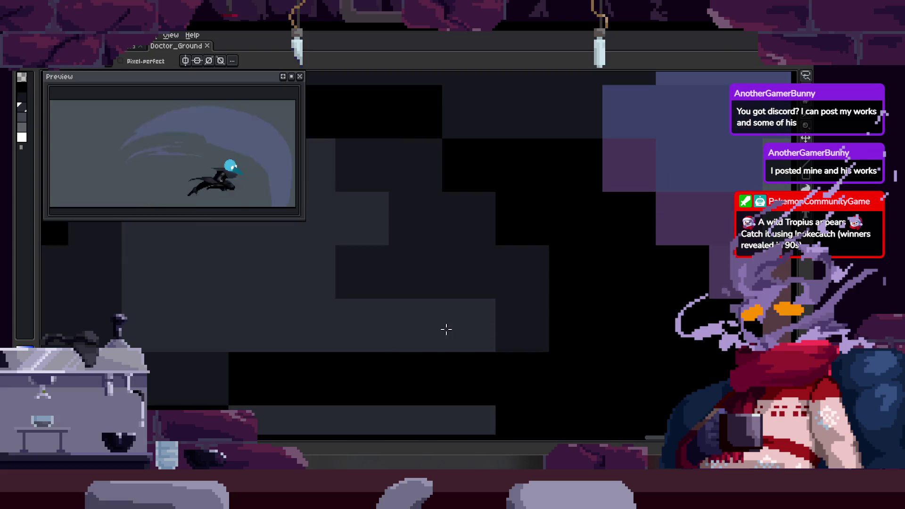
scroll(503, 300, "up", 2)
left_click(519, 314)
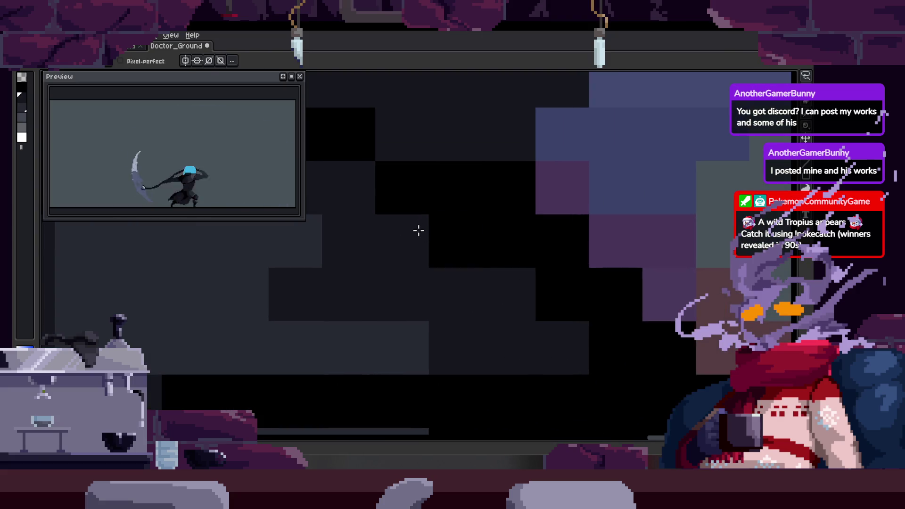
Preview the animation playback, stop it, return to the pencil and save.
key("z")
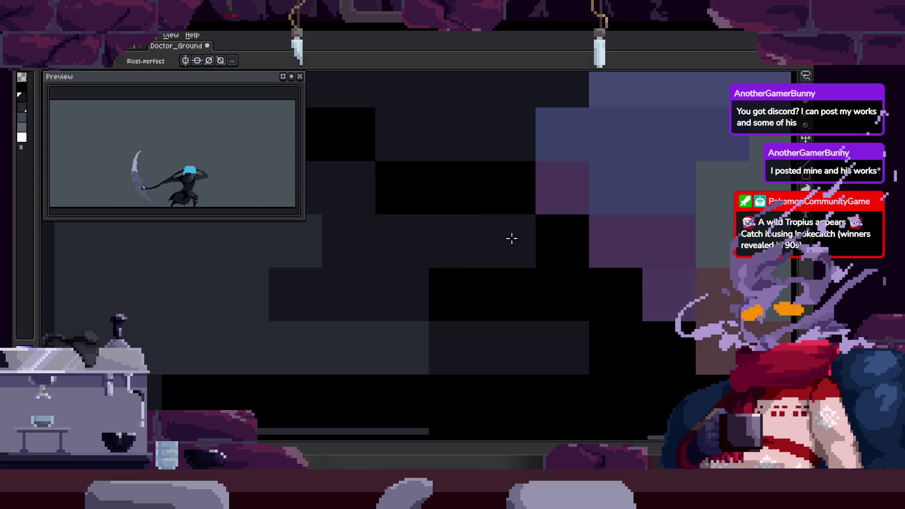
scroll(507, 254, "down", 5)
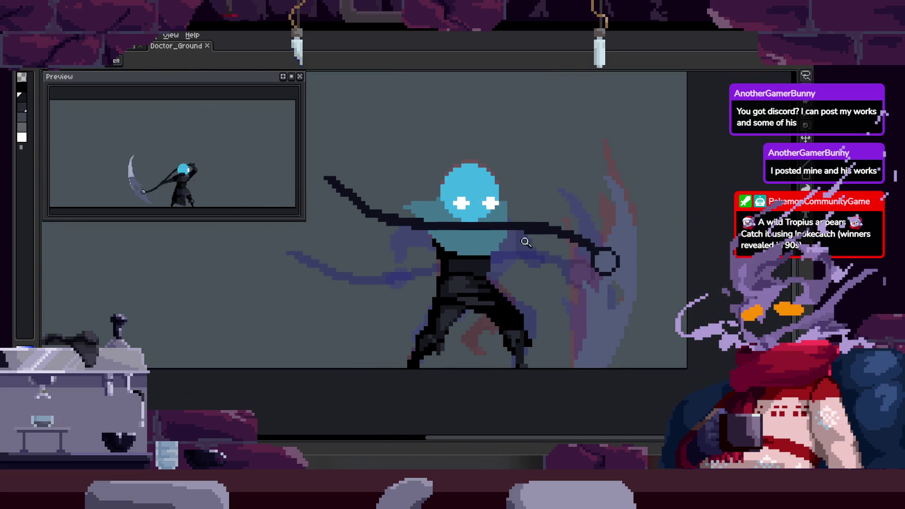
scroll(456, 286, "up", 5)
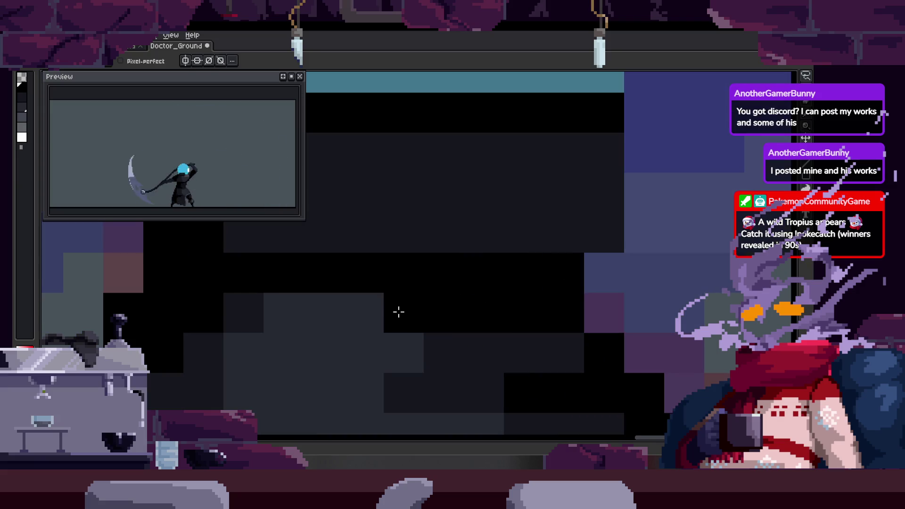
scroll(376, 307, "up", 2)
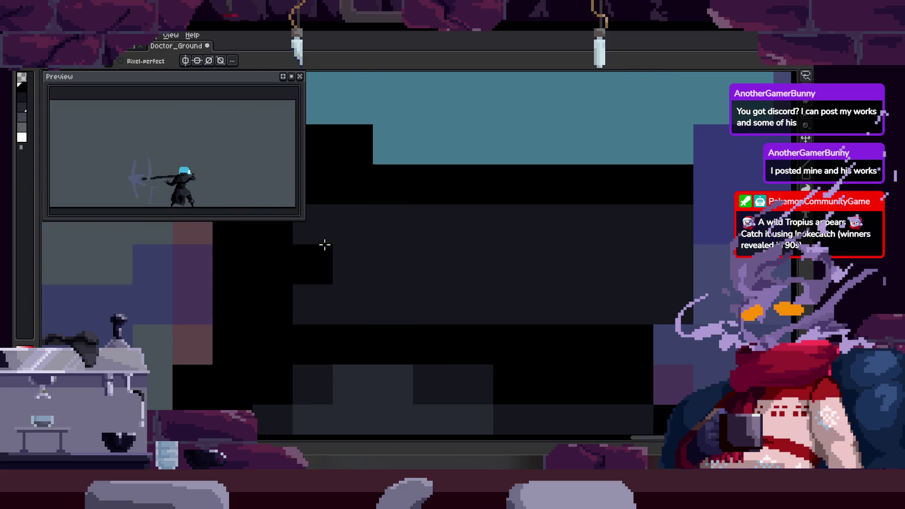
key("Return")
key("z")
scroll(473, 224, "down", 4)
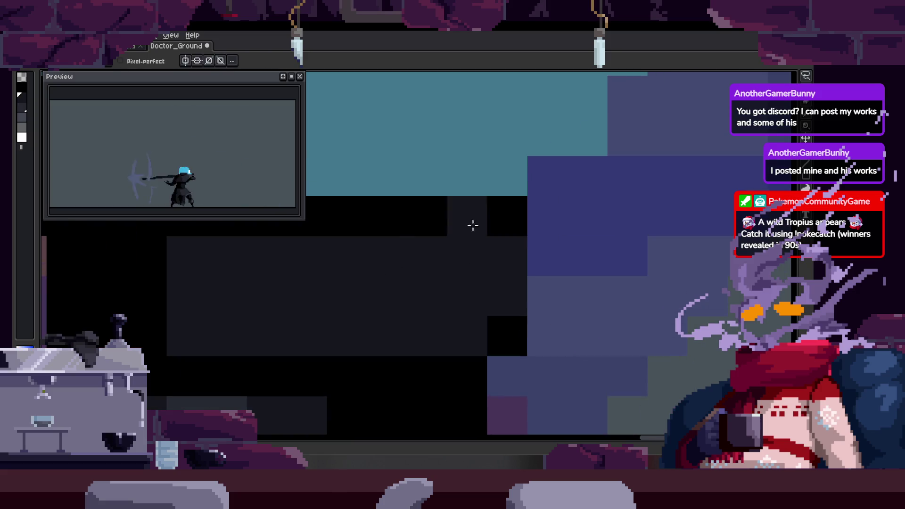
scroll(446, 282, "up", 3)
key("b")
scroll(399, 248, "down", 2)
key("ctrl+s")
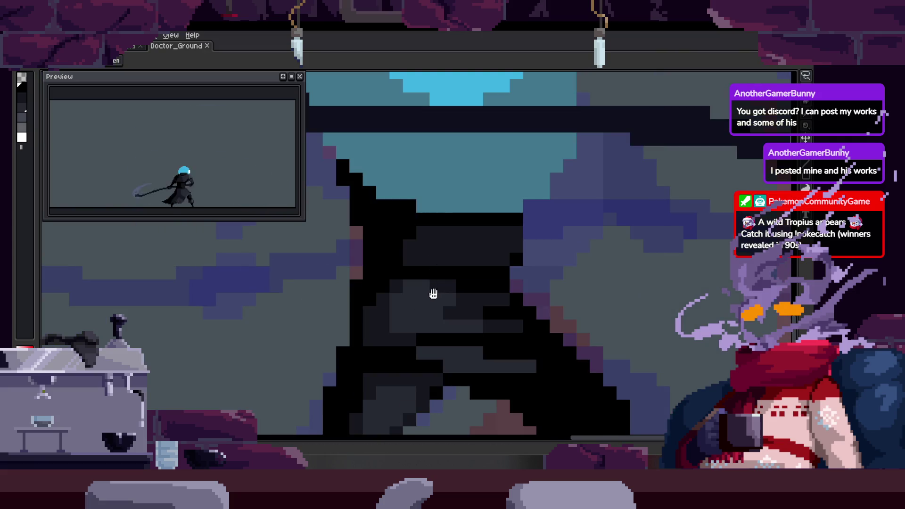
Paint one more torso pixel black and save Doctor_Ground.
scroll(433, 294, "down", 1)
scroll(446, 252, "up", 3)
scroll(438, 275, "down", 1)
scroll(400, 246, "up", 2)
scroll(336, 259, "down", 2)
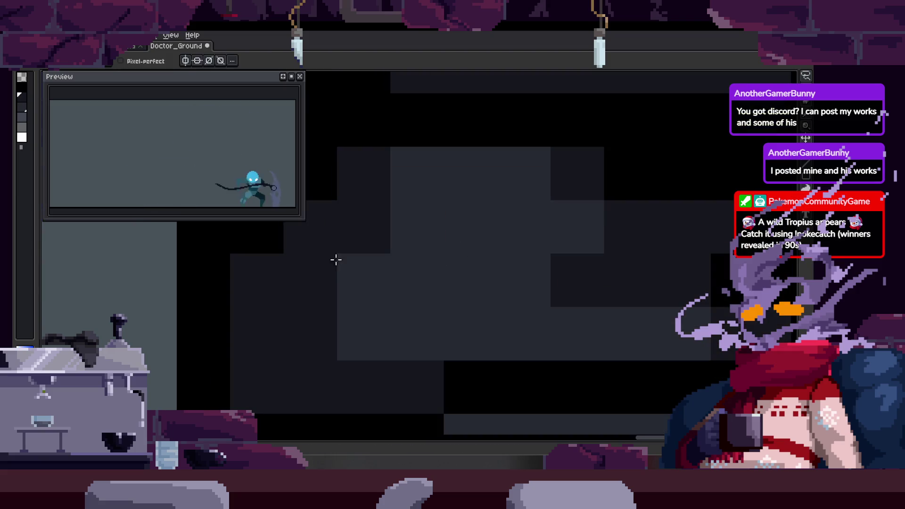
scroll(322, 310, "up", 1)
left_click_drag(331, 313, 331, 289)
scroll(331, 289, "down", 1)
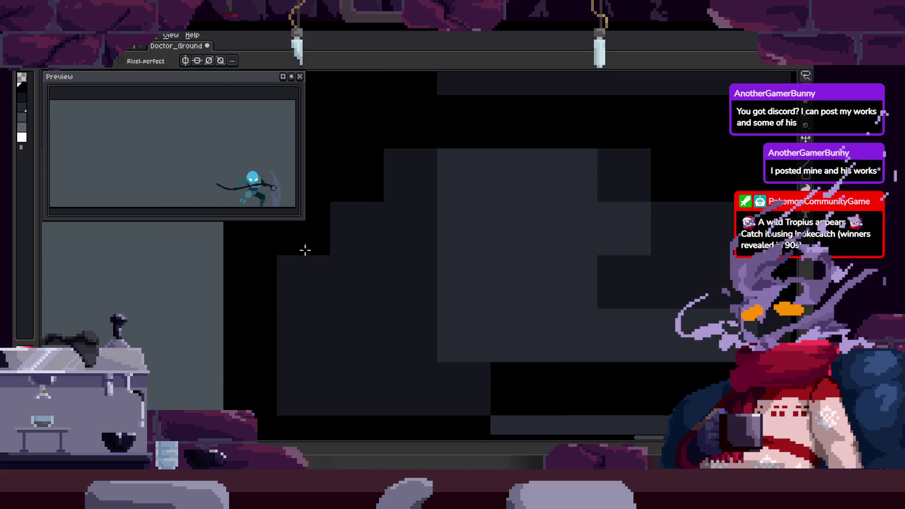
left_click(305, 251)
scroll(325, 299, "up", 1)
scroll(383, 253, "down", 4)
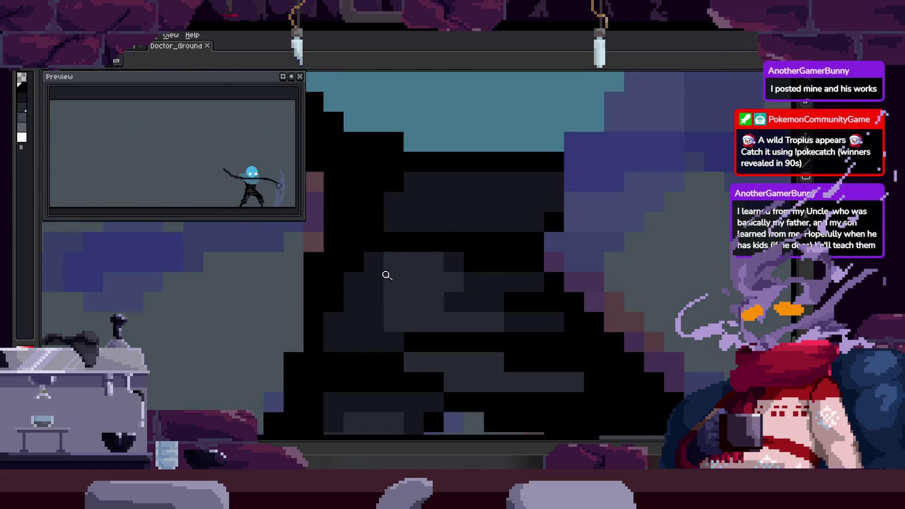
scroll(384, 264, "up", 3)
key("ctrl+s")
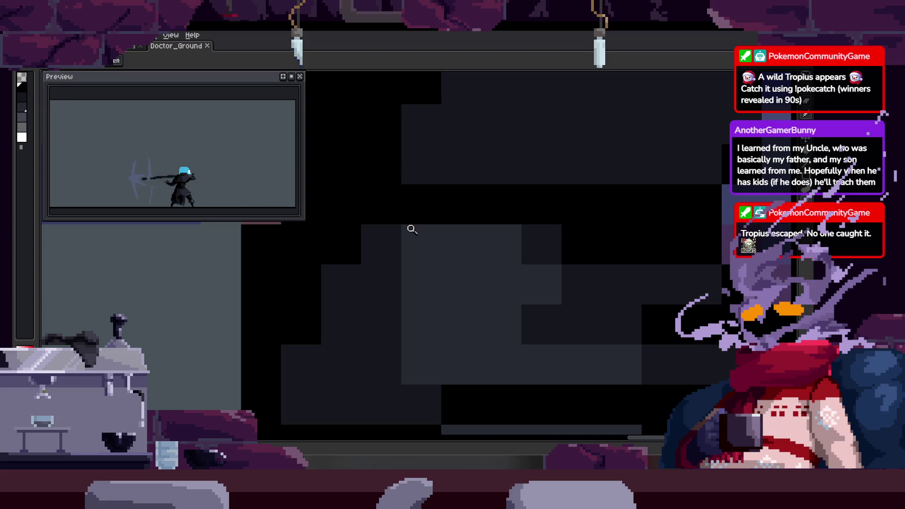
scroll(408, 227, "down", 3)
scroll(372, 234, "up", 3)
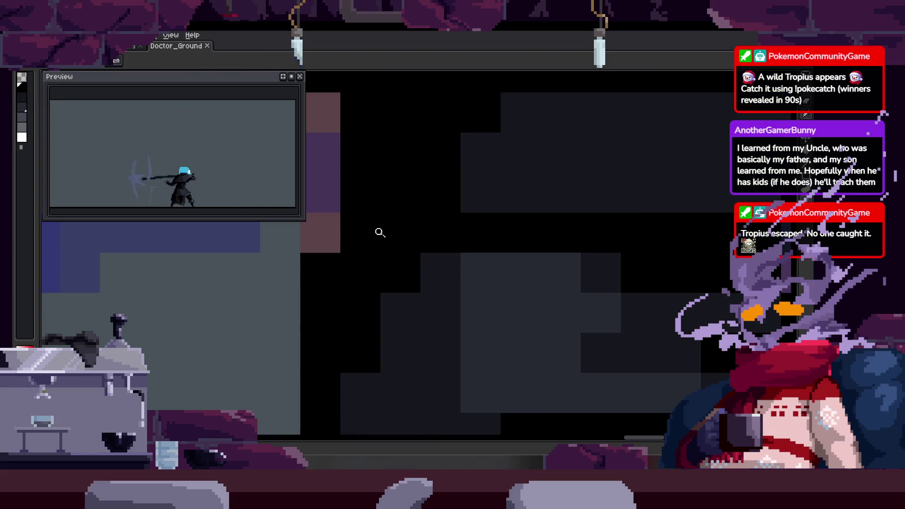
Zoom in on the hood area and undo an accidental small pixel selection.
scroll(372, 227, "down", 3)
scroll(374, 226, "up", 5)
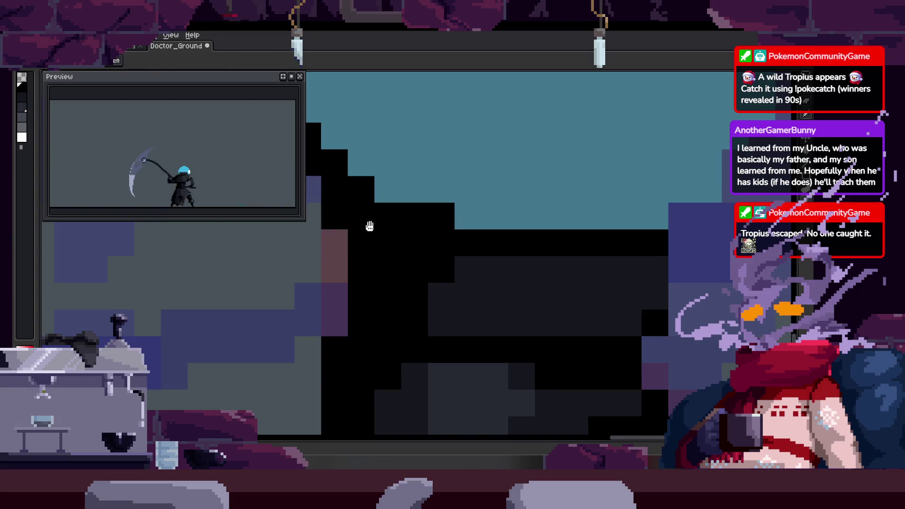
scroll(377, 264, "down", 3)
scroll(330, 235, "up", 5)
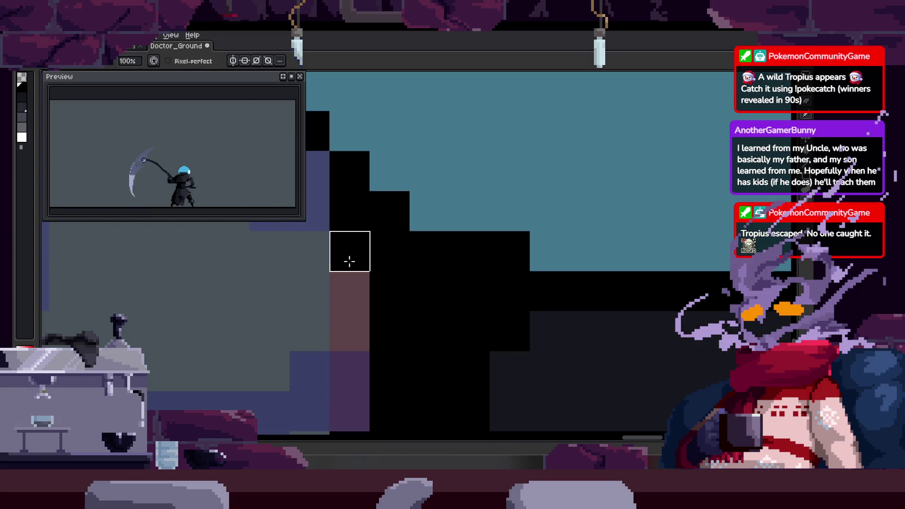
scroll(352, 228, "down", 3)
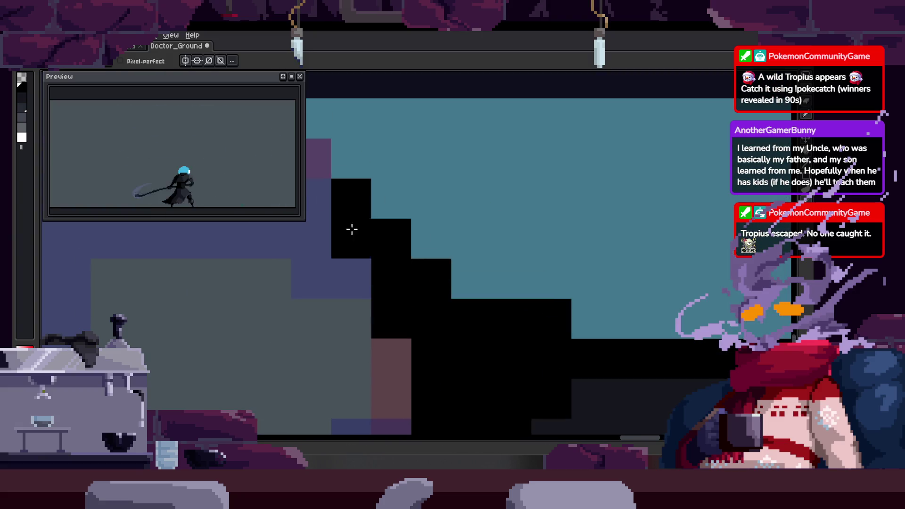
scroll(358, 250, "down", 2)
scroll(362, 269, "up", 4)
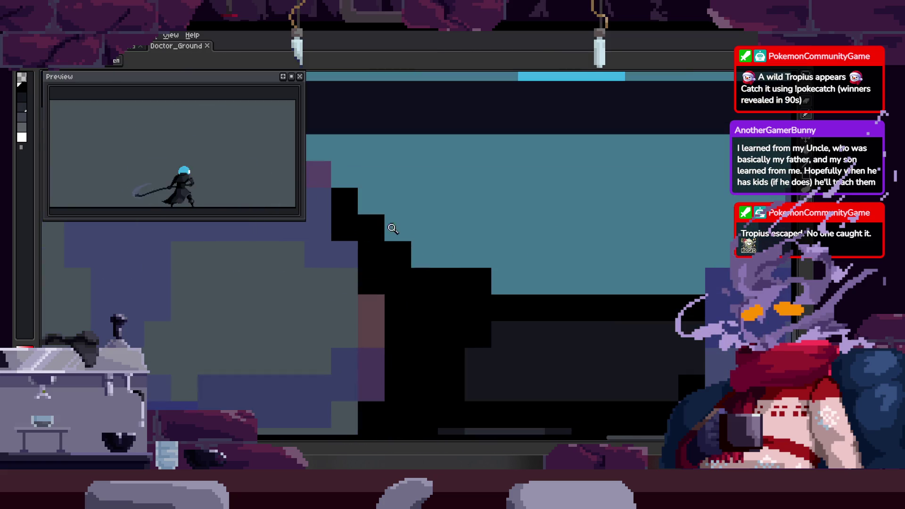
key("b")
key("z")
scroll(367, 257, "down", 1)
scroll(387, 248, "down", 2)
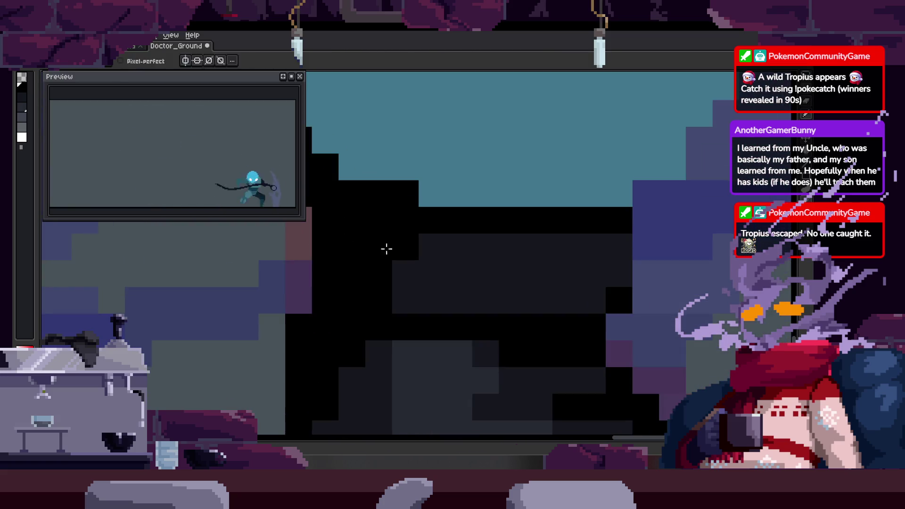
scroll(420, 246, "up", 5)
key("v")
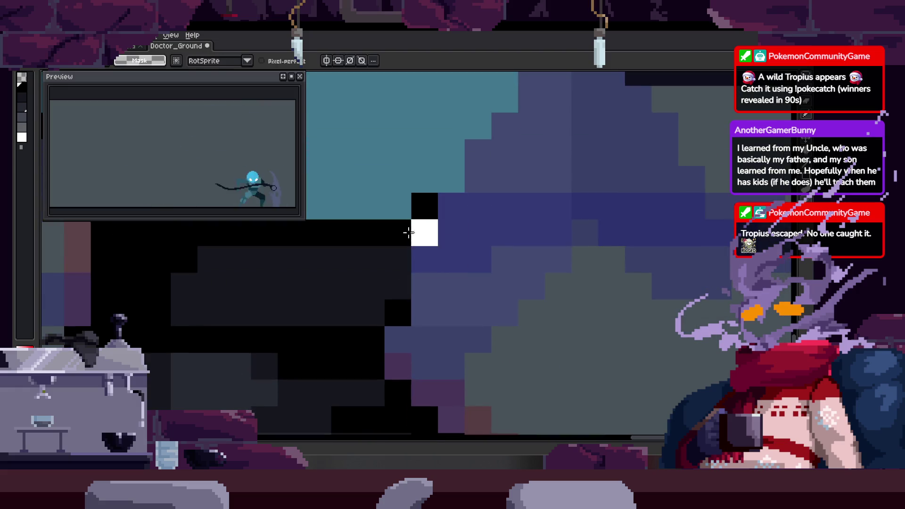
key("ctrl+z")
key("ctrl+z")
key("ctrl+z")
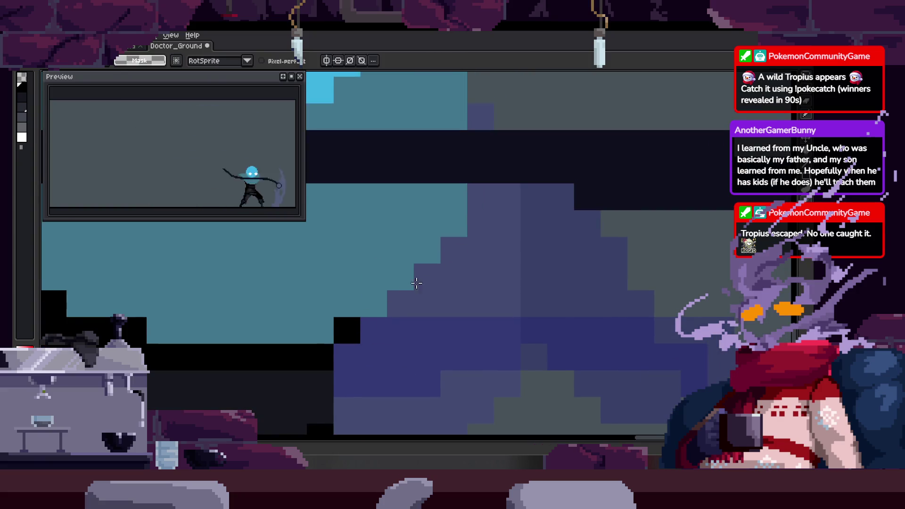
key("ctrl+z")
key("ctrl+z")
key("ctrl+z")
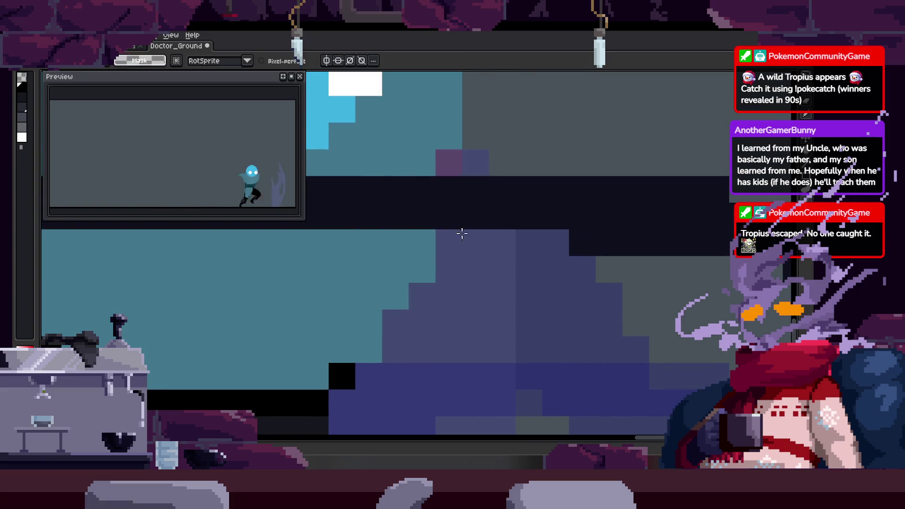
Sample black and place a corrected outline pixel where the hood meets the body, then save.
key("Return")
scroll(453, 165, "down", 3)
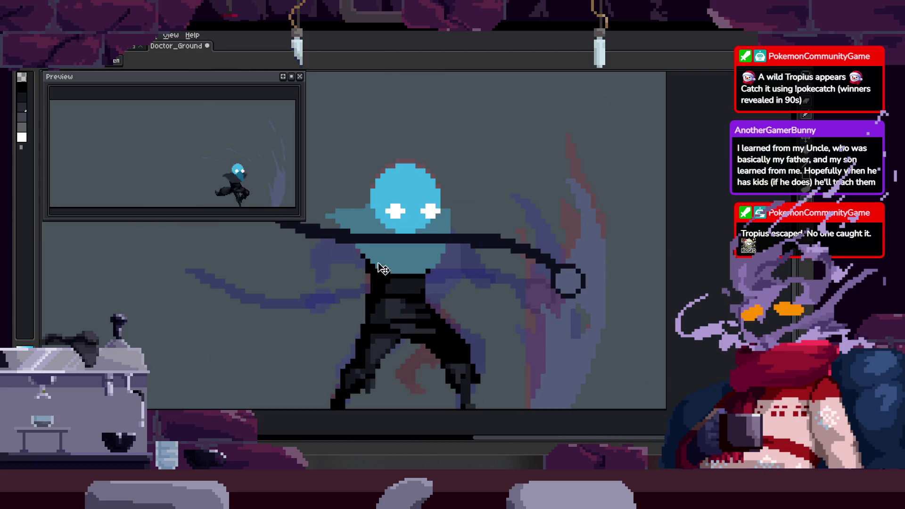
scroll(481, 242, "up", 4)
scroll(390, 281, "down", 1)
key("alt")
scroll(453, 241, "down", 1)
scroll(444, 249, "up", 1)
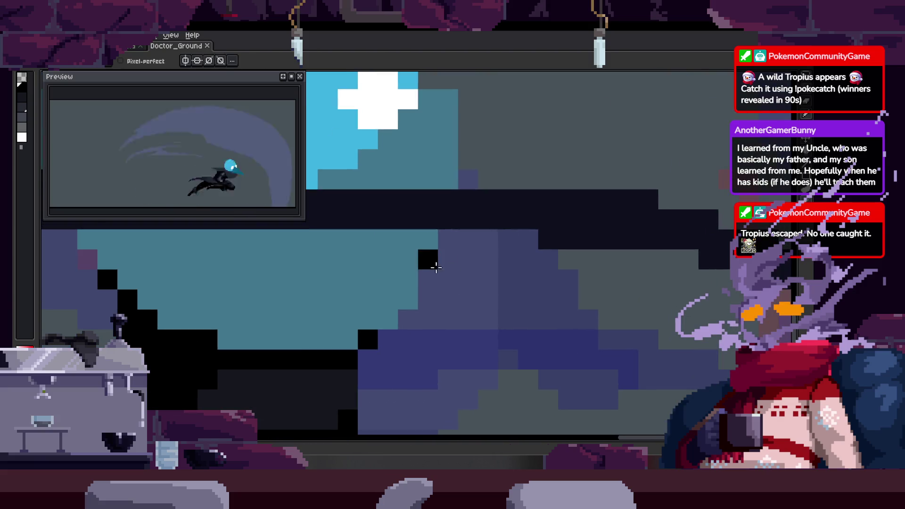
left_click(443, 249)
key("ctrl+z")
left_click(399, 307)
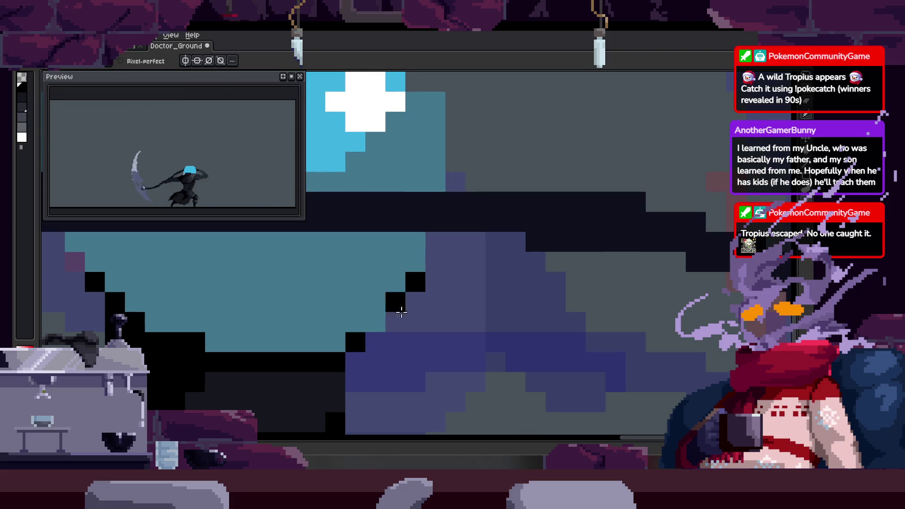
scroll(464, 284, "down", 5)
key("ctrl+s")
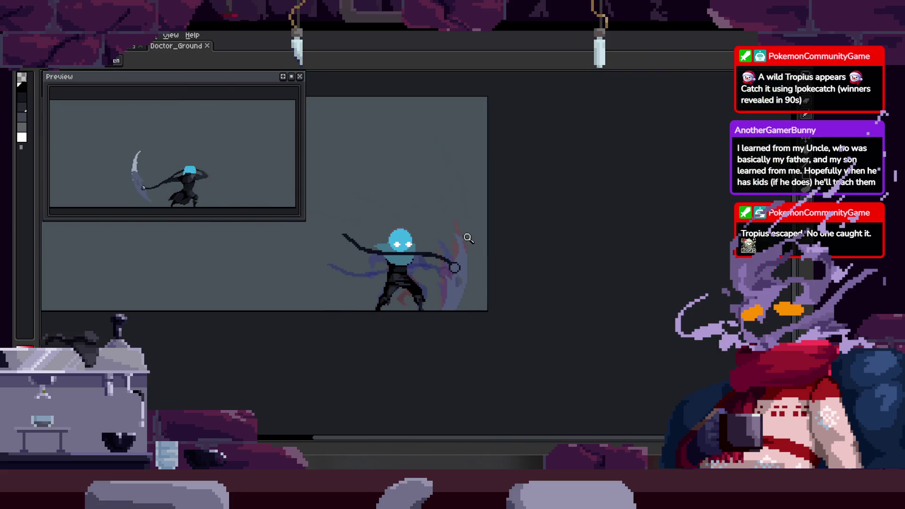
Add another black hood-outline pixel and erase two stray black pixels beside the hood.
scroll(452, 257, "up", 4)
scroll(447, 212, "up", 2)
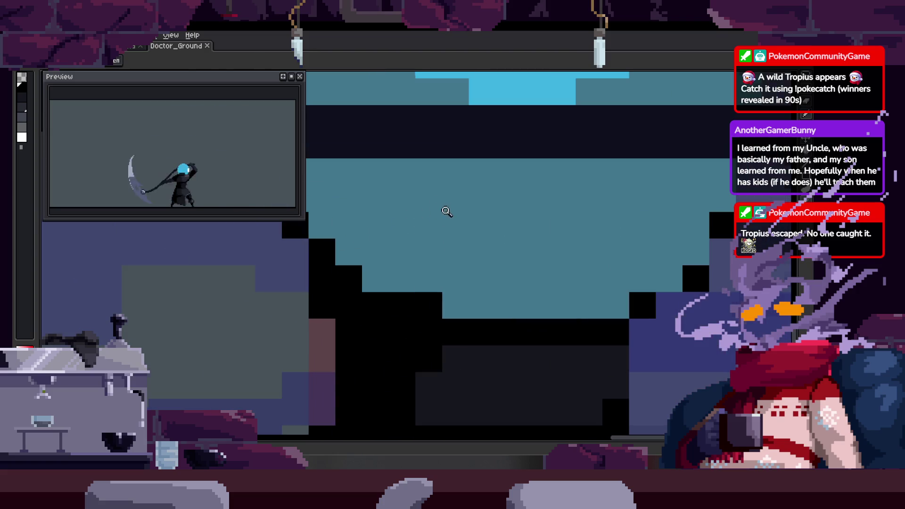
scroll(357, 256, "down", 6)
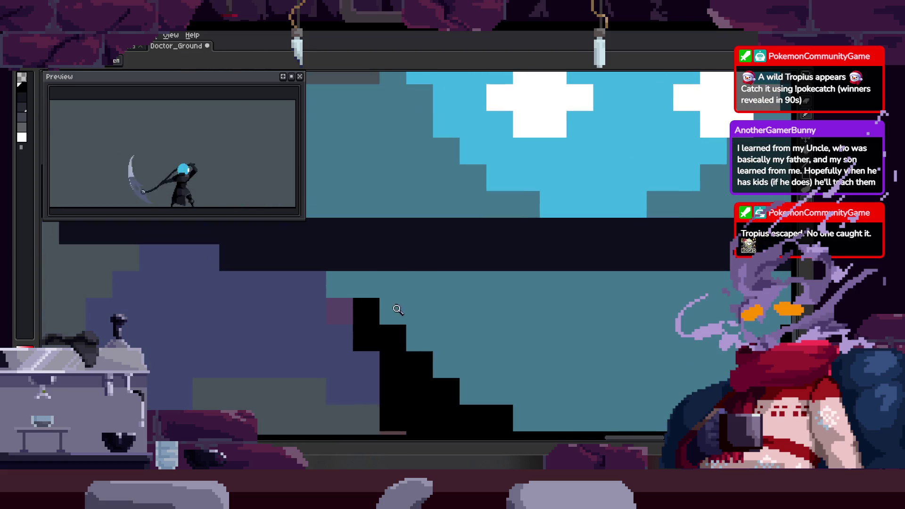
key("ctrl+s")
scroll(374, 265, "up", 5)
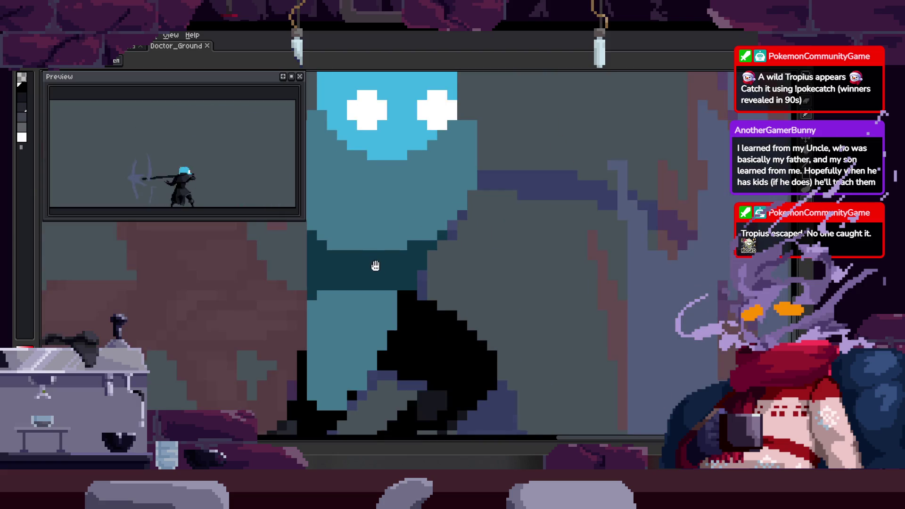
scroll(401, 260, "down", 5)
key("ctrl+s")
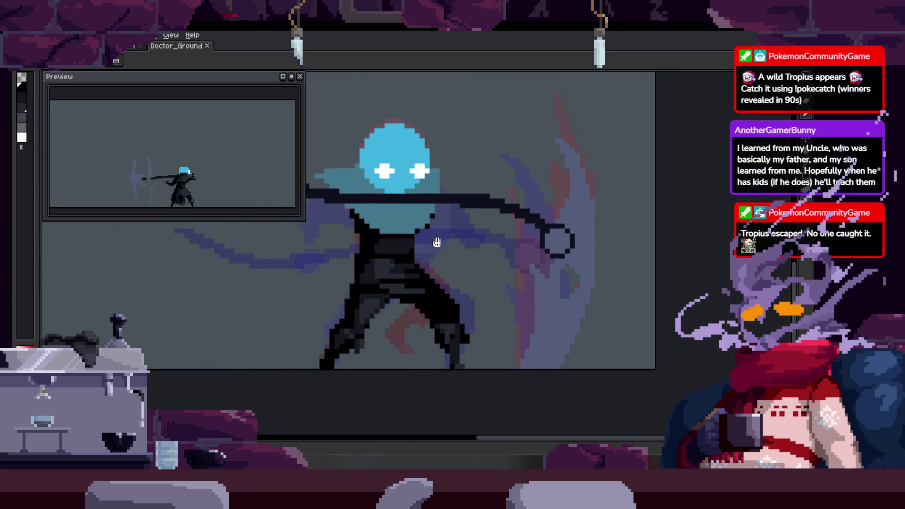
scroll(454, 235, "up", 5)
key("b")
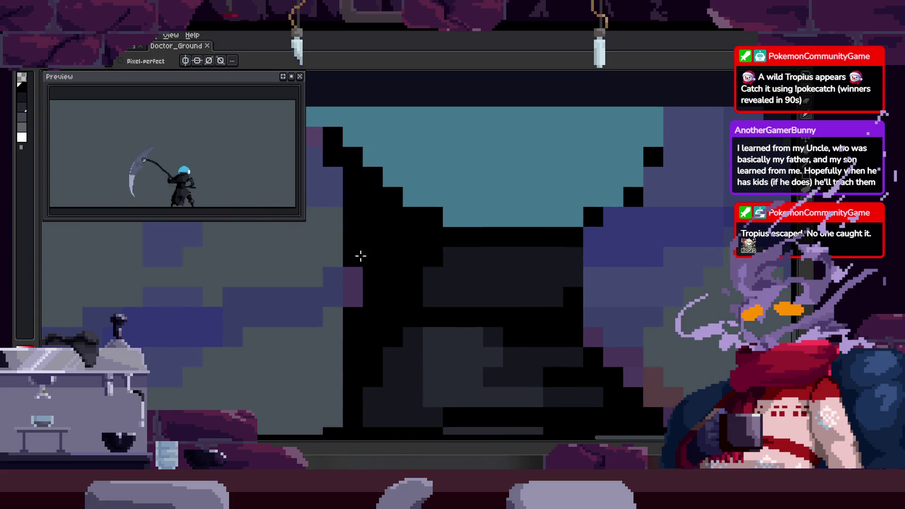
left_click(397, 268)
key("e")
left_click_drag(525, 234, 545, 255)
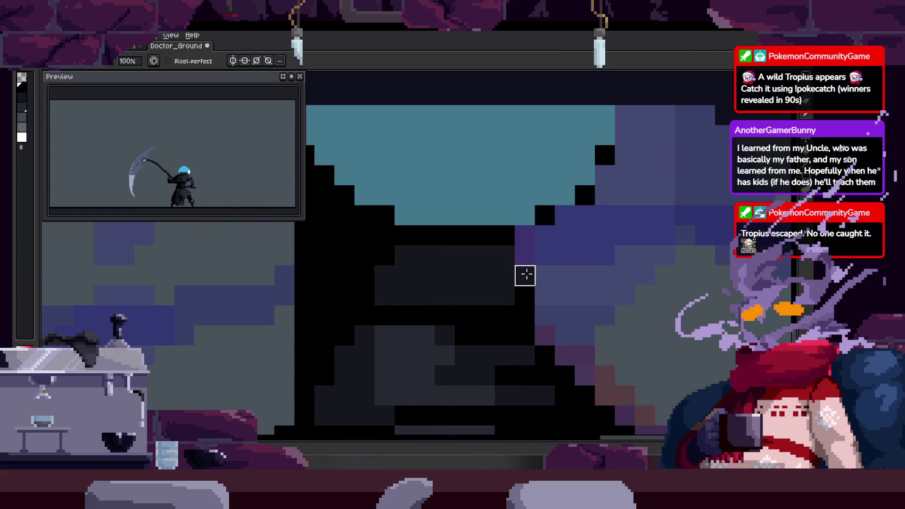
Zoom out and recentre the whole character on the lunging swing frame.
scroll(501, 264, "down", 3)
key("z")
scroll(479, 269, "down", 2)
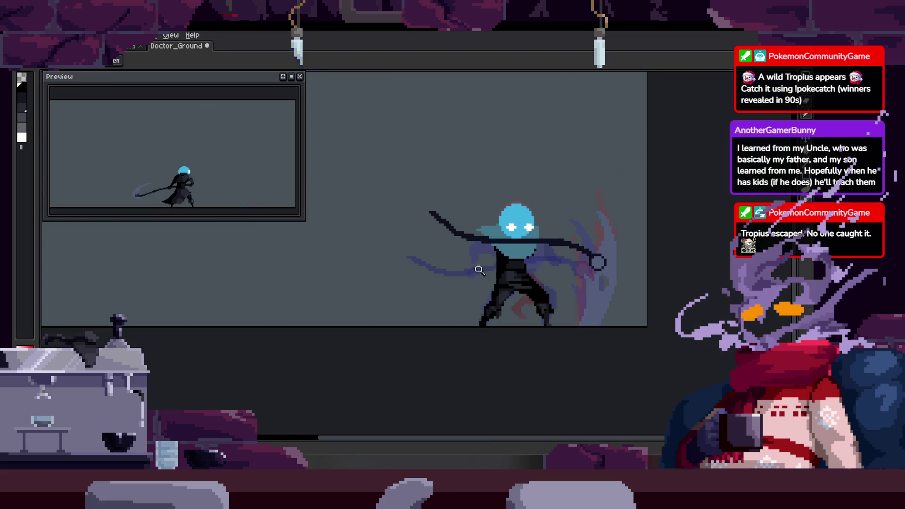
left_click_drag(542, 258, 517, 258)
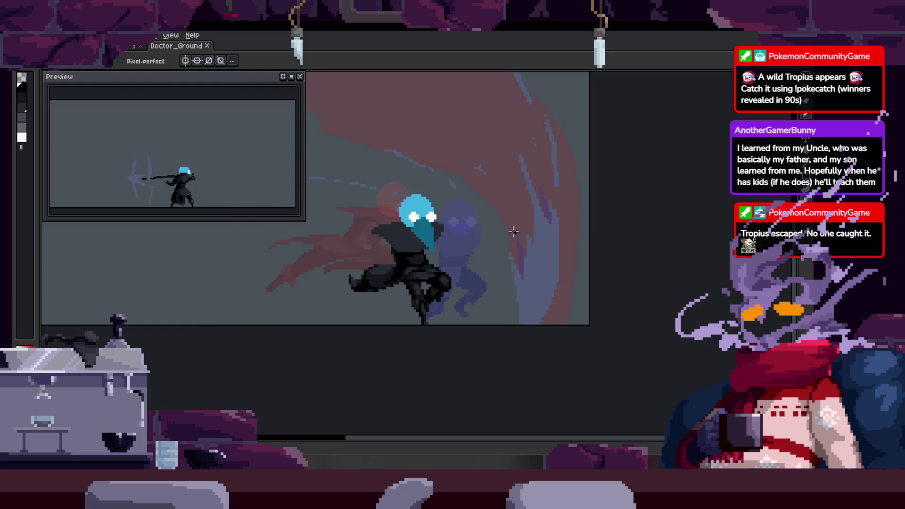
key("z")
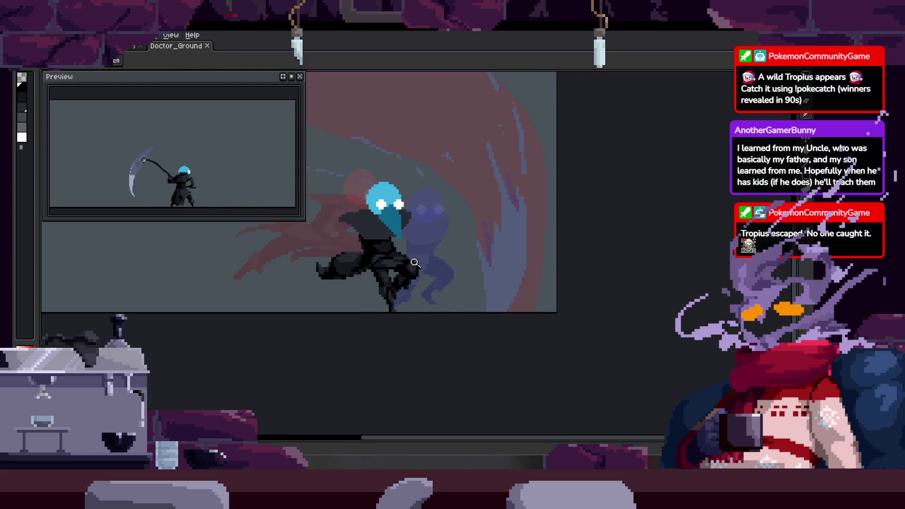
scroll(472, 279, "up", 4)
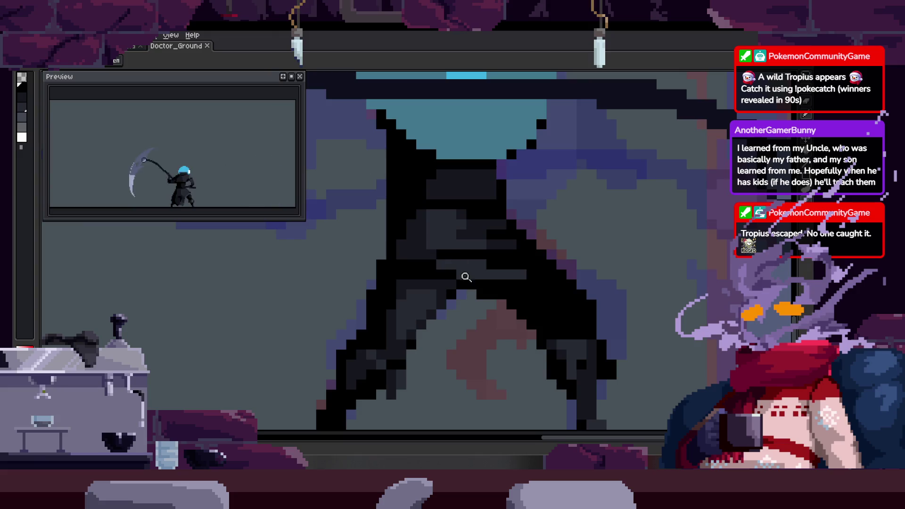
Zoom in on the legs, paint dark pixels along them, and save Doctor_Ground.
mouse_move(441, 250)
left_mouse_down()
mouse_move(518, 245)
mouse_move(515, 232)
mouse_move(432, 238)
left_mouse_up()
key("m")
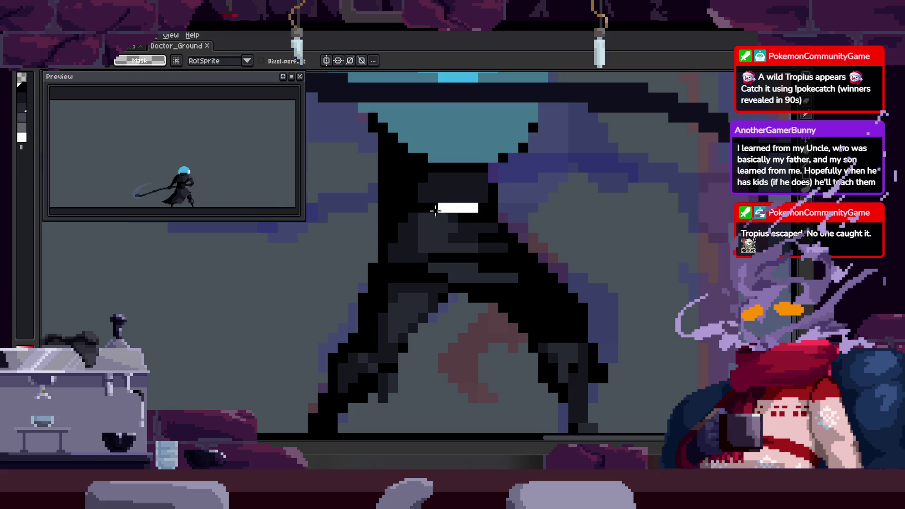
key("z")
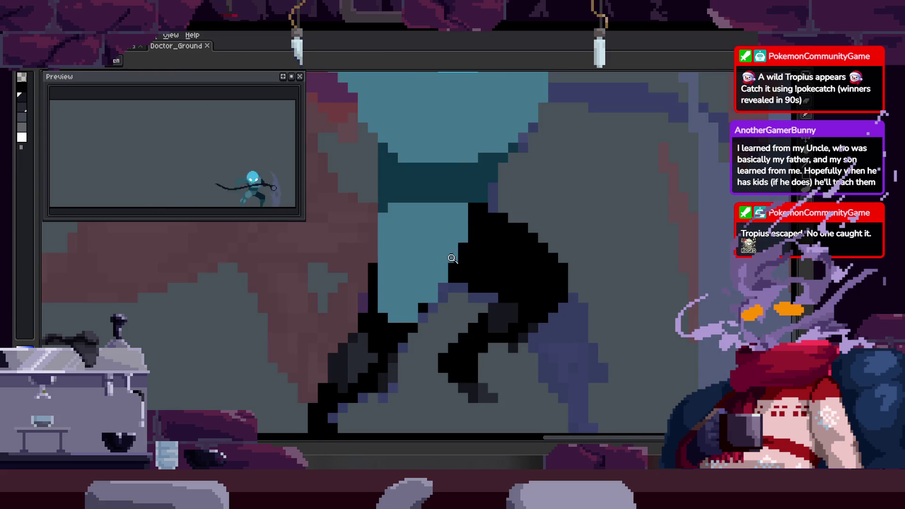
left_click(450, 246)
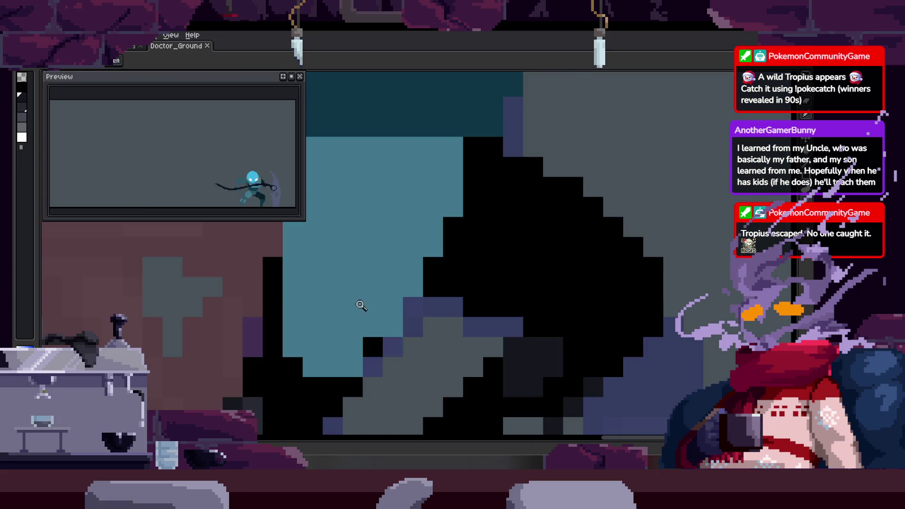
left_click_drag(349, 310, 378, 317)
left_click(338, 326)
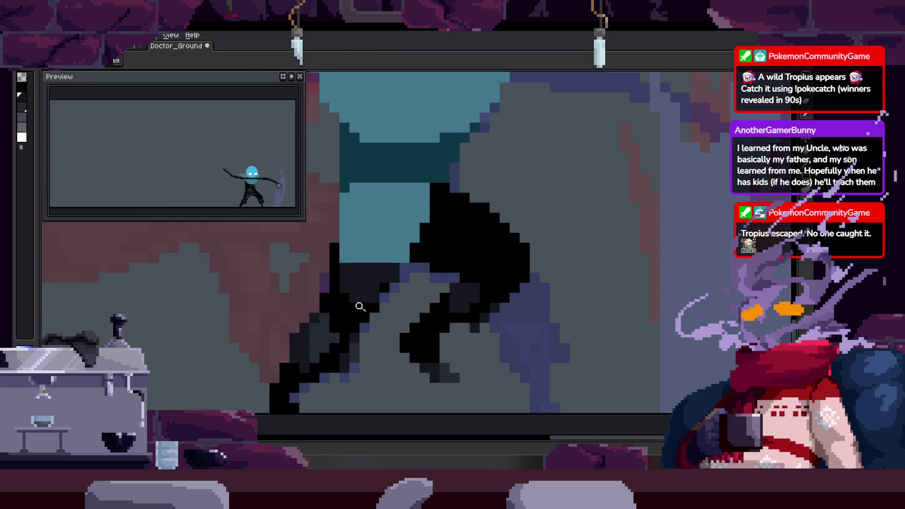
left_click(369, 263)
left_click(383, 228)
key("b")
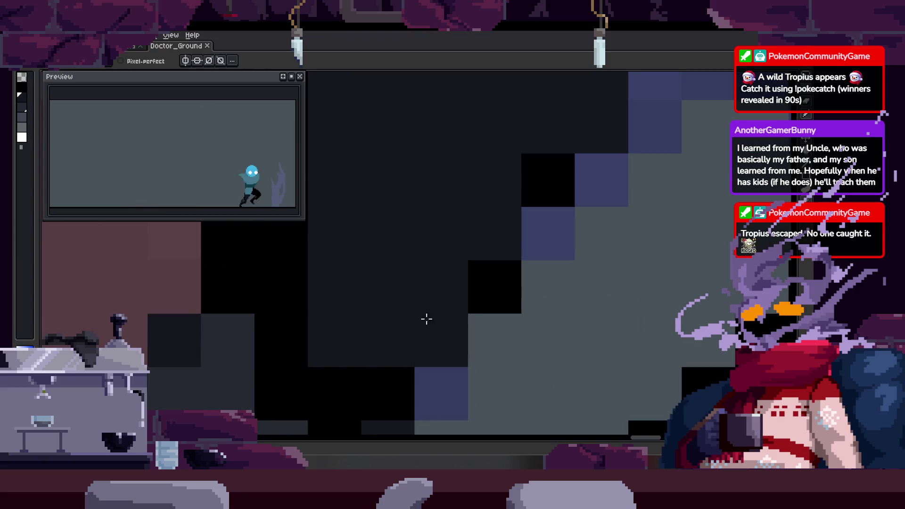
left_click_drag(353, 369, 461, 319)
key("ctrl+s")
Draw a row of black pixels along the hood's lower edge.
scroll(461, 319, "down", 3)
scroll(440, 264, "up", 3)
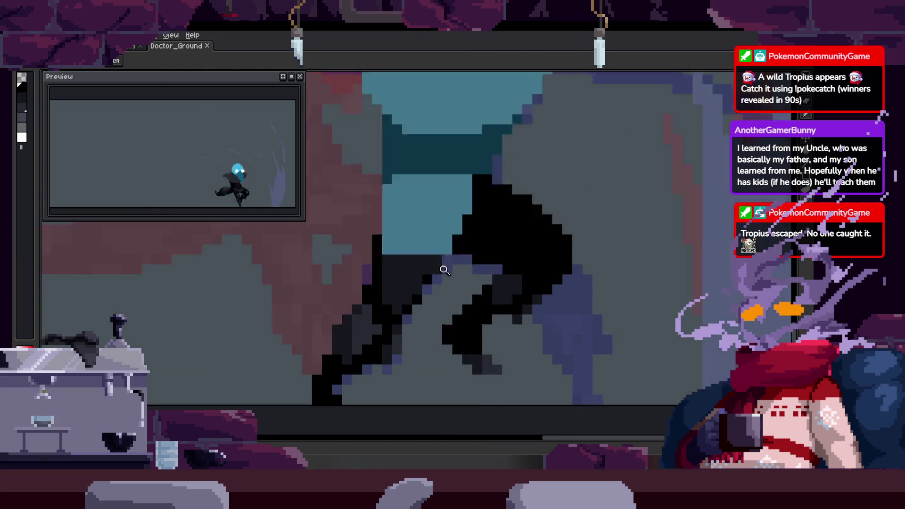
scroll(384, 303, "down", 2)
key("space")
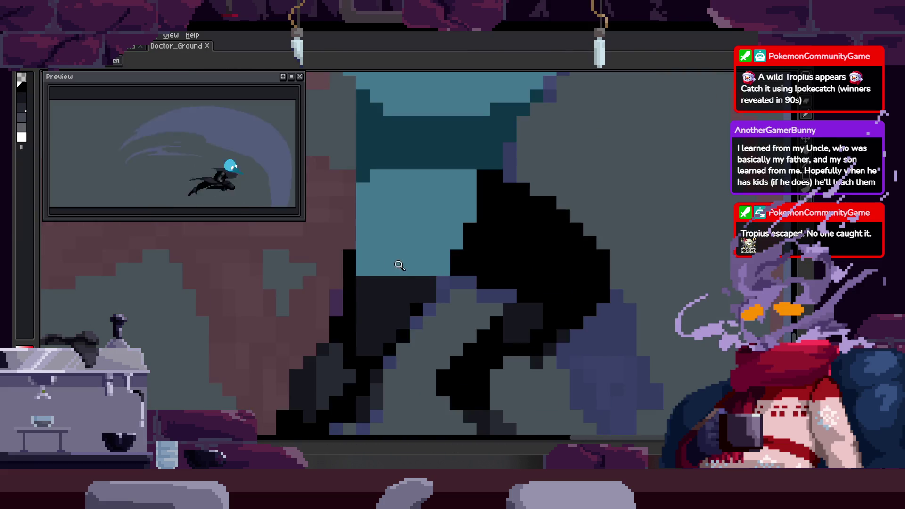
left_click_drag(450, 271, 447, 259)
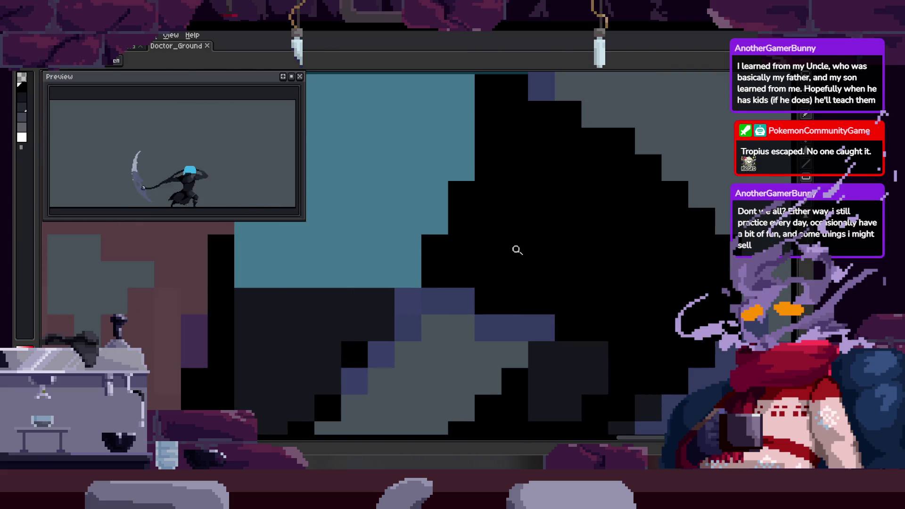
key("z")
left_click(498, 246)
left_click_drag(325, 273, 528, 270)
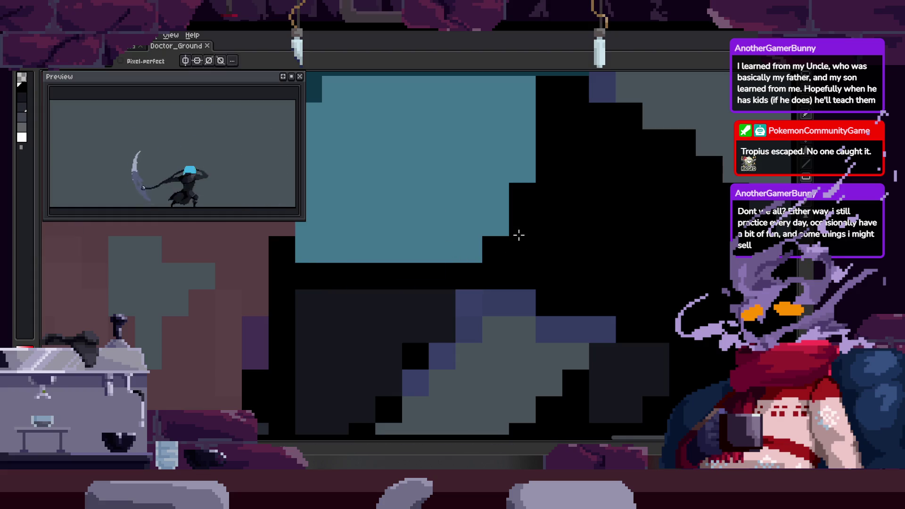
Zoom in on the dark body and blacken two pixels, then undo them.
scroll(519, 235, "down", 1)
key("z")
scroll(519, 242, "up", 1)
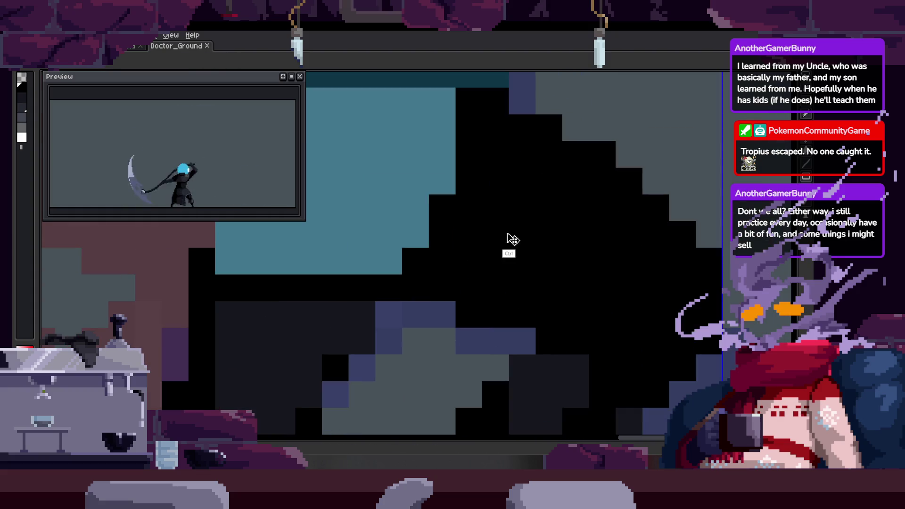
scroll(512, 257, "down", 2)
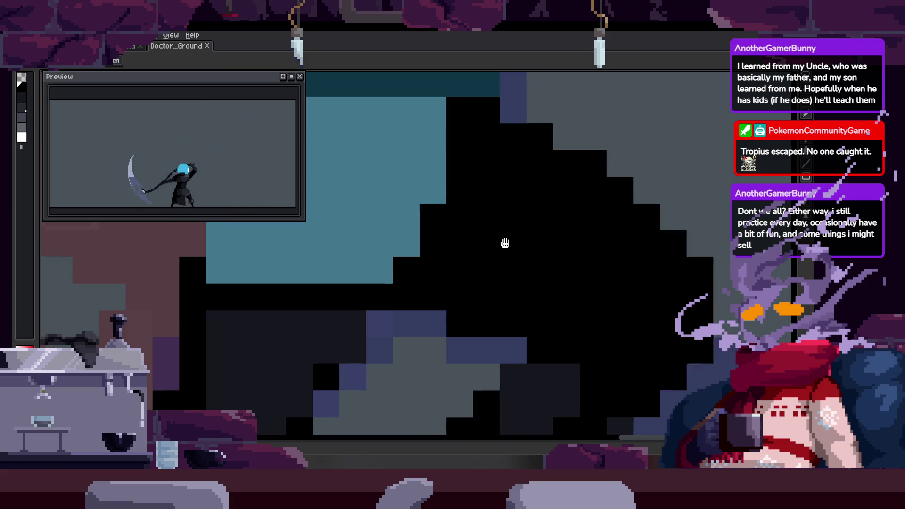
left_click(443, 289)
mouse_move(469, 279)
left_mouse_down()
mouse_move(439, 318)
mouse_move(452, 280)
left_mouse_up()
left_click(421, 256)
left_click(418, 256)
key("ctrl+z")
key("ctrl+z")
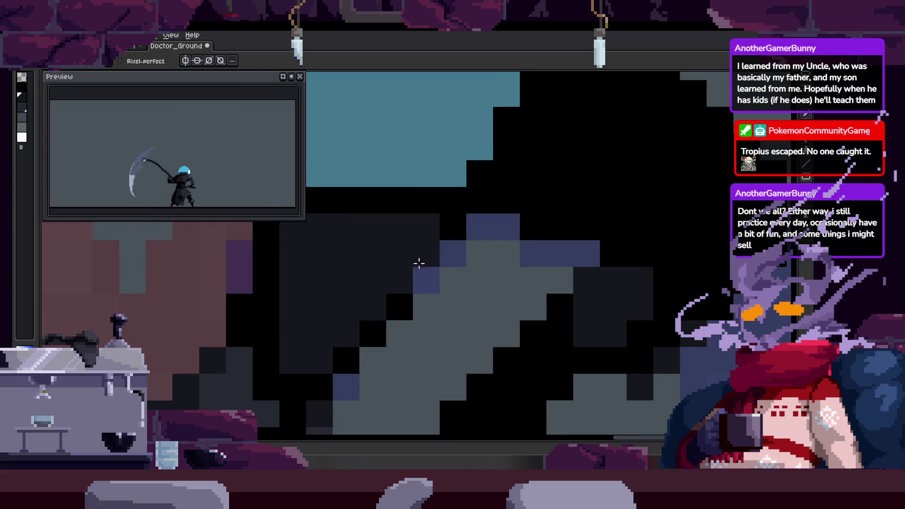
Blacken a pixel on the body outline and turn a stray purple pixel black.
scroll(418, 274, "down", 2)
scroll(482, 273, "down", 4)
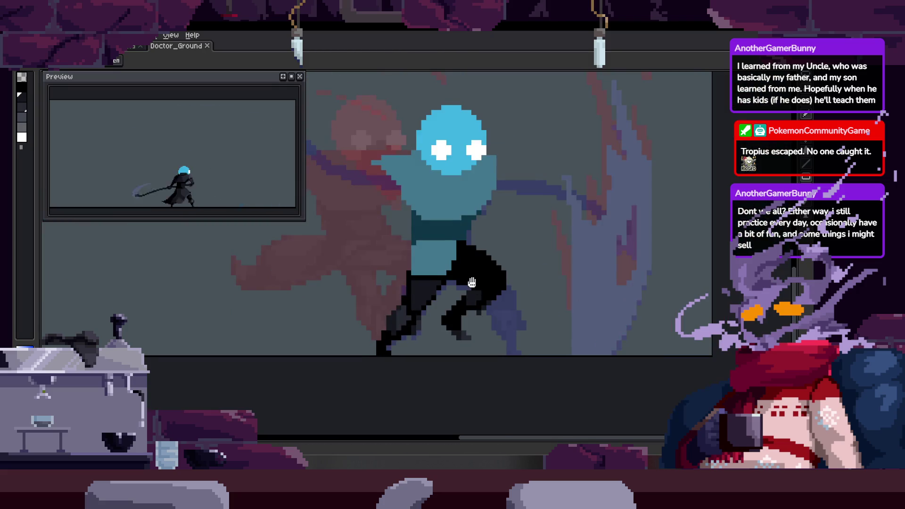
scroll(460, 246, "up", 4)
key("b")
left_click(351, 279)
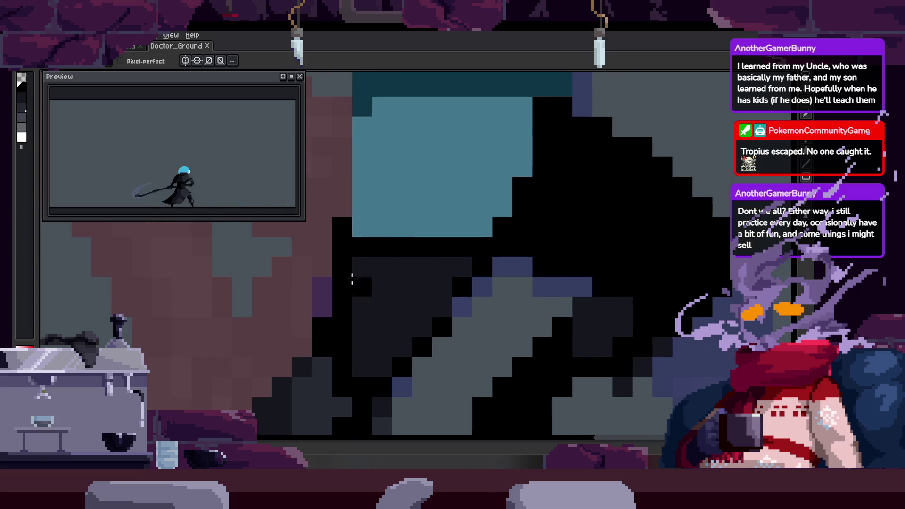
left_click(326, 311)
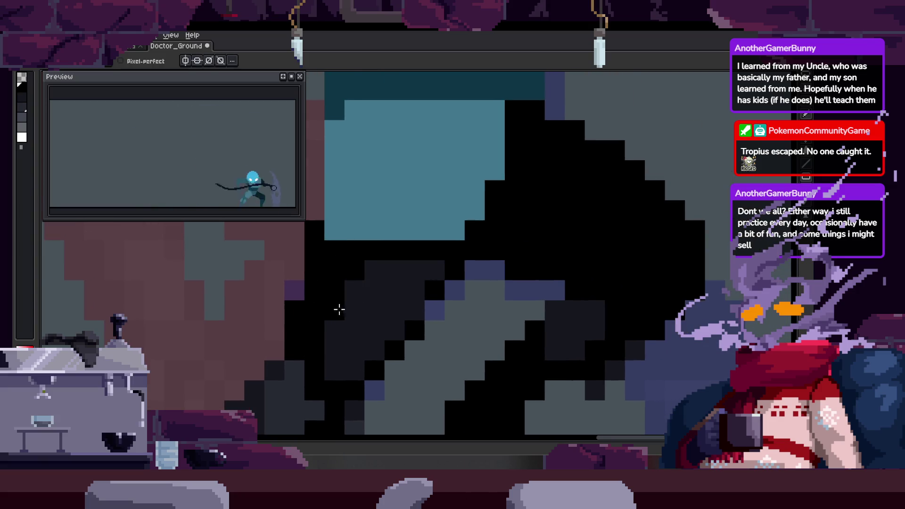
Zoom closer on the torso, sample a dark colour, and paint a diagonal run of dark pixels.
scroll(359, 301, "down", 1)
scroll(381, 298, "up", 1)
scroll(401, 283, "down", 2)
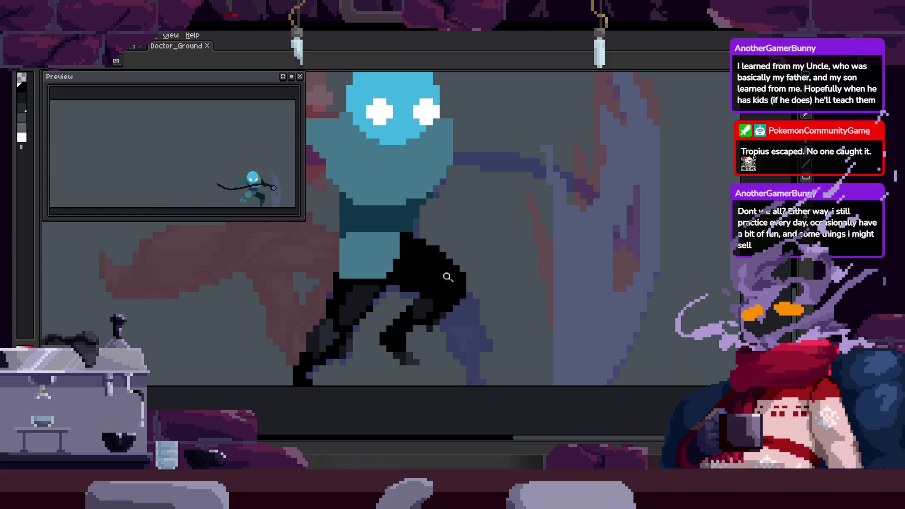
scroll(433, 277, "up", 3)
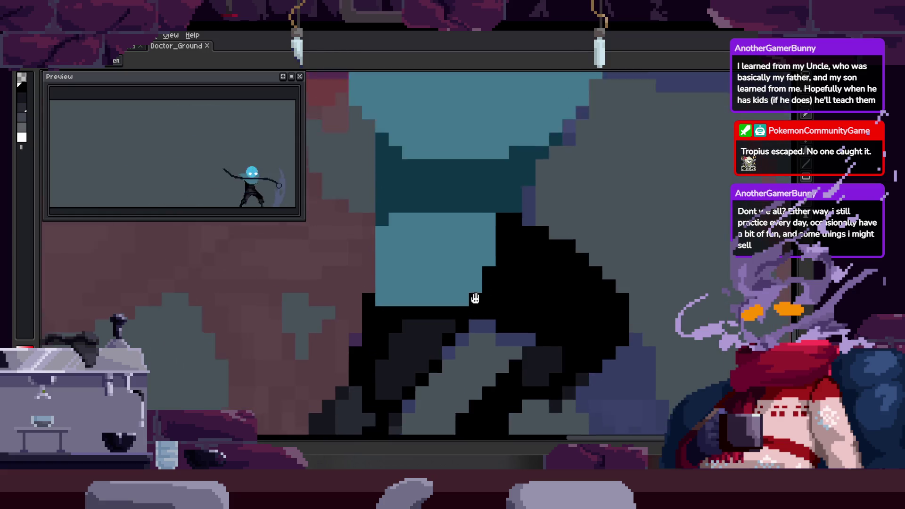
scroll(475, 298, "down", 2)
scroll(347, 260, "up", 2)
left_click(446, 276)
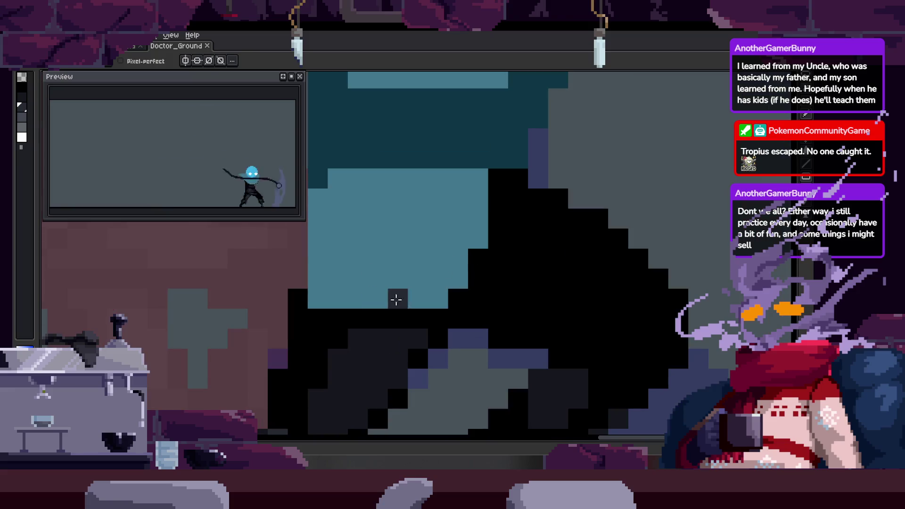
scroll(507, 283, "down", 3)
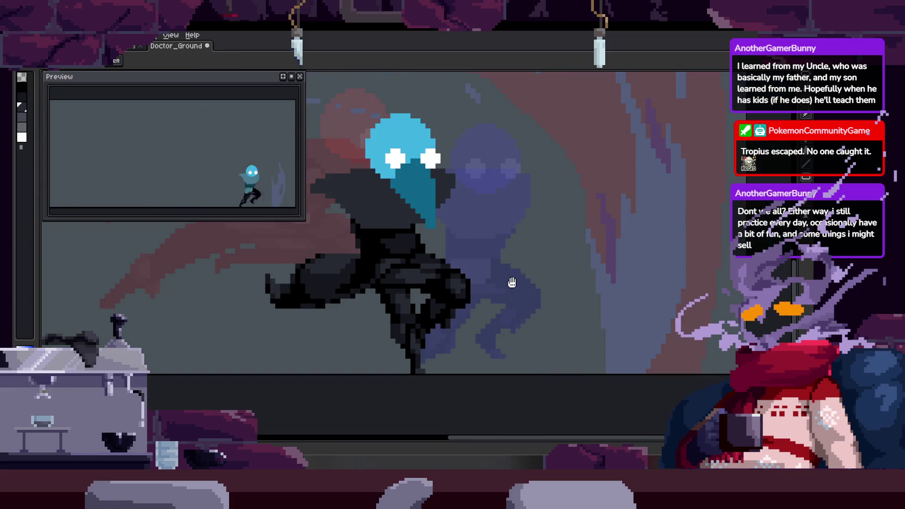
scroll(400, 265, "up", 3)
left_click_drag(399, 265, 465, 277)
key("alt")
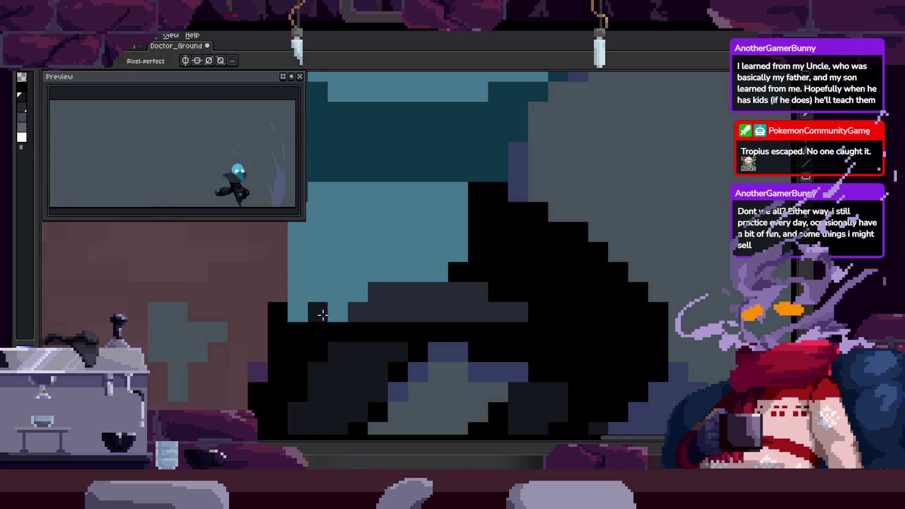
left_click_drag(323, 315, 409, 262)
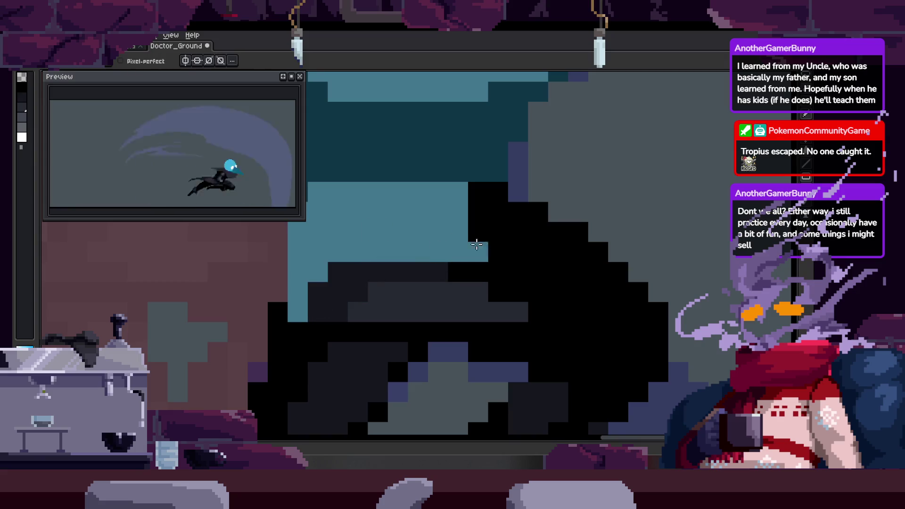
Blacken pixel runs along the body edge, the light-blue block's bottom row, and waist greys.
scroll(461, 259, "down", 2)
scroll(361, 300, "up", 2)
mouse_move(326, 329)
left_mouse_down()
mouse_move(334, 196)
mouse_move(398, 170)
mouse_move(379, 245)
left_mouse_up()
scroll(372, 226, "down", 3)
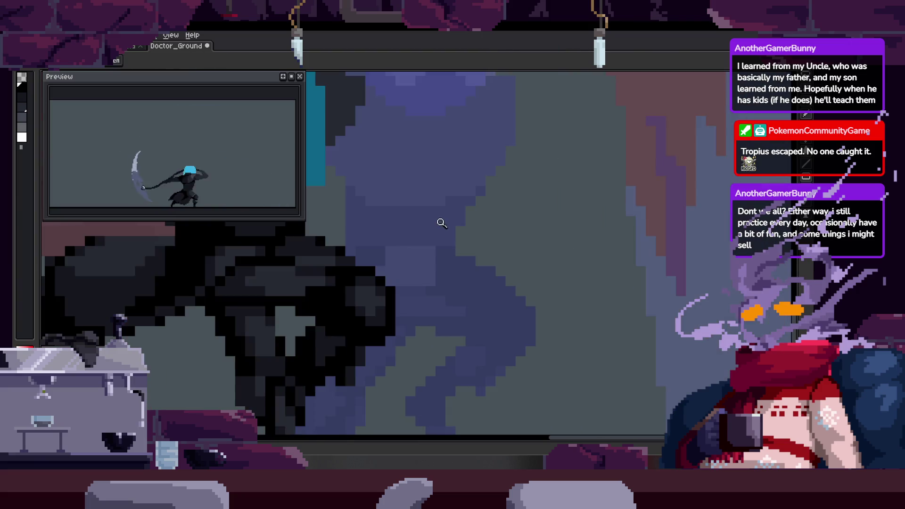
scroll(420, 273, "up", 3)
scroll(423, 282, "up", 1)
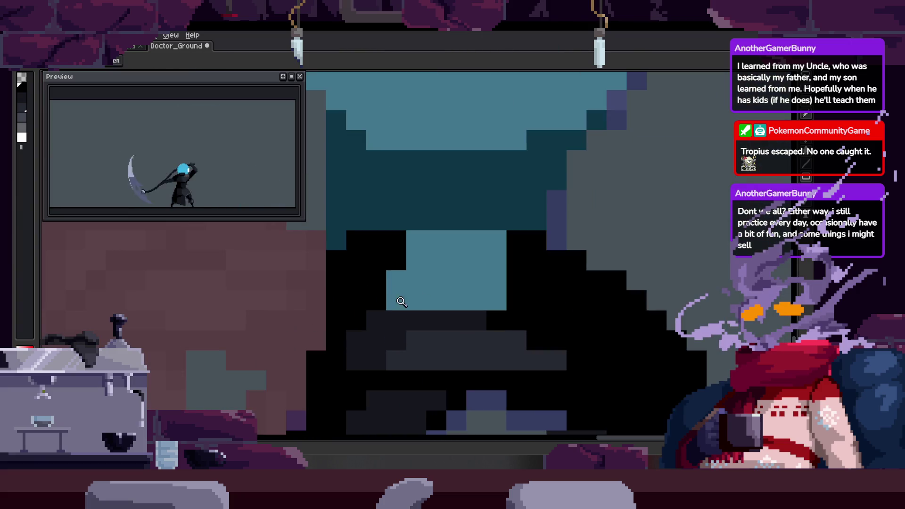
left_click_drag(392, 297, 500, 303)
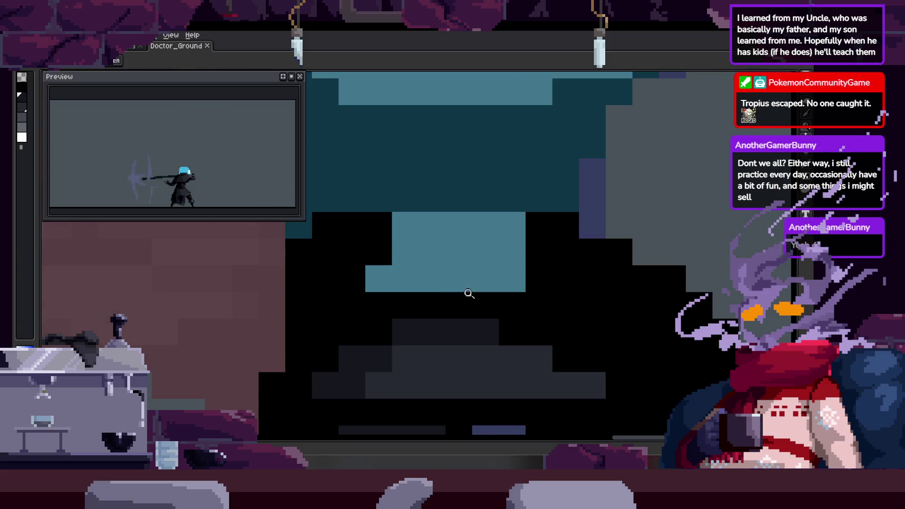
scroll(412, 285, "up", 1)
mouse_move(404, 315)
left_mouse_down()
mouse_move(414, 298)
mouse_move(473, 286)
mouse_move(423, 320)
left_mouse_up()
Add two grey pixel blocks to the cloak.
scroll(480, 304, "down", 1)
scroll(410, 289, "up", 2)
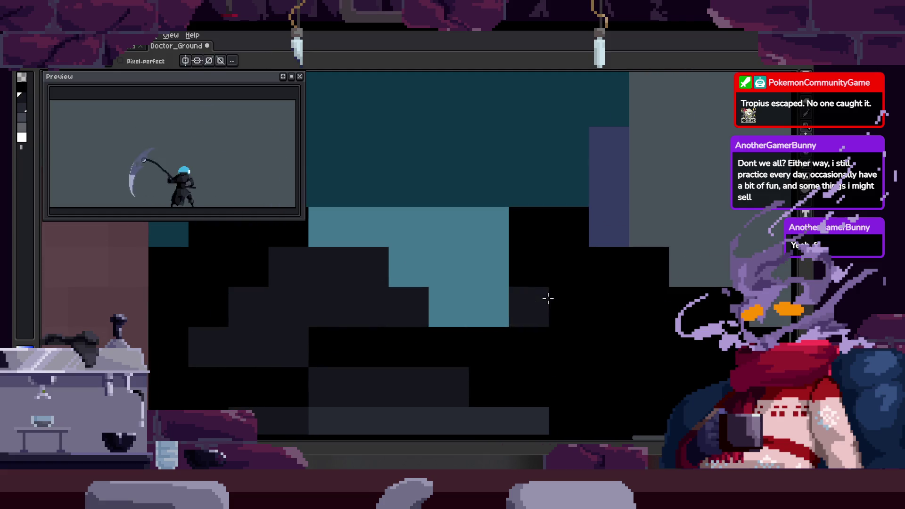
scroll(436, 287, "down", 1)
scroll(477, 248, "up", 1)
left_click(394, 252)
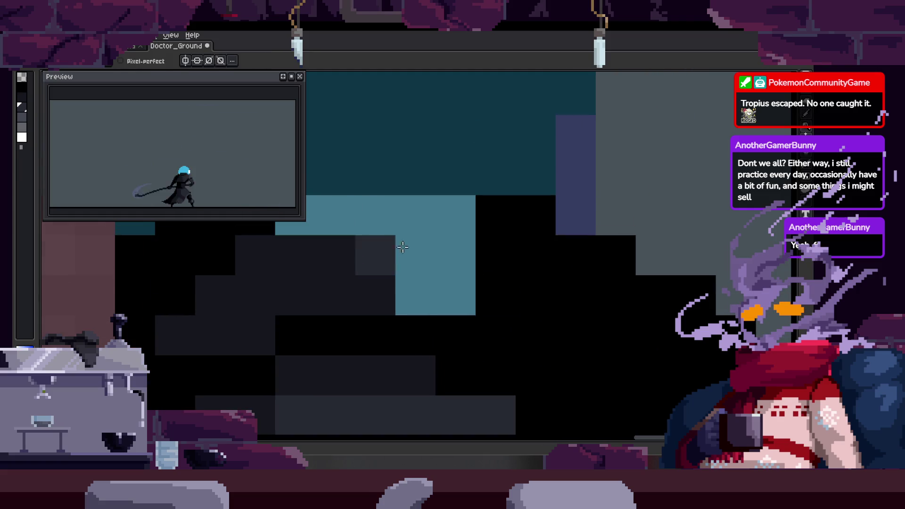
scroll(498, 299, "down", 1)
scroll(483, 303, "up", 1)
left_click(482, 303)
left_click_drag(523, 280, 512, 316)
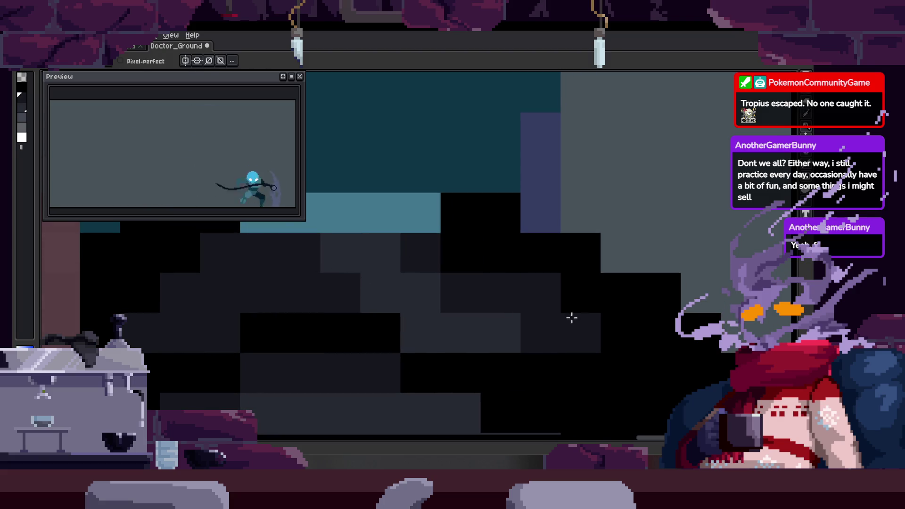
Try filling a cloak area with black using the bucket, then undo the fill.
scroll(560, 289, "down", 1)
scroll(453, 307, "up", 1)
key("g")
left_click(440, 291)
key("ctrl+z")
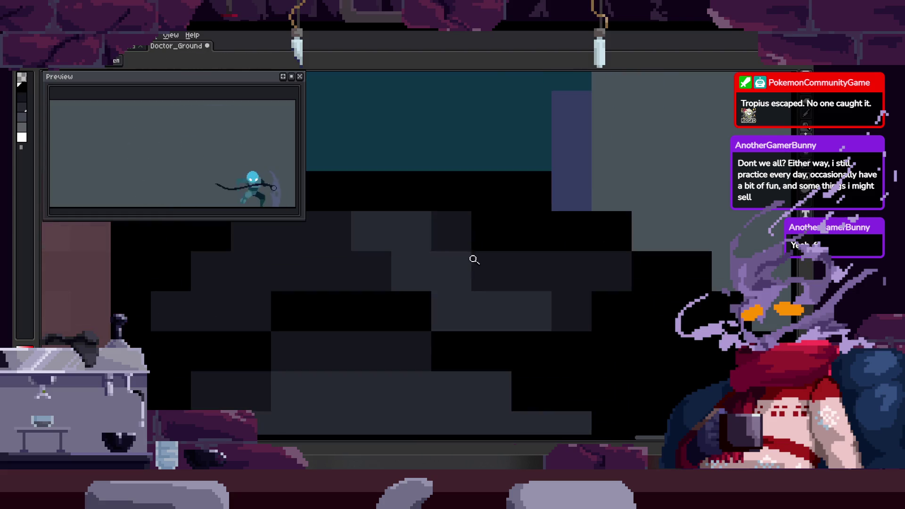
scroll(473, 257, "down", 1)
scroll(503, 256, "up", 1)
Sample a canvas colour and darken a cloak pixel, then undo it.
key("alt")
scroll(380, 271, "down", 5)
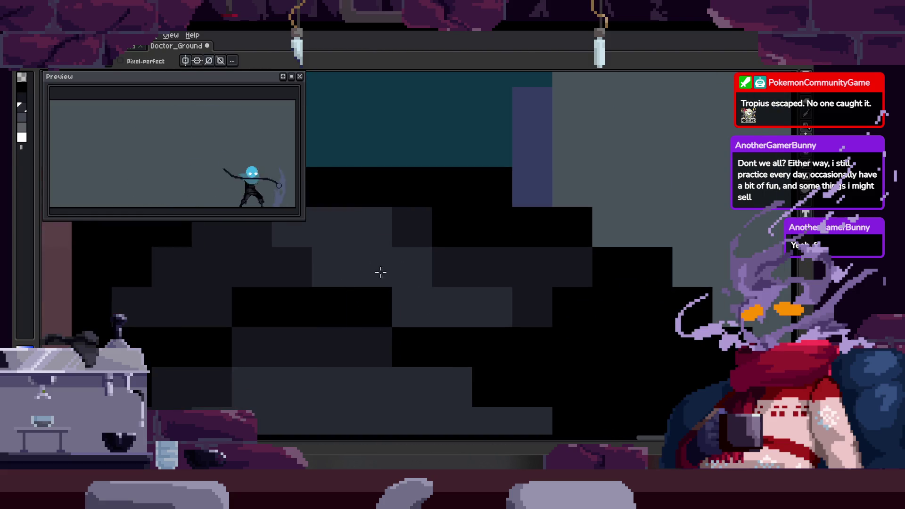
scroll(497, 291, "up", 5)
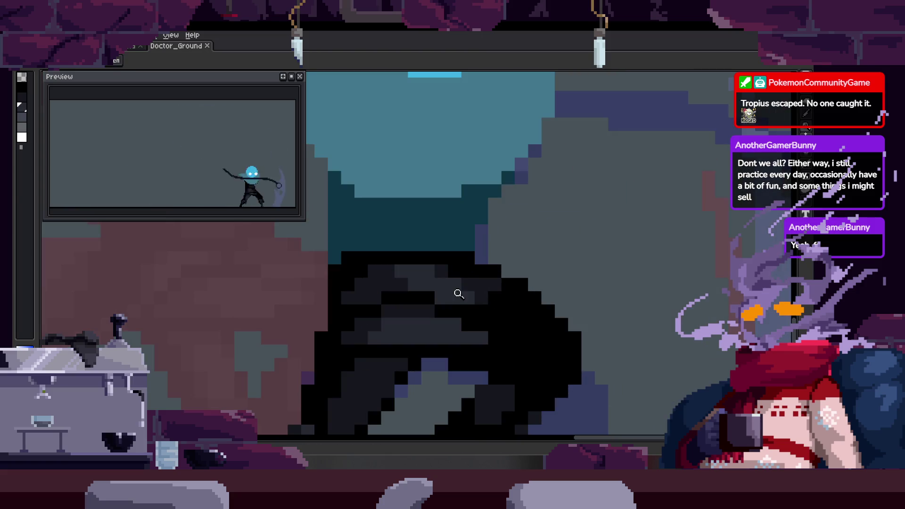
left_click(500, 303)
left_click_drag(499, 303, 439, 292)
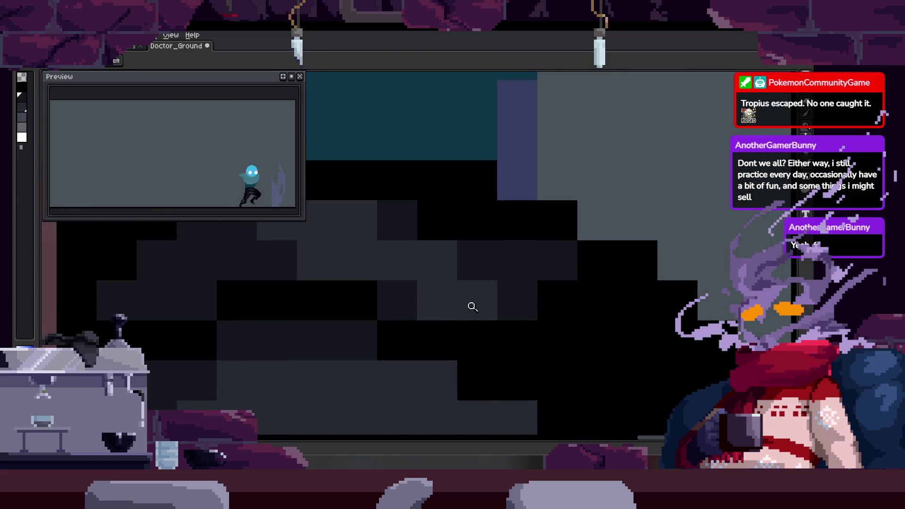
key("ctrl+z")
scroll(501, 297, "down", 4)
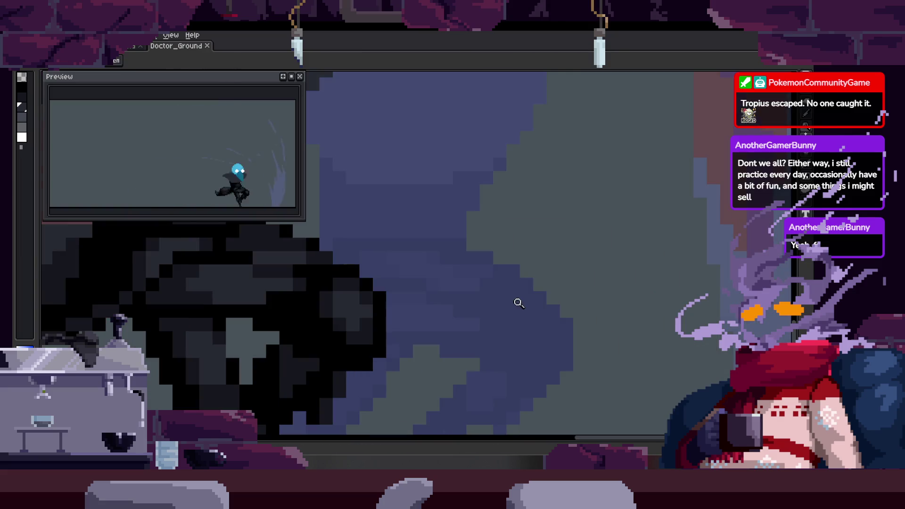
Play the scythe attack animation, then return to the pencil and pan across the figure.
key("Return")
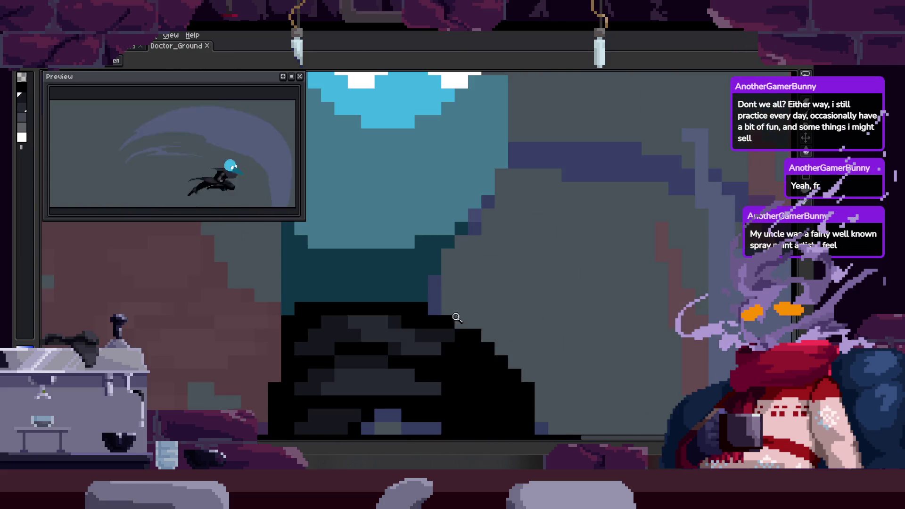
scroll(404, 274, "up", 3)
key("b")
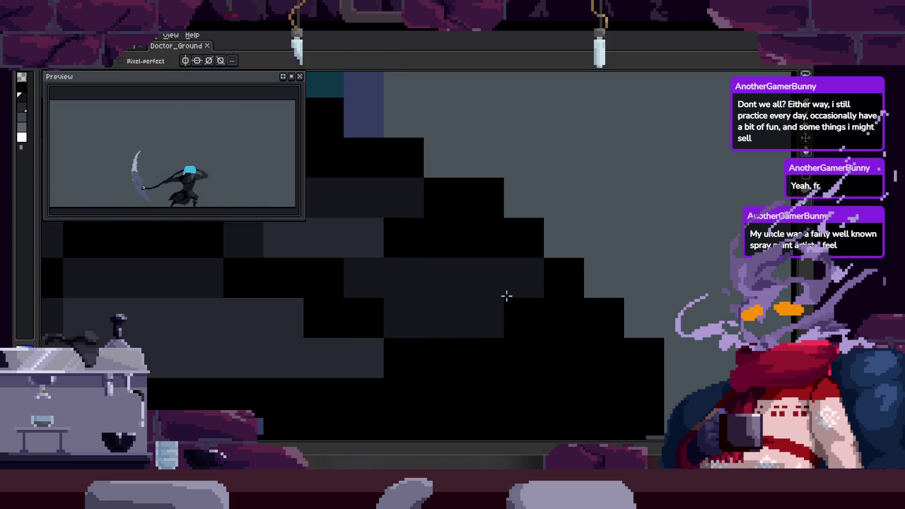
left_click_drag(473, 336, 437, 307)
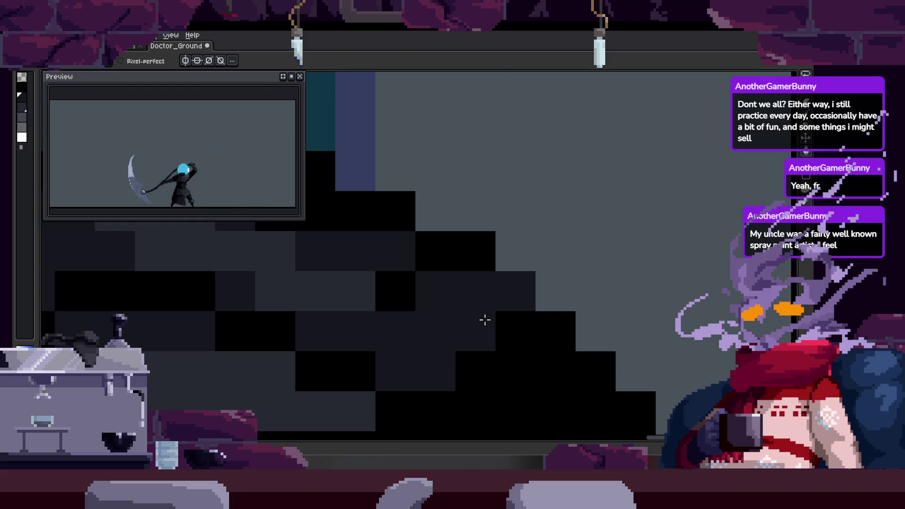
scroll(485, 321, "down", 3)
scroll(477, 297, "up", 2)
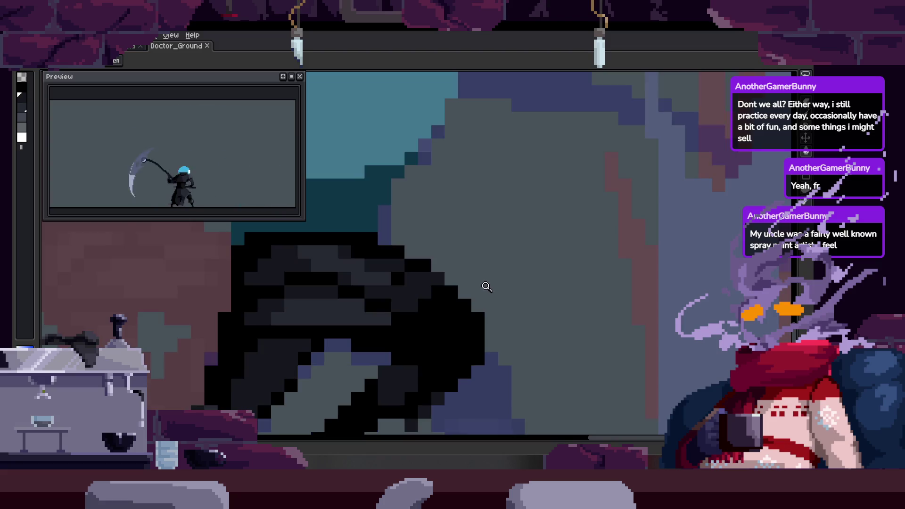
scroll(474, 299, "up", 3)
Darken a pixel near the body edge, then undo the pencil edits.
key("b")
left_click(483, 259)
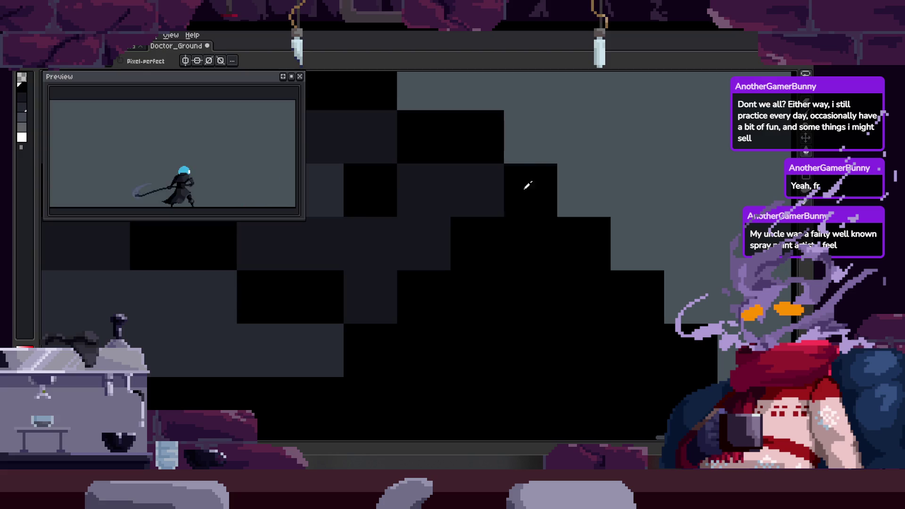
key("ctrl+z")
scroll(487, 226, "up", 2)
key("ctrl+z")
key("ctrl+z")
scroll(489, 323, "down", 3)
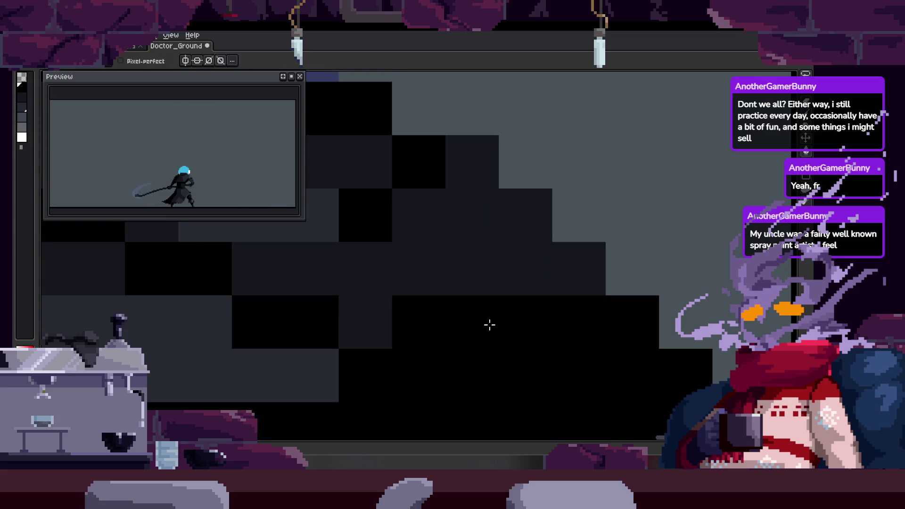
Draw a pixel on the cloak, sample a colour, and undo the stroke.
key("z")
scroll(456, 285, "down", 2)
scroll(437, 291, "up", 3)
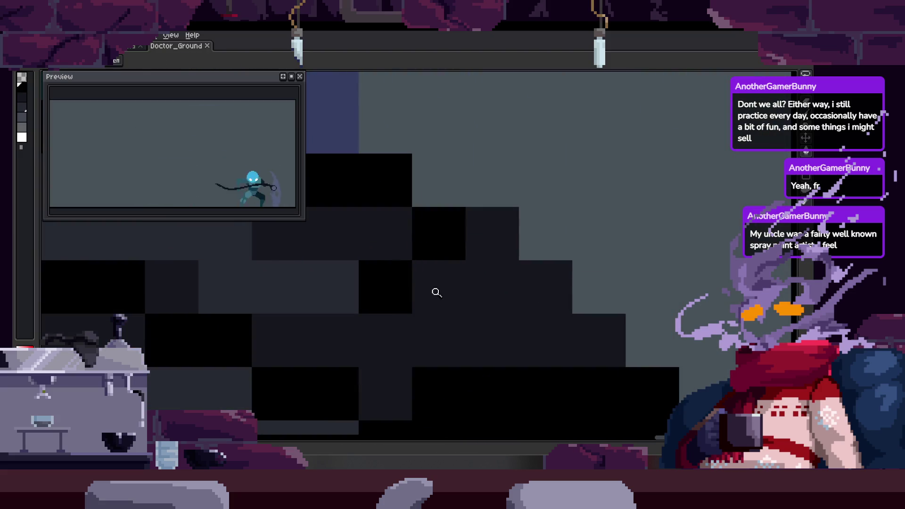
key("b")
left_click(410, 290)
key("alt")
key("ctrl+z")
key("ctrl+z")
scroll(465, 273, "down", 1)
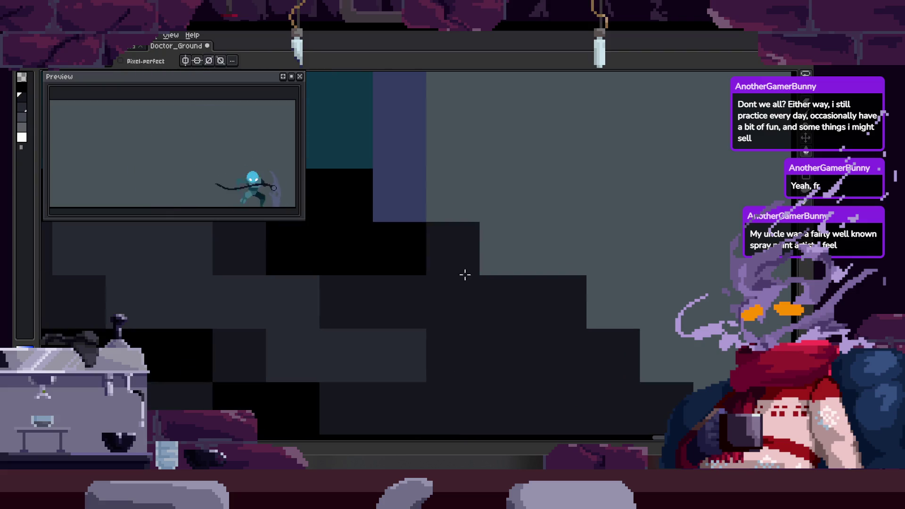
scroll(490, 296, "up", 1)
Paint a couple of cloak pixels black.
key("z")
scroll(431, 273, "down", 2)
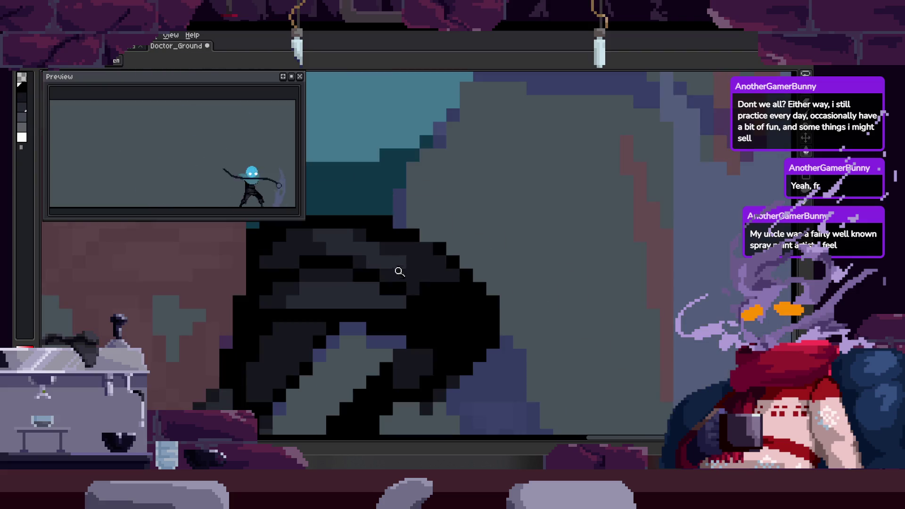
scroll(408, 279, "down", 1)
scroll(437, 261, "up", 3)
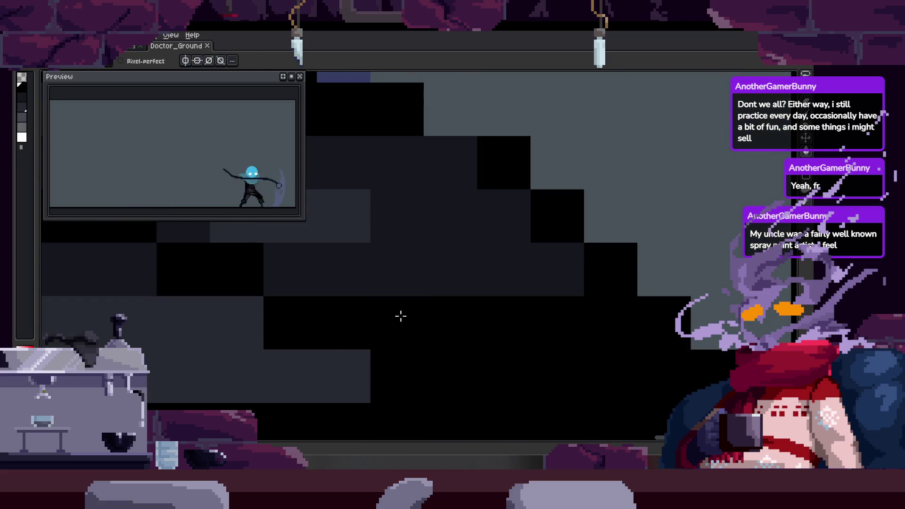
left_click_drag(459, 297, 469, 305)
left_click(454, 304)
scroll(488, 304, "down", 3)
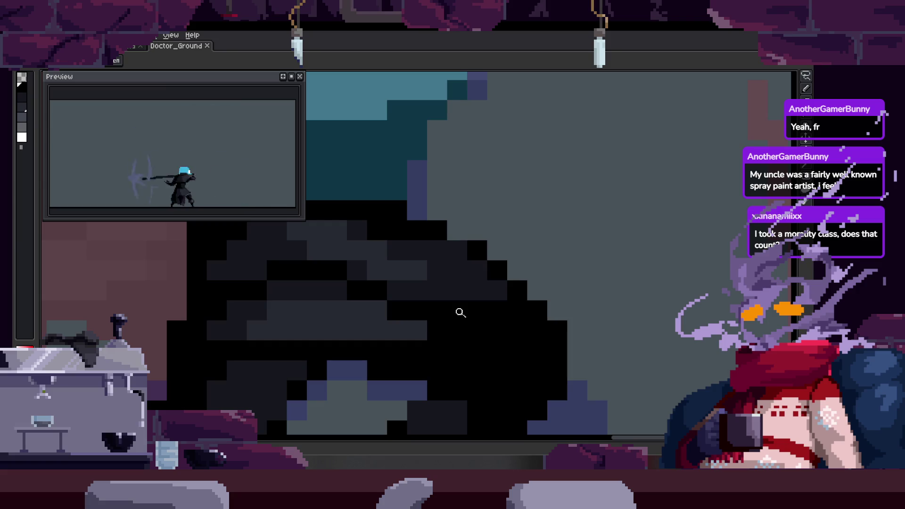
scroll(478, 232, "up", 3)
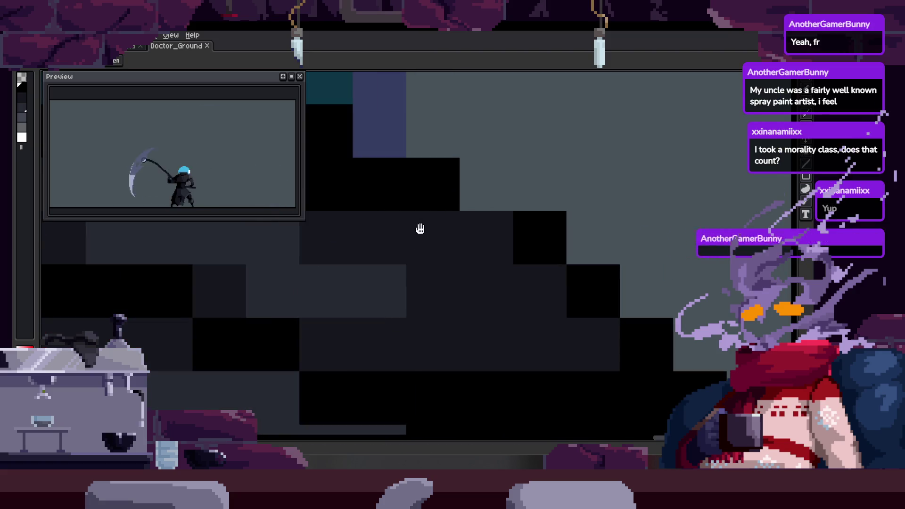
scroll(467, 264, "down", 1)
scroll(468, 264, "up", 1)
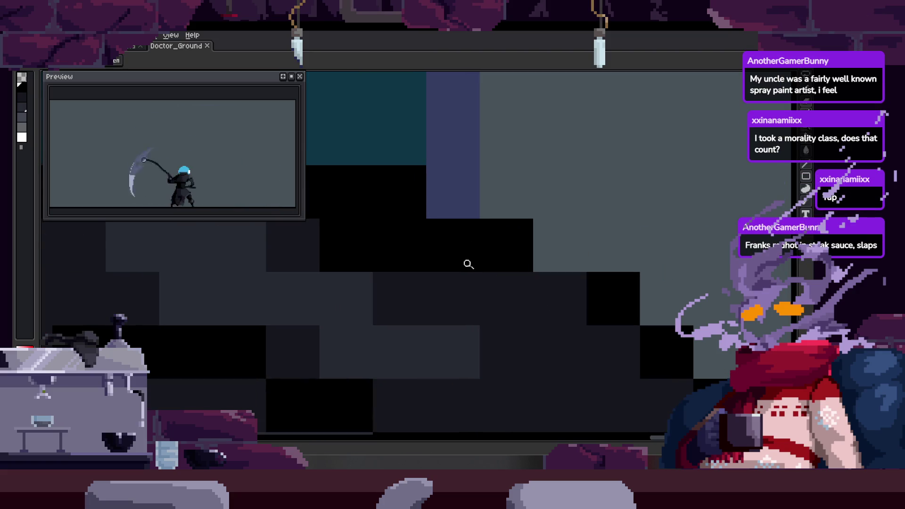
Lighten three black cloak pixels to dark grey.
key("b")
left_click(339, 262)
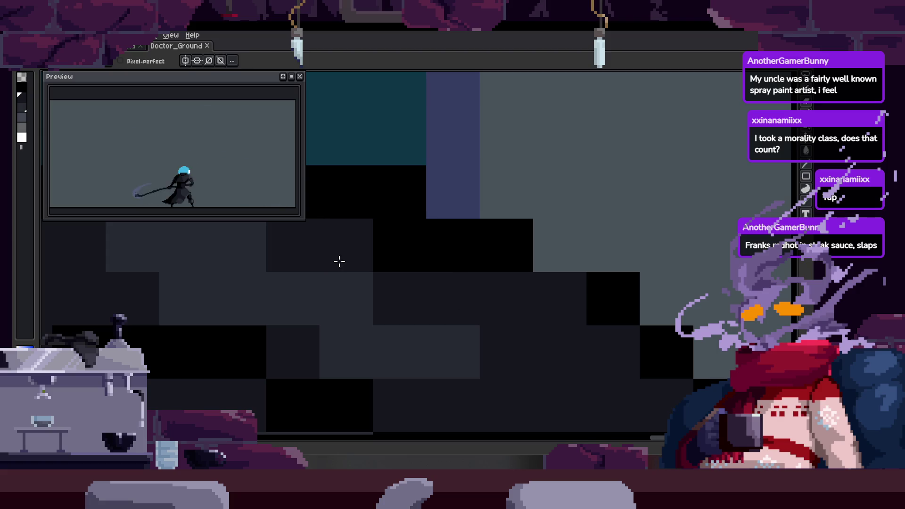
left_click(366, 283)
left_click(485, 322)
scroll(486, 322, "down", 3)
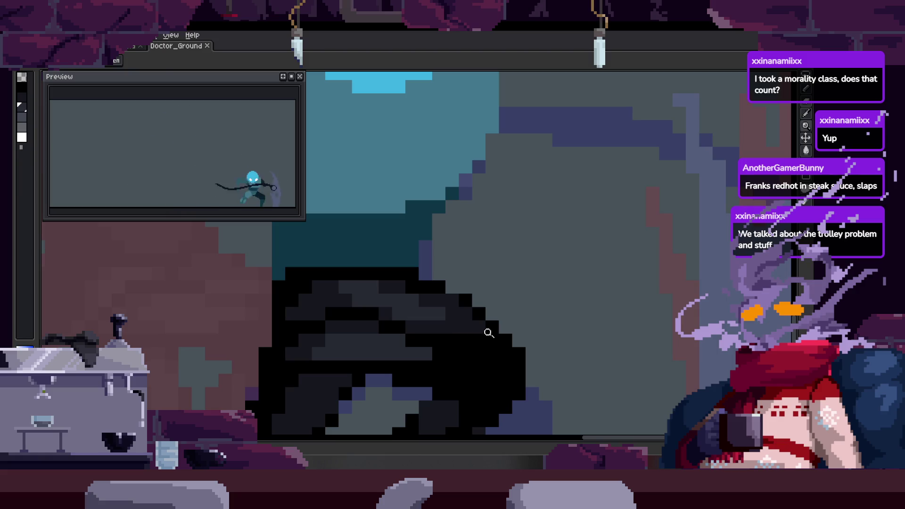
scroll(495, 296, "up", 2)
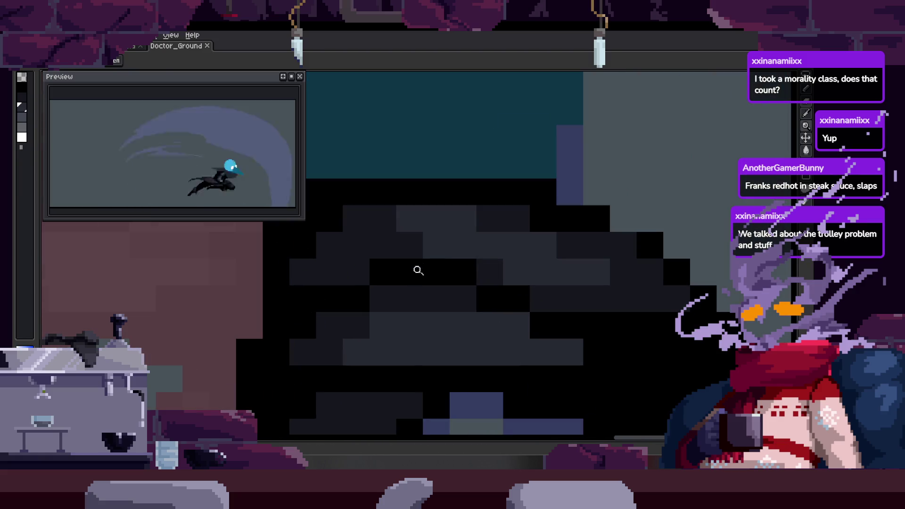
Darken a block of the cloak shading and save Doctor_Ground.
key("b")
left_click(366, 272)
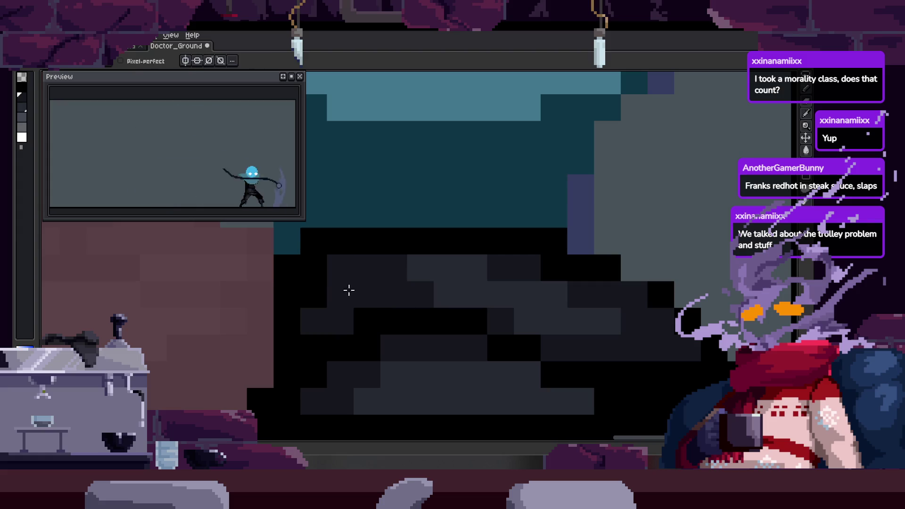
scroll(314, 267, "down", 1)
scroll(314, 267, "right", 2)
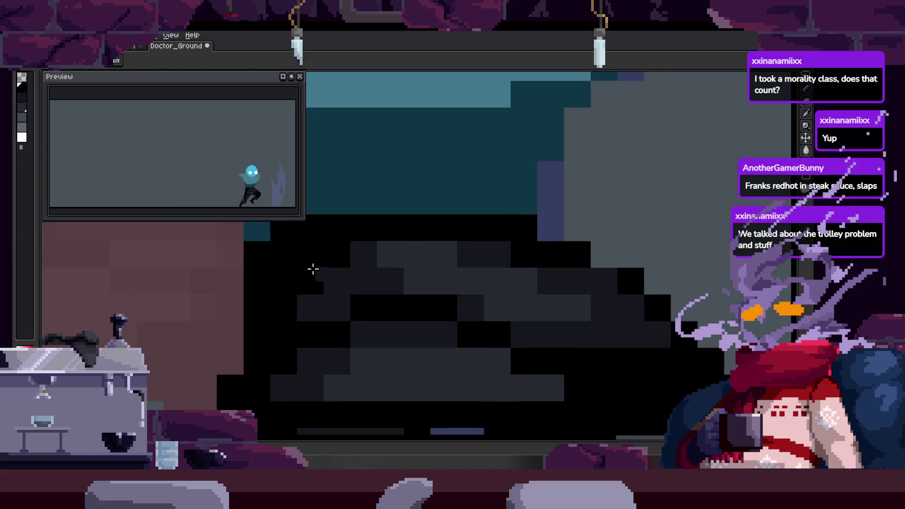
scroll(358, 283, "down", 3)
key("ctrl+s")
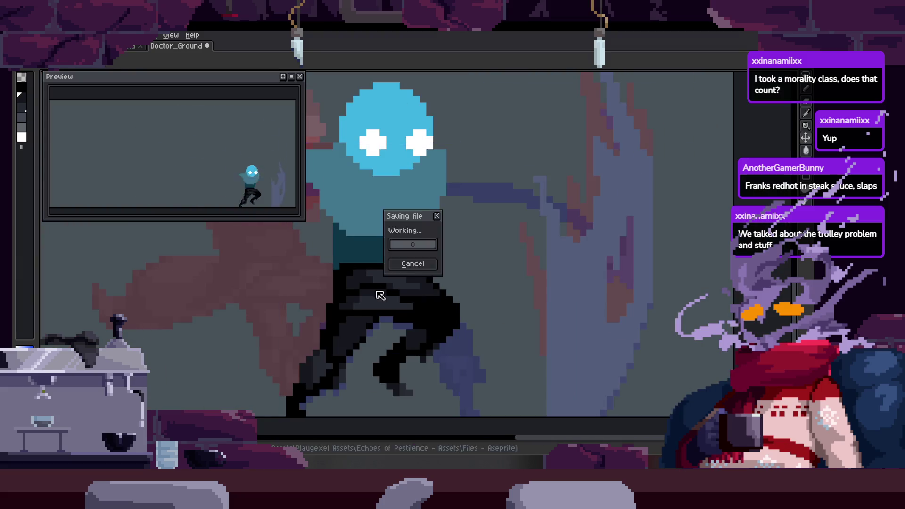
scroll(349, 282, "up", 2)
left_click_drag(372, 261, 338, 296)
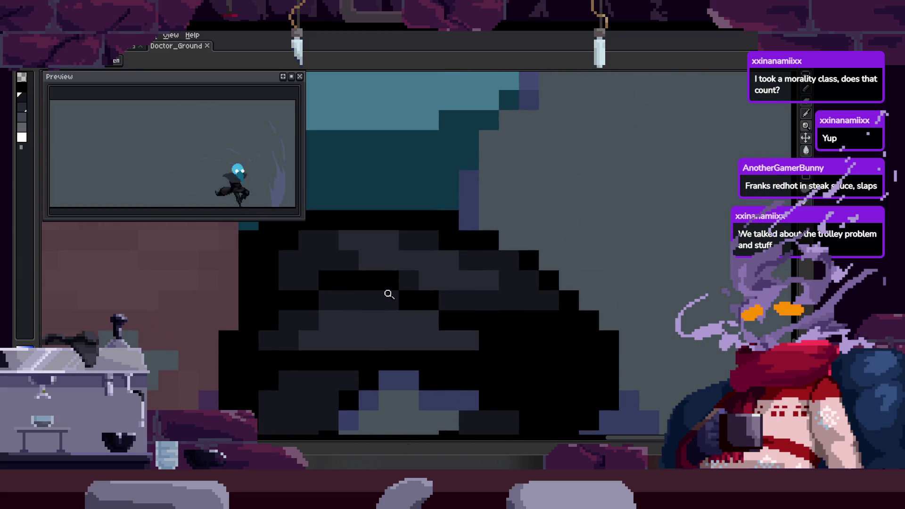
right_click(387, 297)
key("b")
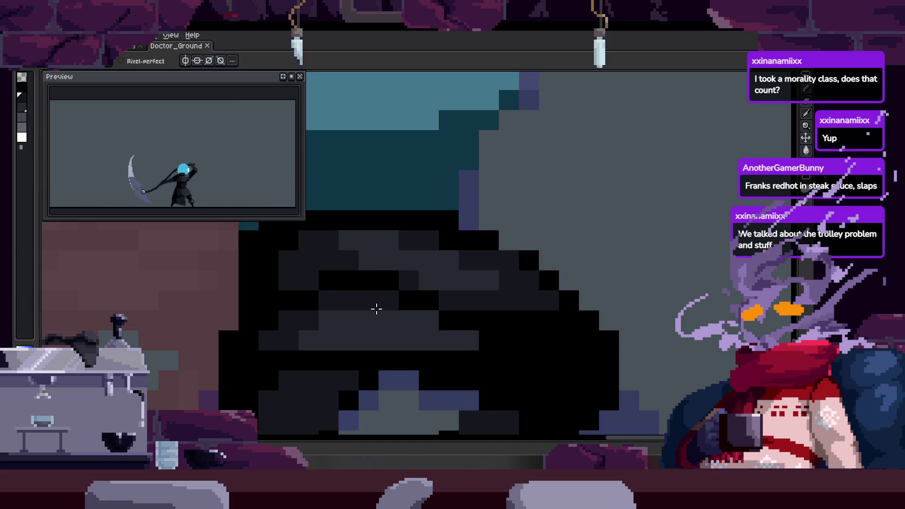
key("z")
left_click(384, 294)
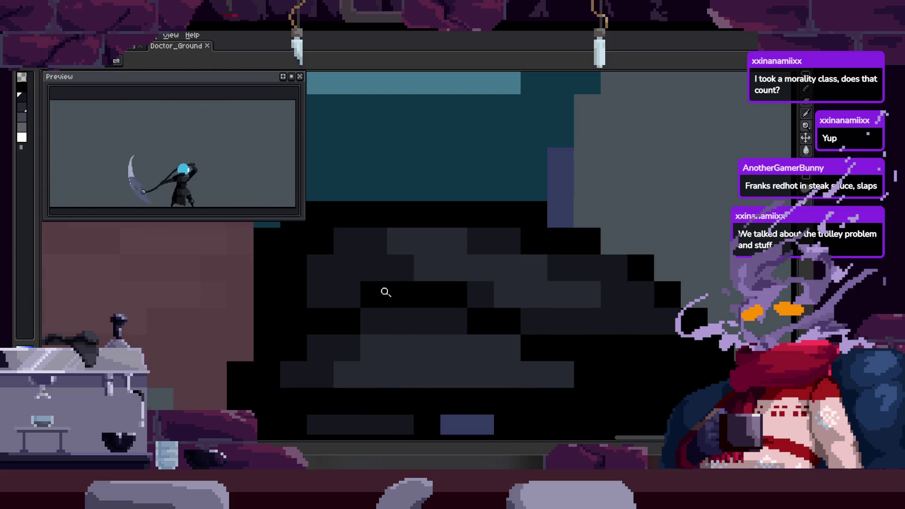
left_click(378, 287)
scroll(378, 287, "down", 6)
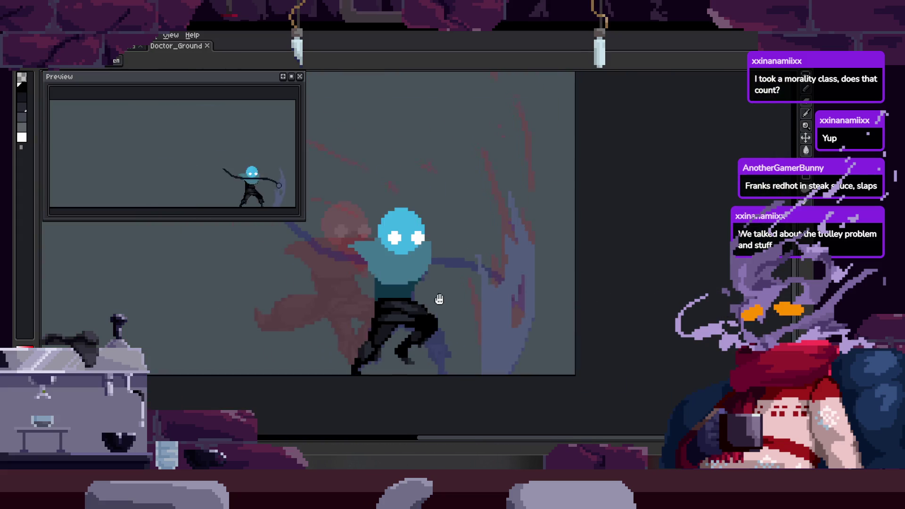
left_click_drag(439, 299, 414, 267)
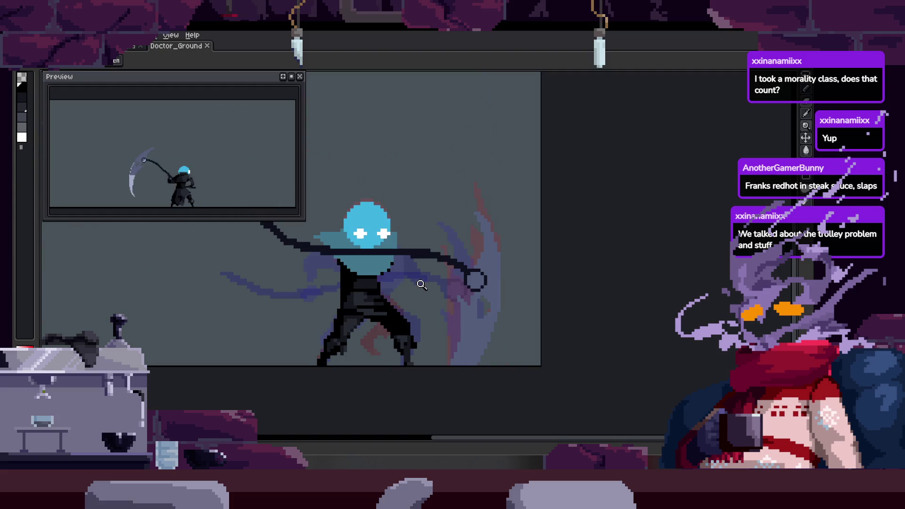
scroll(415, 283, "up", 4)
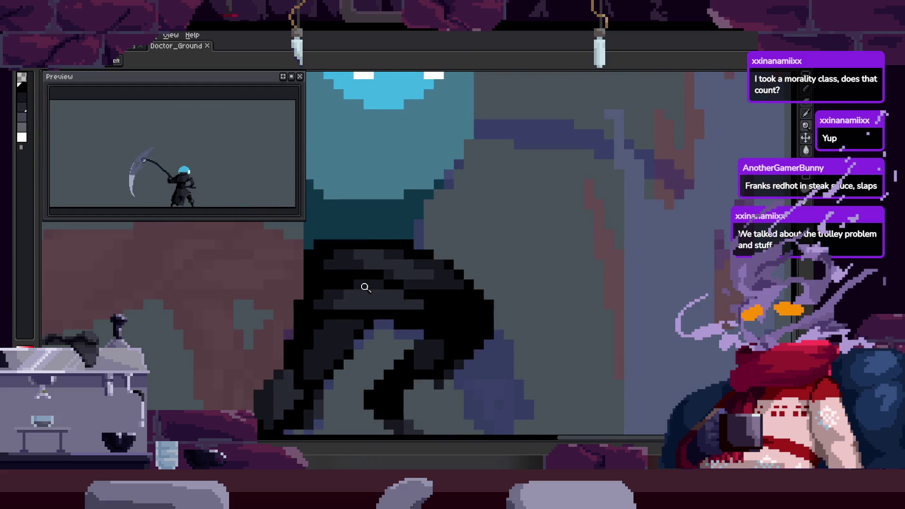
scroll(372, 285, "up", 1)
key("b")
key("alt")
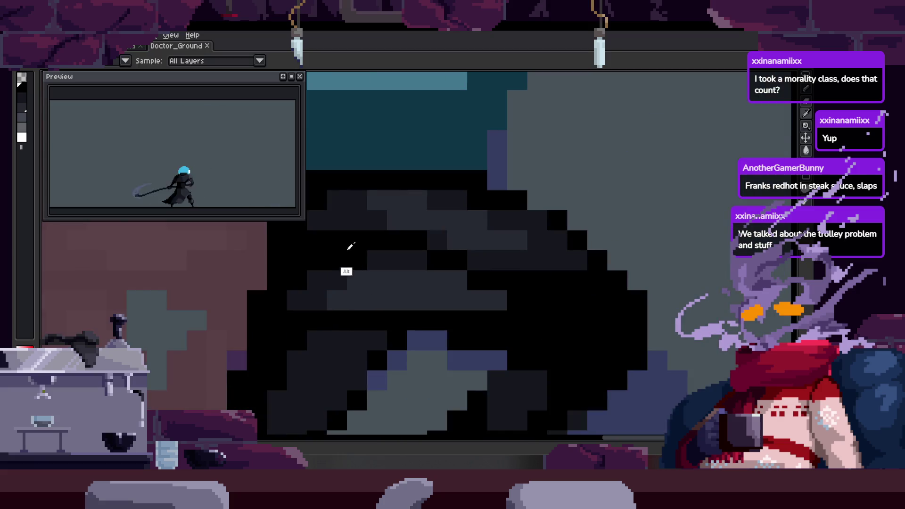
key("alt")
mouse_move(342, 246)
left_mouse_down()
mouse_move(369, 250)
mouse_move(350, 267)
left_mouse_up()
key("ctrl")
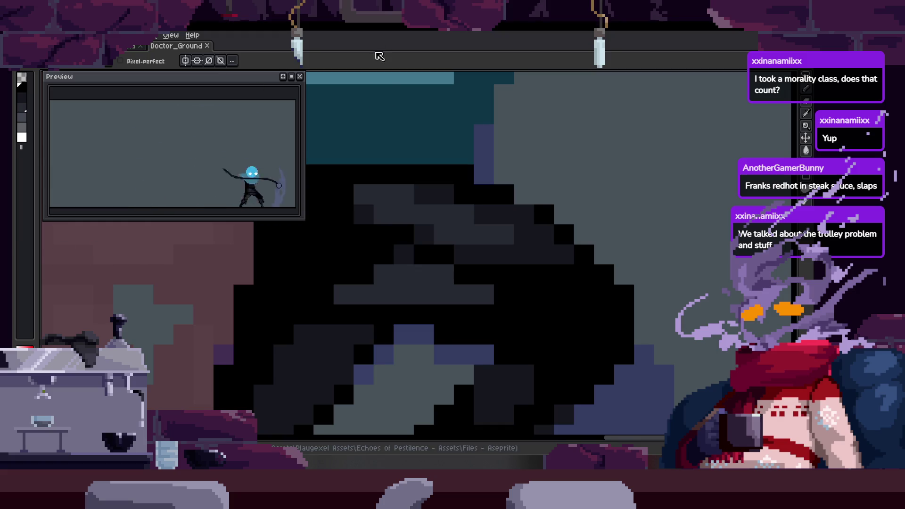
Zoom out to the full plague doctor, centre it, and show the frame timeline.
scroll(383, 242, "down", 3)
scroll(382, 242, "up", 2)
scroll(383, 242, "down", 5)
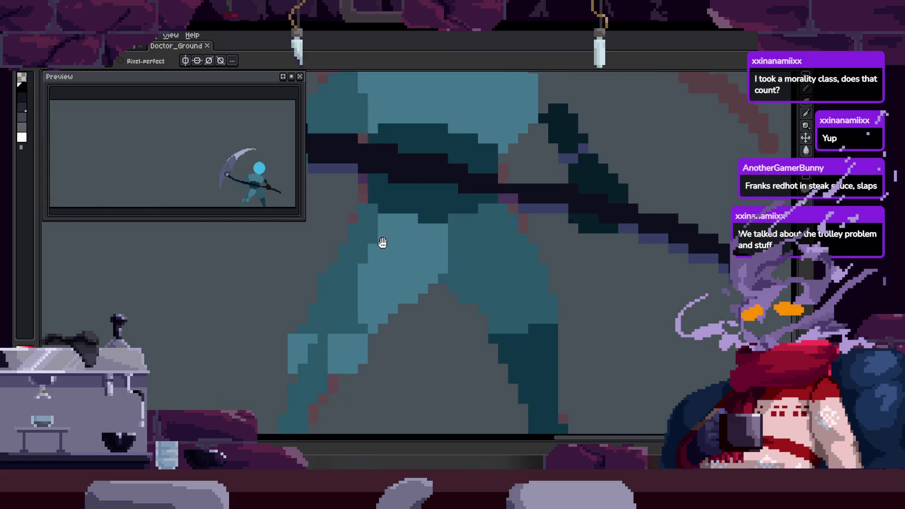
mouse_move(375, 255)
left_mouse_down()
mouse_move(623, 356)
mouse_move(625, 377)
left_mouse_up()
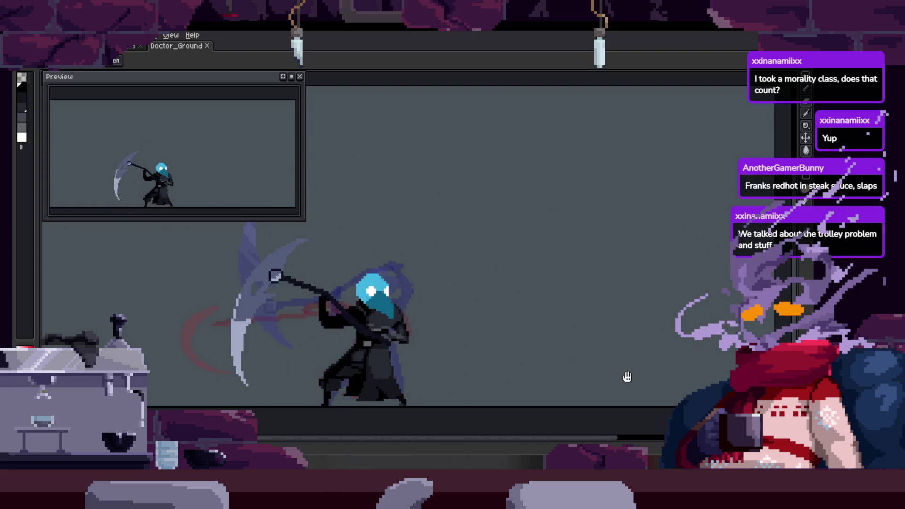
key("Tab")
key("Tab")
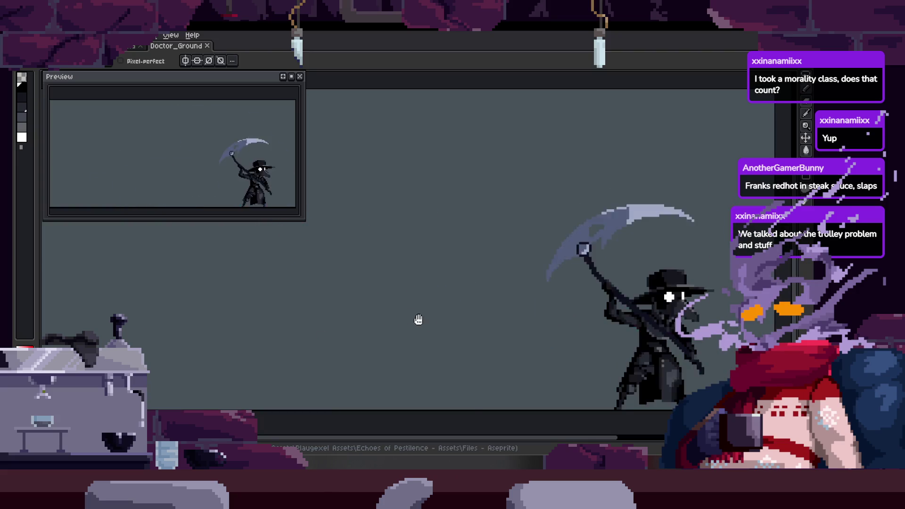
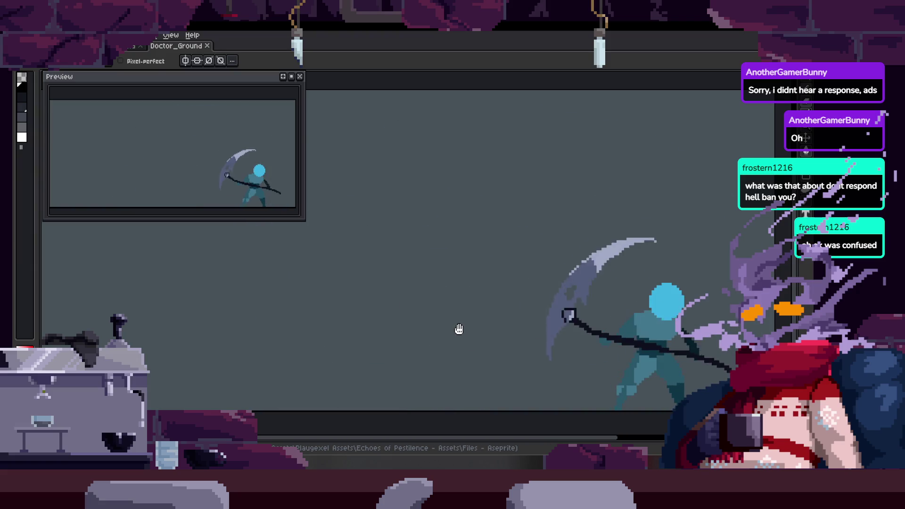
Pan the view over to the plague doctor sprite and save the file.
scroll(441, 283, "down", 2)
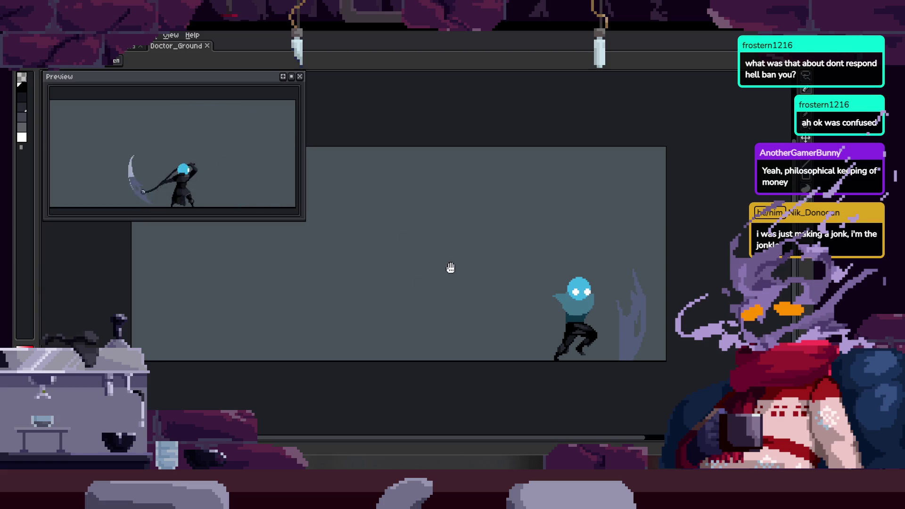
left_click_drag(451, 267, 445, 240)
key("ctrl+s")
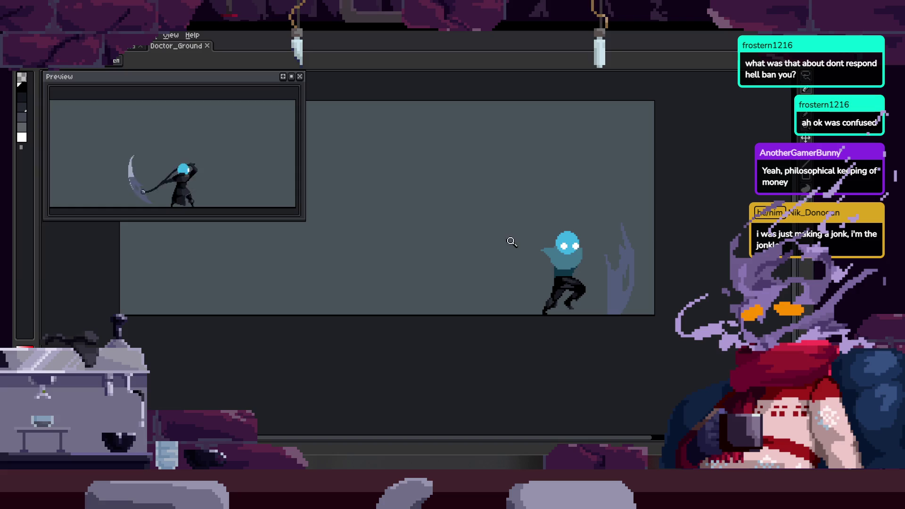
Show the animation timeline and play the attack animation.
key("Tab")
scroll(492, 215, "up", 1)
scroll(490, 216, "down", 2)
scroll(482, 218, "up", 3)
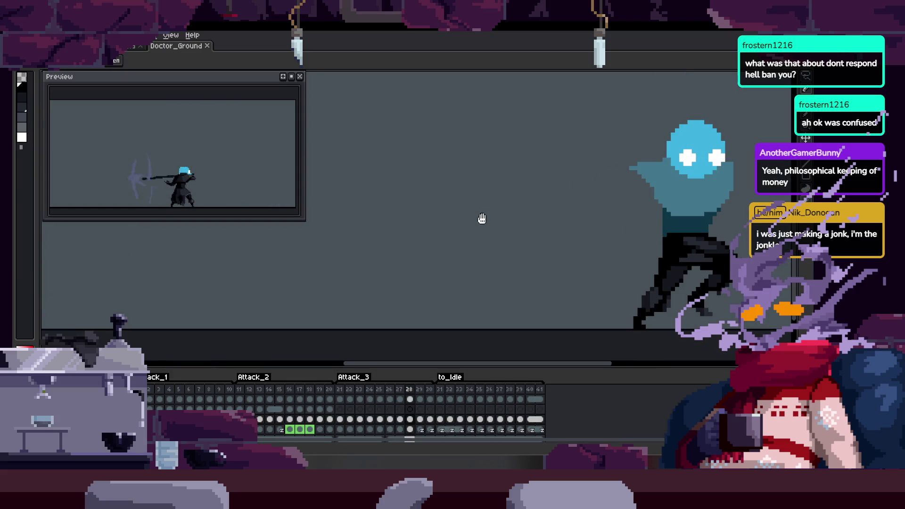
scroll(503, 238, "down", 1)
key("Return")
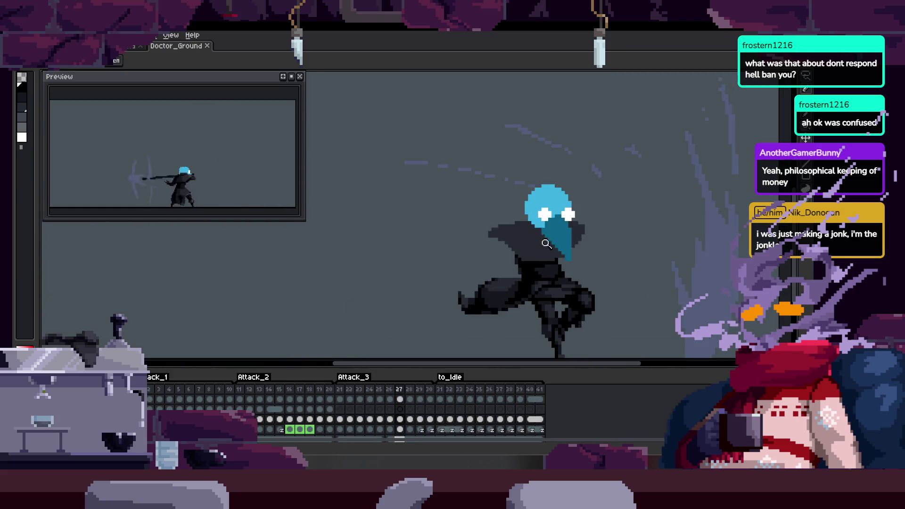
scroll(542, 245, "up", 1)
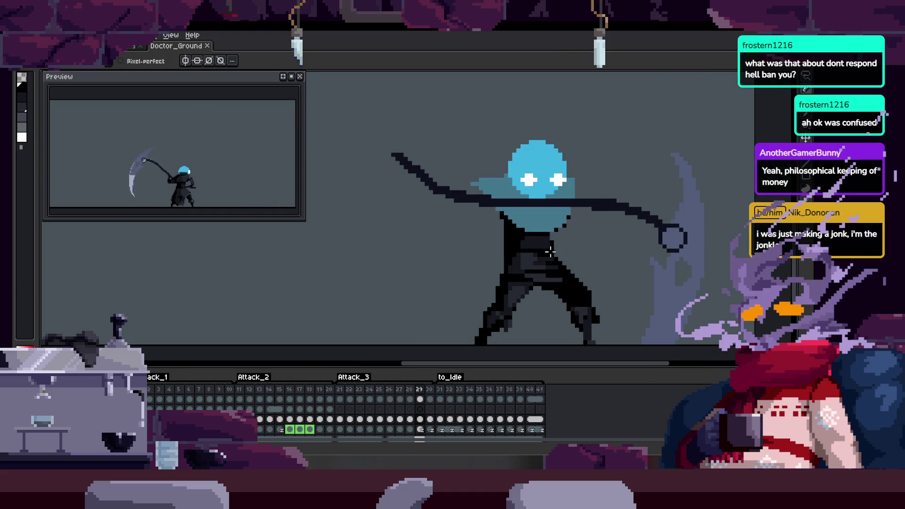
scroll(564, 224, "right", 1)
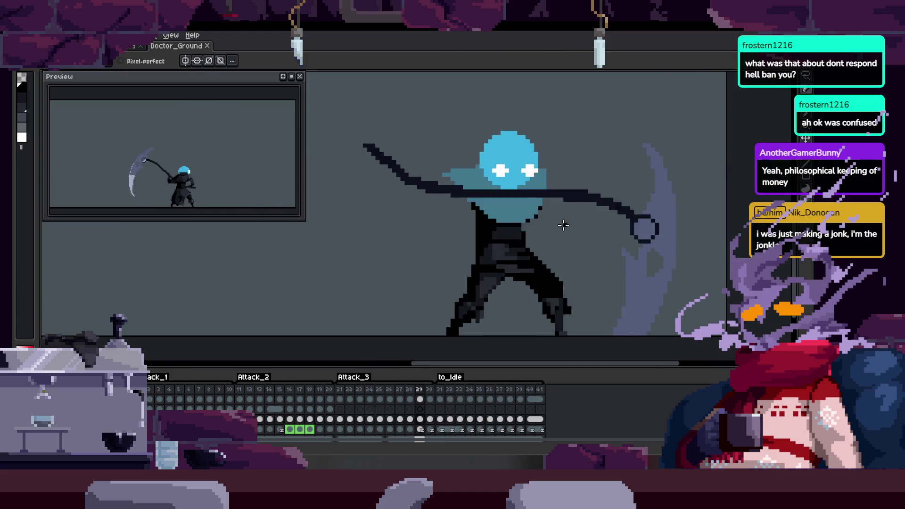
Zoom in on the doctor's legs on frame 28 and touch up the dark shading with the pencil.
key("z")
left_click(542, 226)
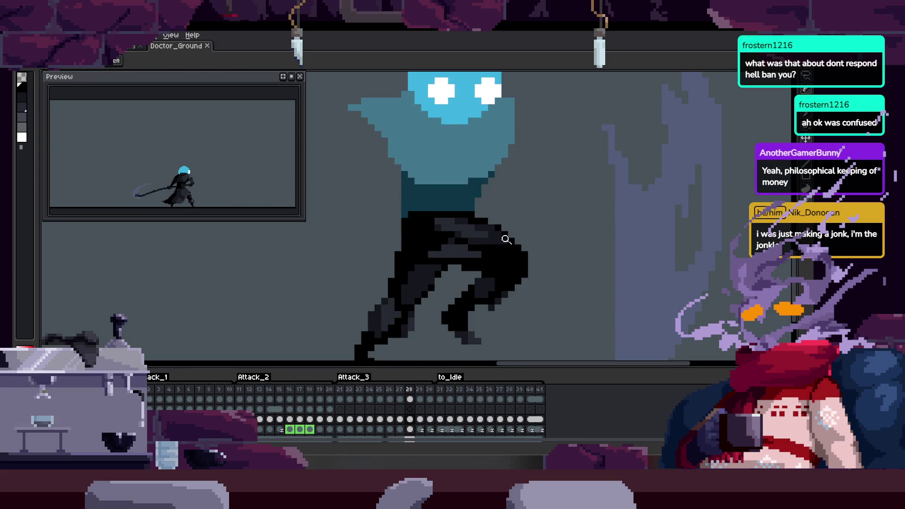
left_click(481, 239)
key("b")
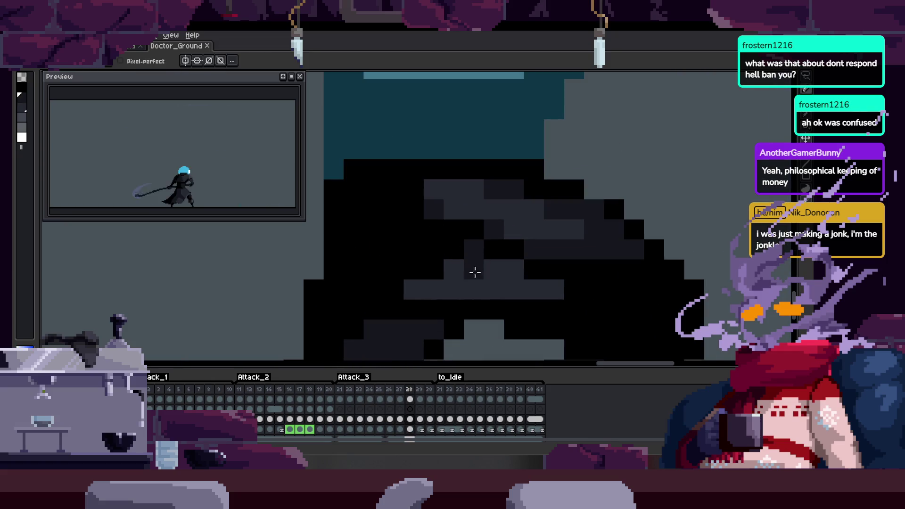
key("z")
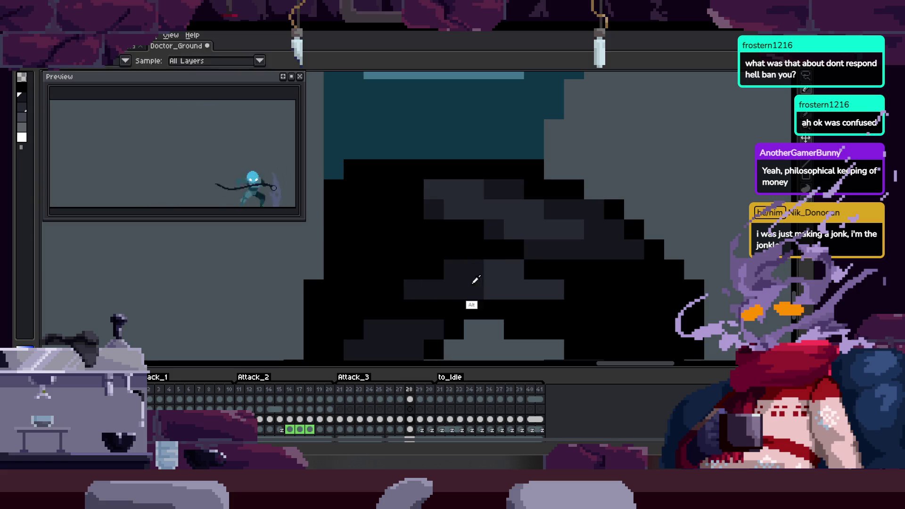
scroll(493, 269, "down", 2)
scroll(519, 243, "up", 2)
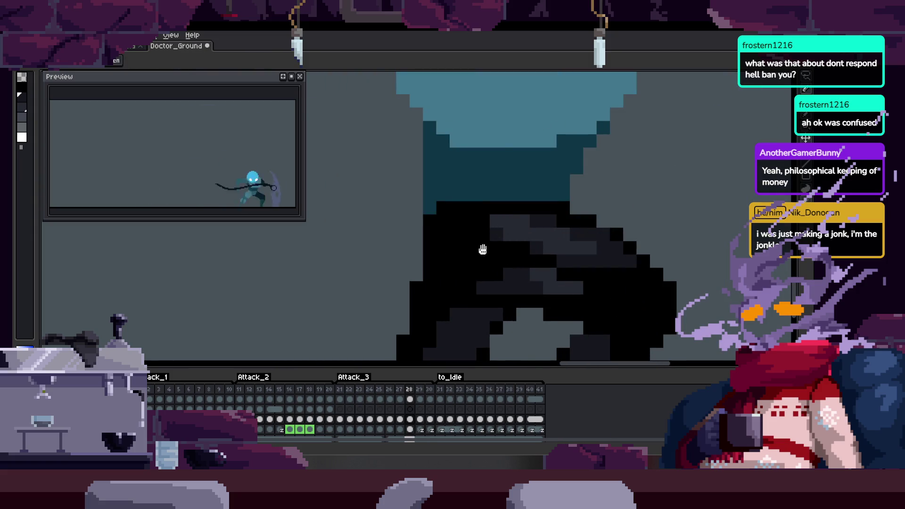
scroll(476, 243, "up", 1)
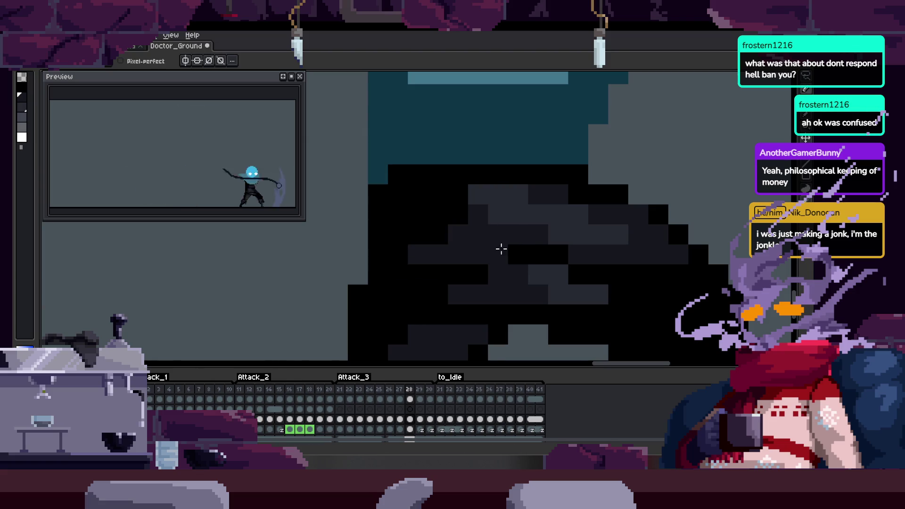
scroll(495, 249, "right", 2)
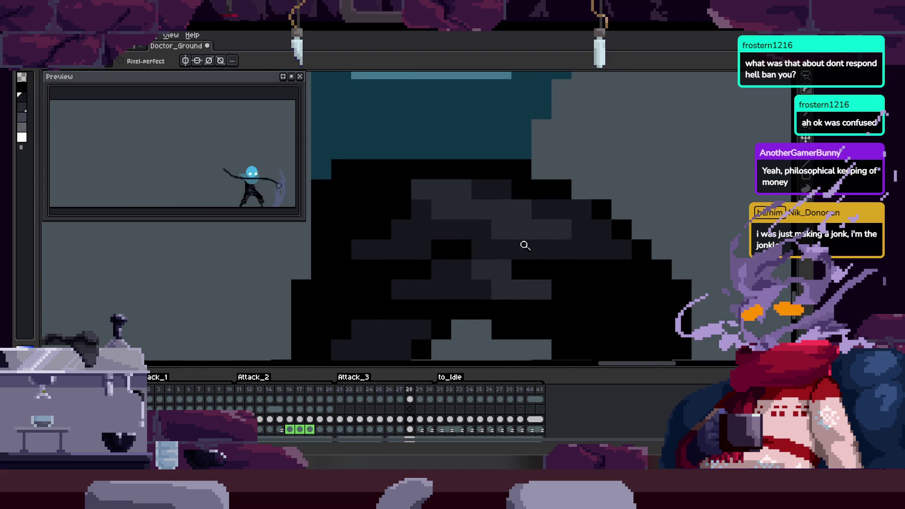
Compare frames 28 and 29, then save the sprite.
key("Right")
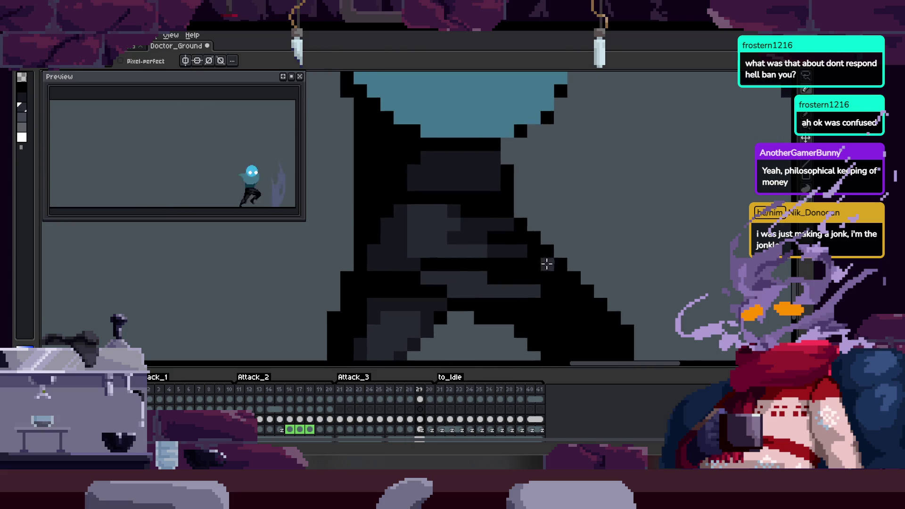
key("Left")
scroll(499, 252, "down", 2)
key("ctrl+s")
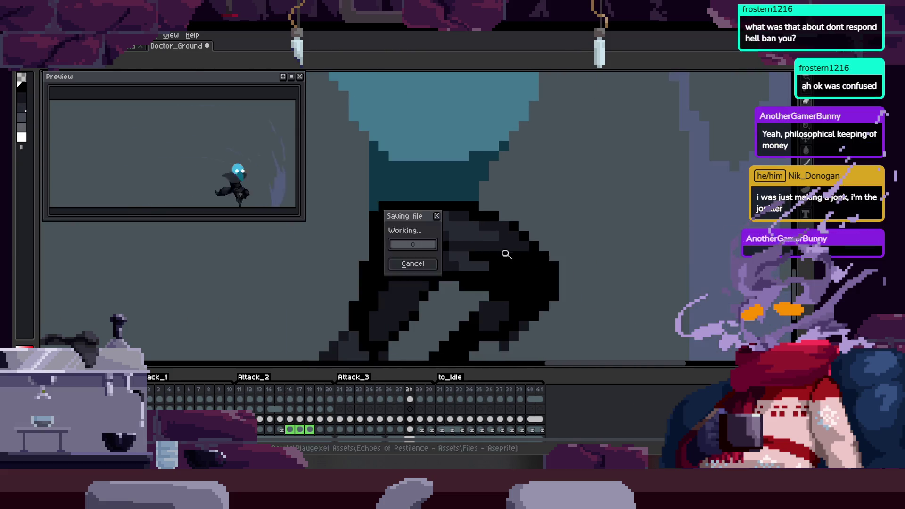
scroll(505, 240, "up", 3)
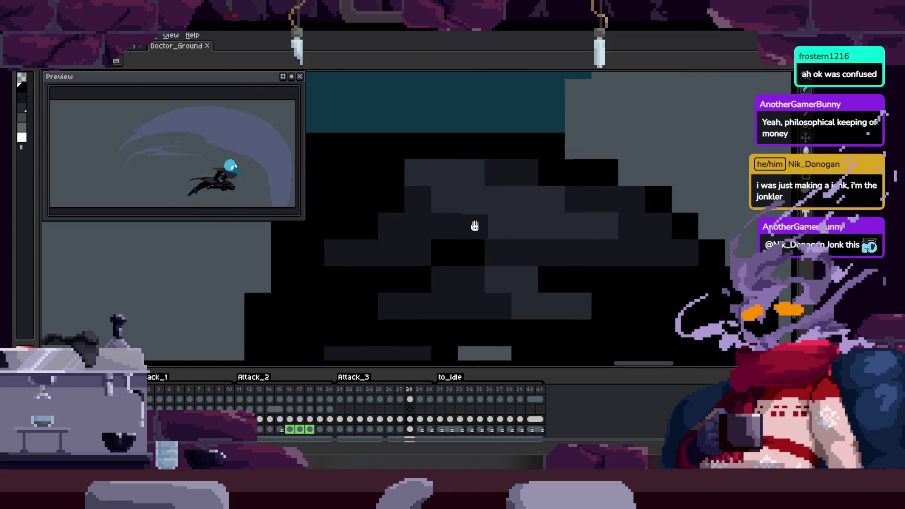
Zoom the view around the legs and save the sprite.
key("z")
scroll(431, 212, "down", 3)
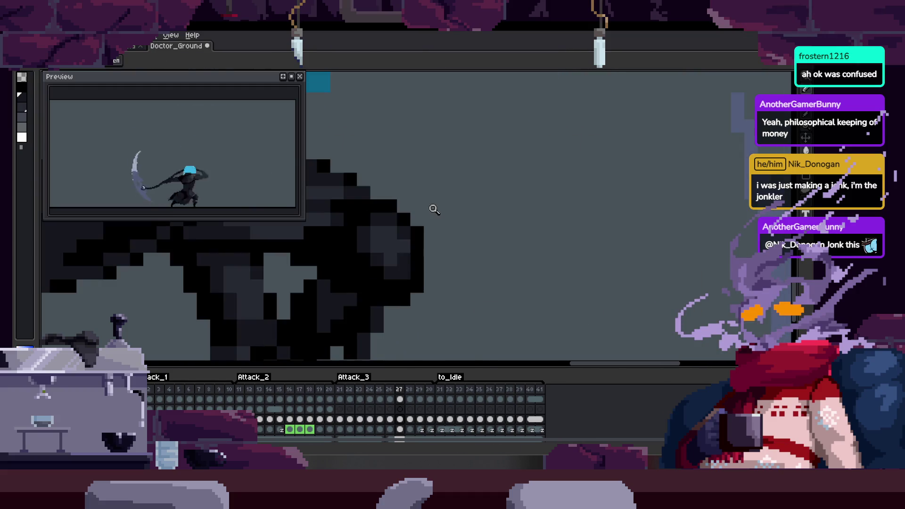
scroll(431, 226, "up", 3)
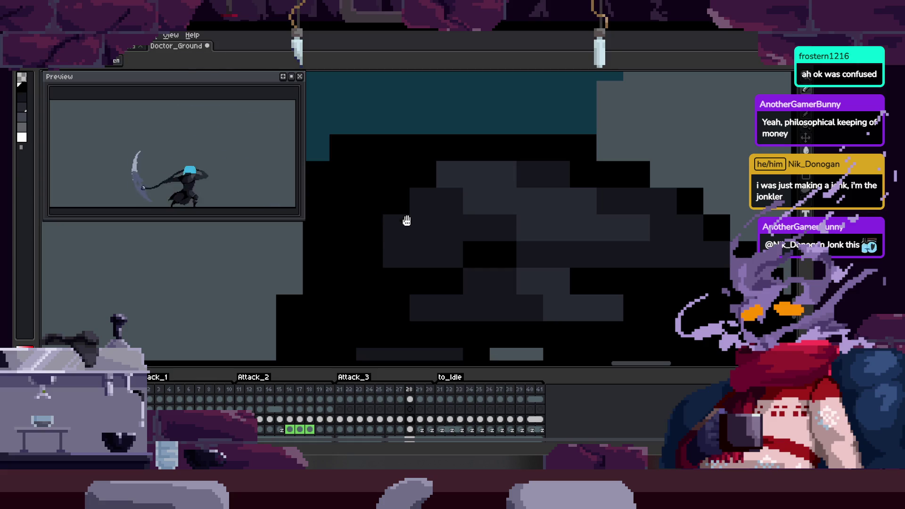
scroll(485, 259, "down", 3)
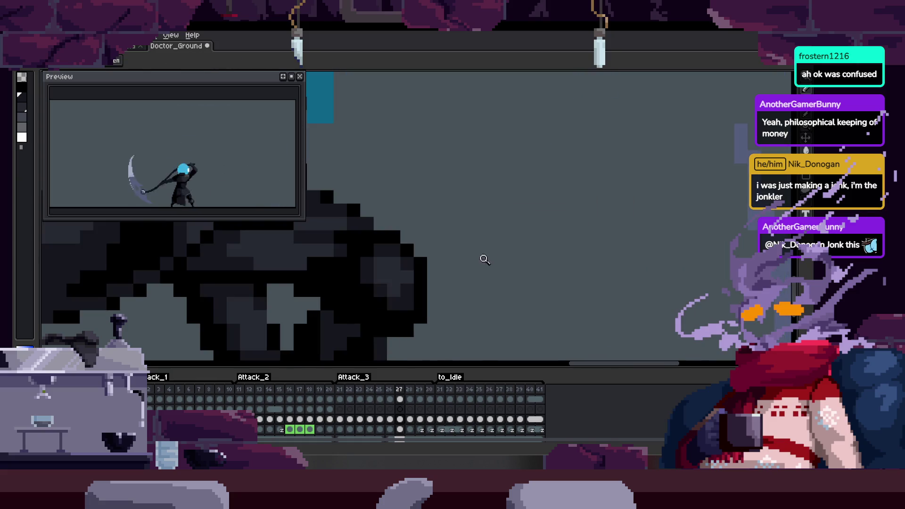
scroll(485, 226, "up", 3)
key("ctrl+s")
Toggle the timeline, take up the pencil, and compare leg shading between frames 28 and 29.
key("Tab")
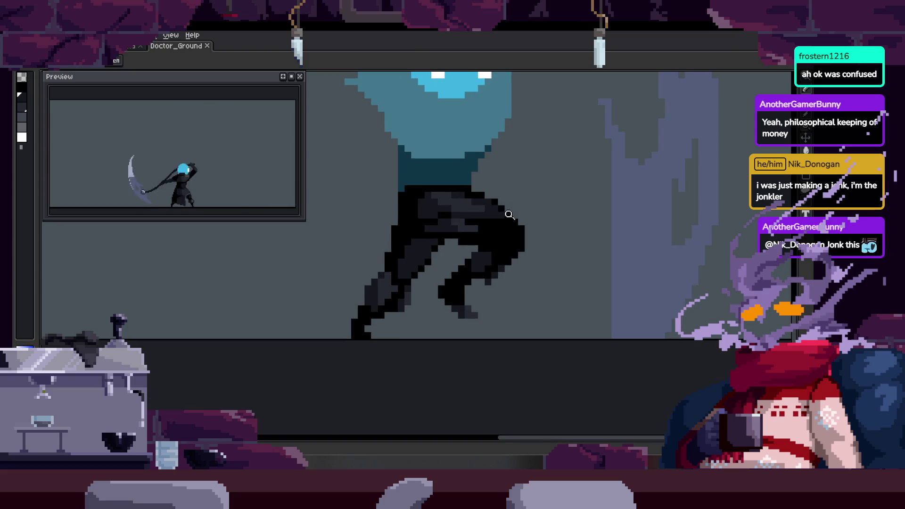
key("Tab")
scroll(491, 217, "up", 2)
key("b")
key("Right")
key("Left")
scroll(443, 239, "up", 3)
key("Right")
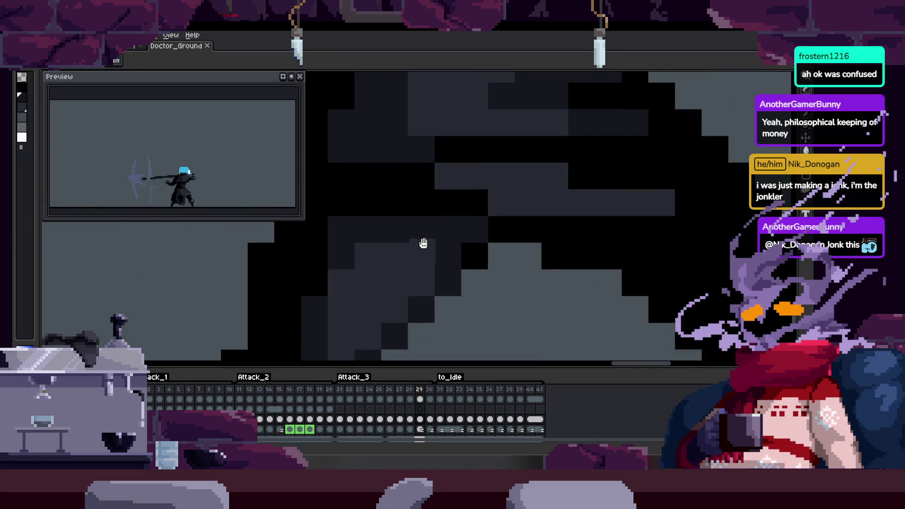
scroll(485, 218, "down", 2)
scroll(449, 239, "up", 2)
key("Left")
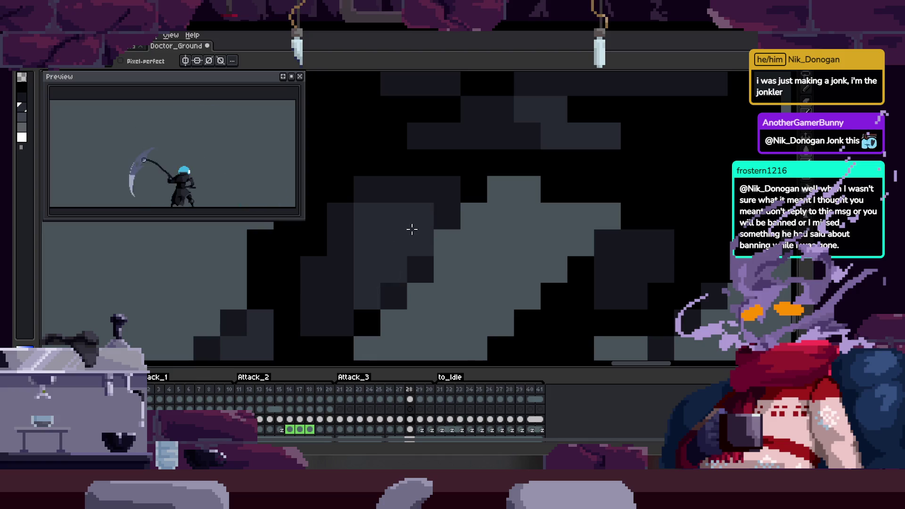
Zoom in on the leg shading, pick its colour with the eyedropper, and compare frames 27 and 28.
key("z")
scroll(414, 241, "down", 2)
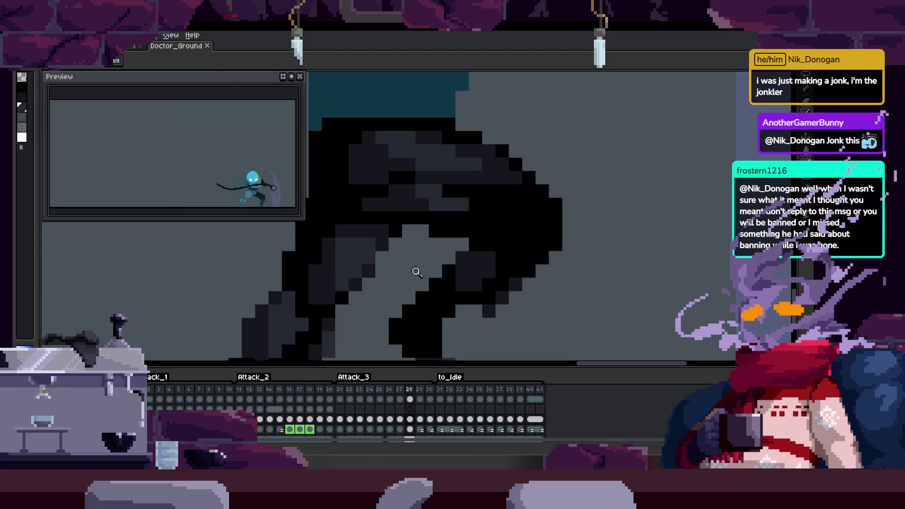
left_click(411, 280)
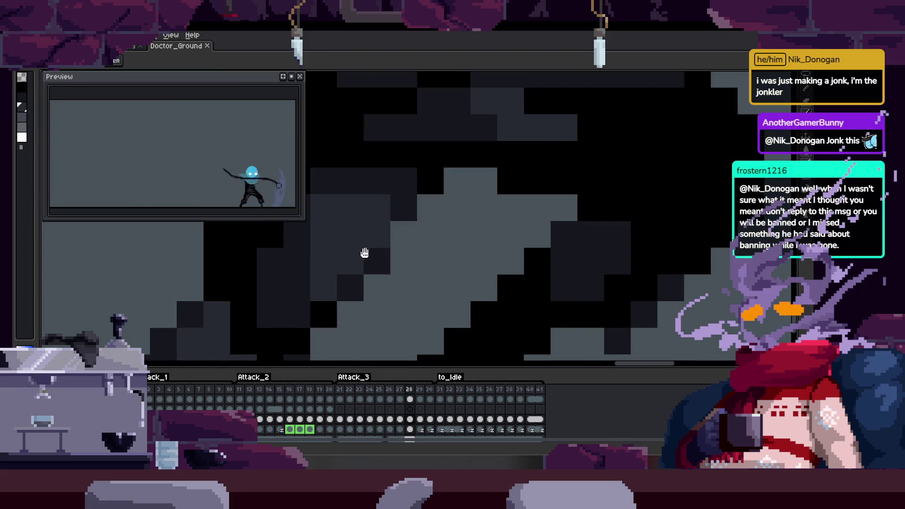
key("i")
scroll(358, 254, "up", 2)
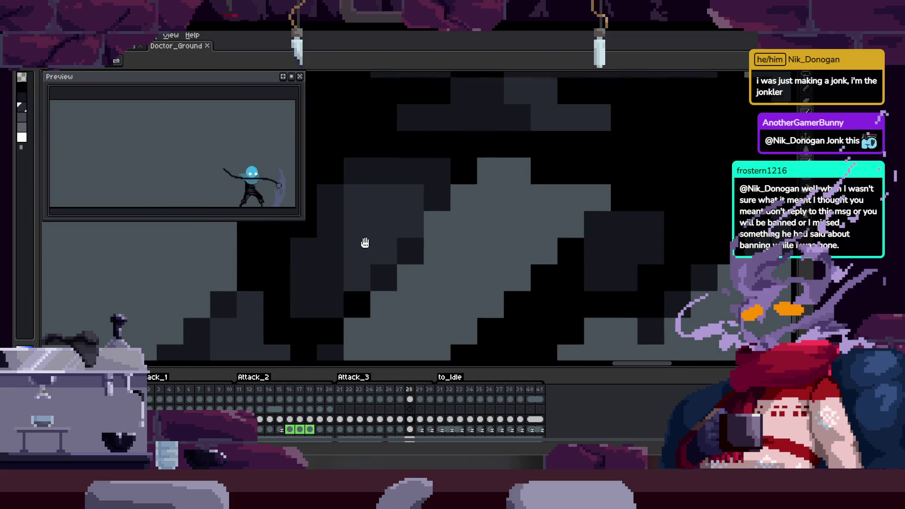
key("Left")
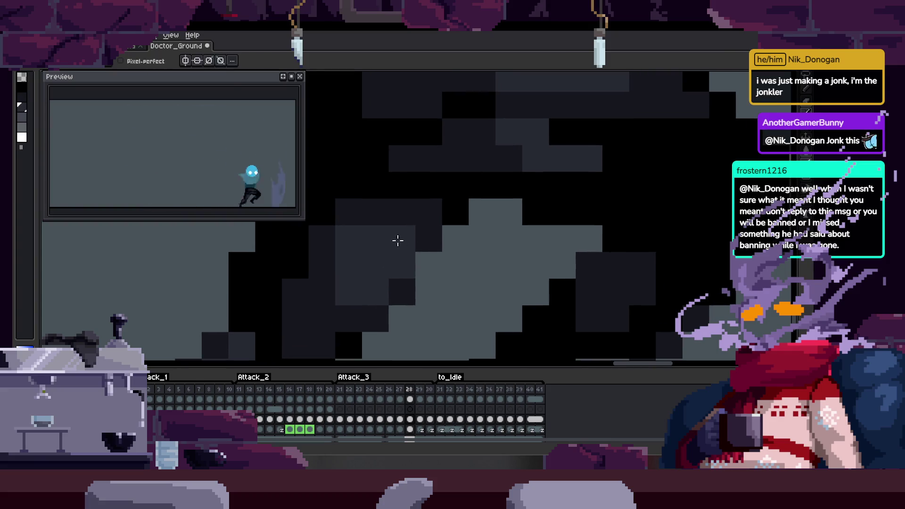
scroll(434, 231, "down", 3)
key("Right")
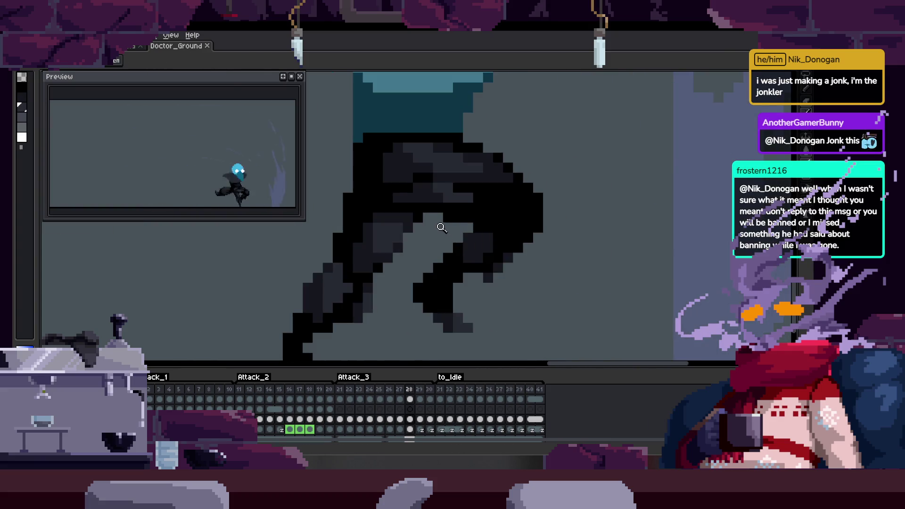
scroll(434, 227, "down", 2)
scroll(444, 221, "up", 2)
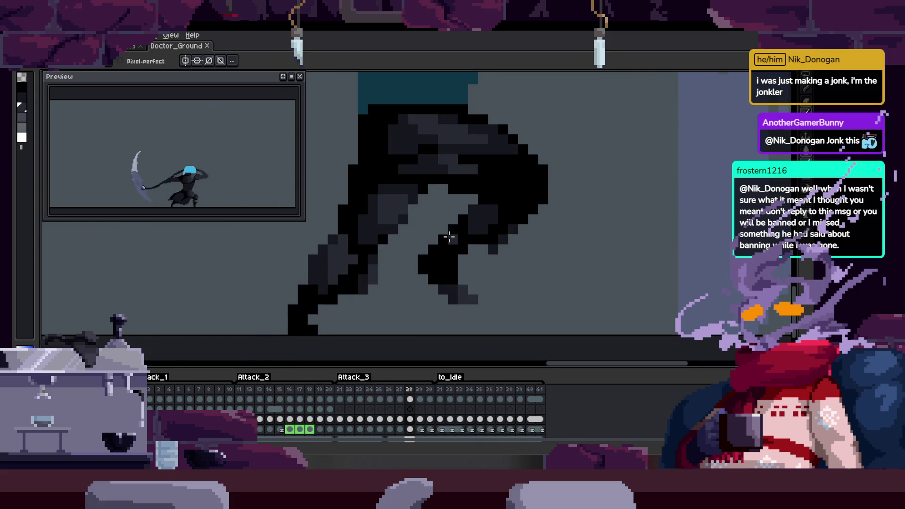
scroll(449, 237, "up", 4)
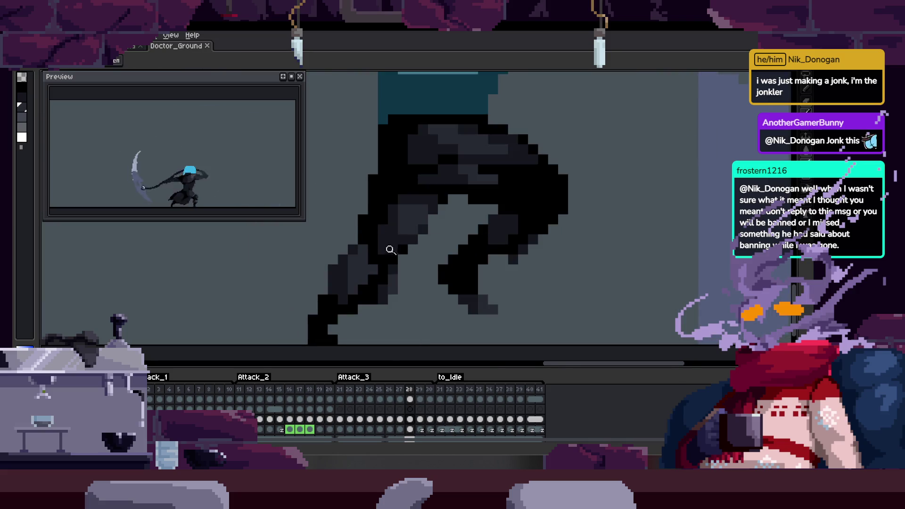
scroll(407, 208, "up", 2)
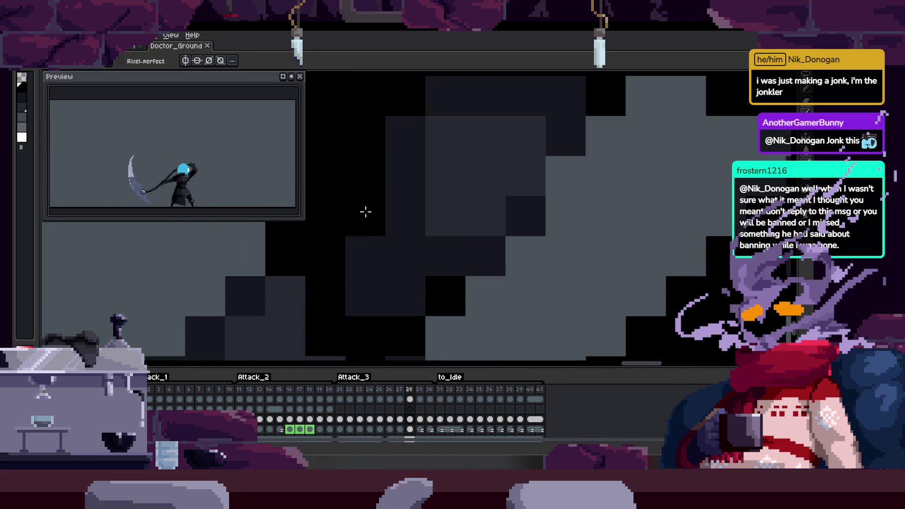
Add a shading pixel to the leg and pan across the leg area.
left_click(366, 210)
mouse_move(382, 229)
left_mouse_down()
mouse_move(384, 275)
mouse_move(396, 234)
mouse_move(318, 294)
left_mouse_up()
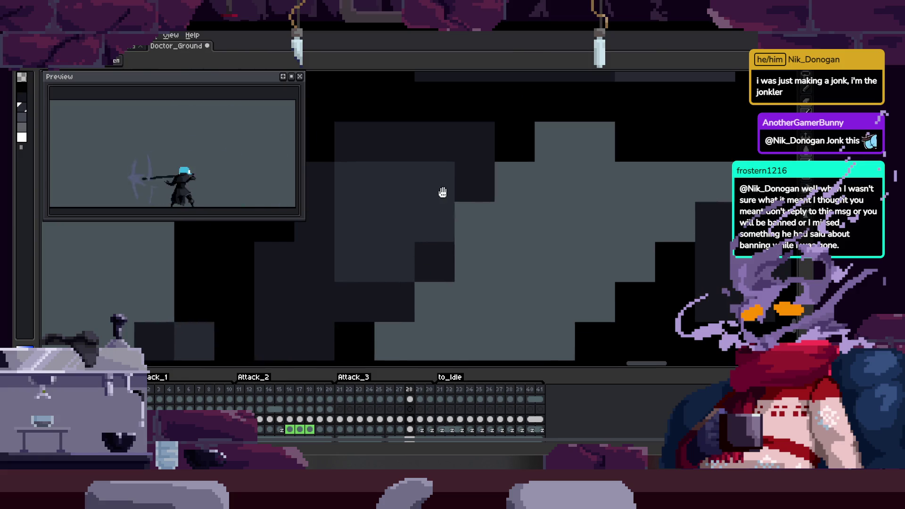
left_click_drag(442, 193, 445, 244)
scroll(441, 236, "down", 3)
scroll(359, 276, "up", 3)
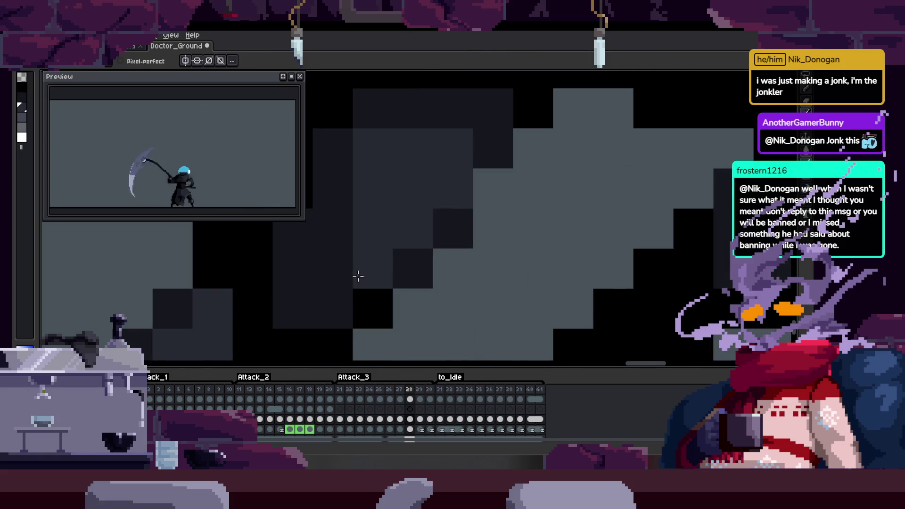
scroll(384, 232, "down", 1)
mouse_move(369, 296)
left_mouse_down()
mouse_move(349, 273)
mouse_move(433, 234)
left_mouse_up()
scroll(439, 232, "down", 1)
scroll(406, 250, "up", 2)
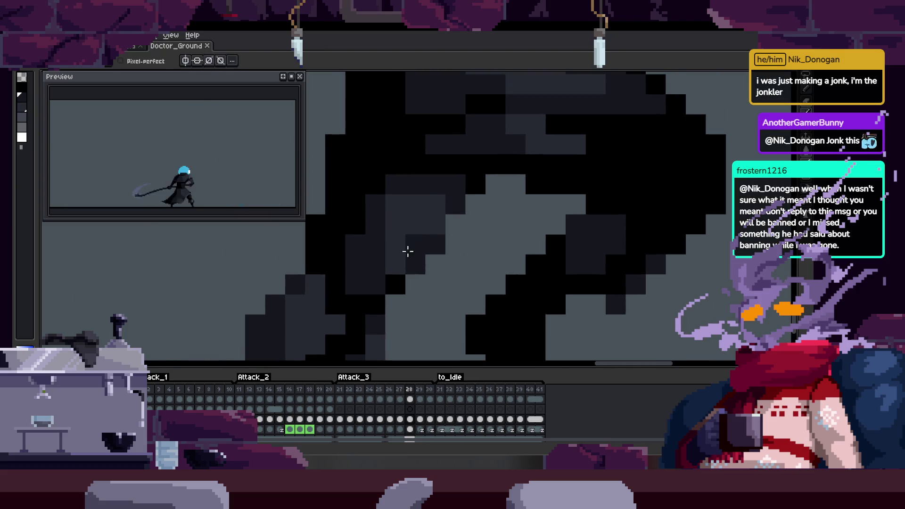
Paint dark pixels into the leg shading, save, and hide the timeline.
mouse_move(516, 167)
left_mouse_down()
mouse_move(477, 222)
mouse_move(420, 210)
left_mouse_up()
left_click(464, 219)
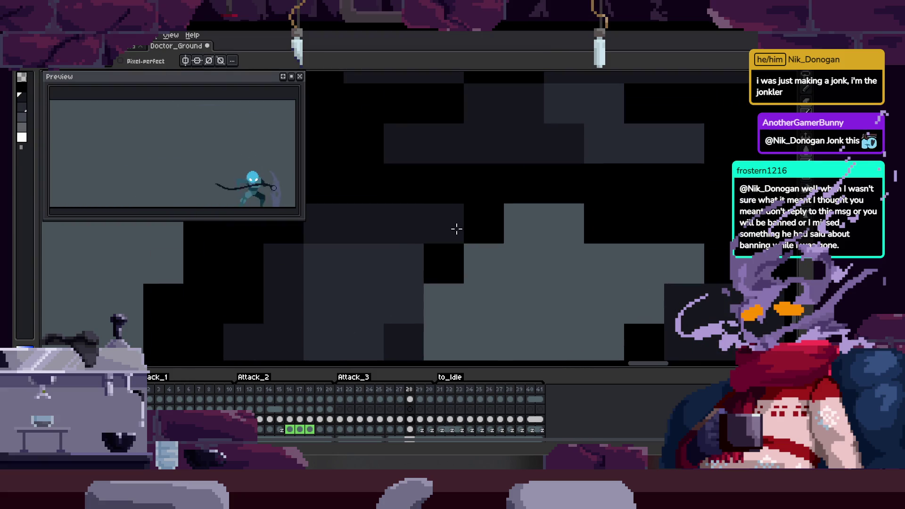
key("ctrl+s")
scroll(417, 248, "down", 3)
scroll(497, 242, "up", 1)
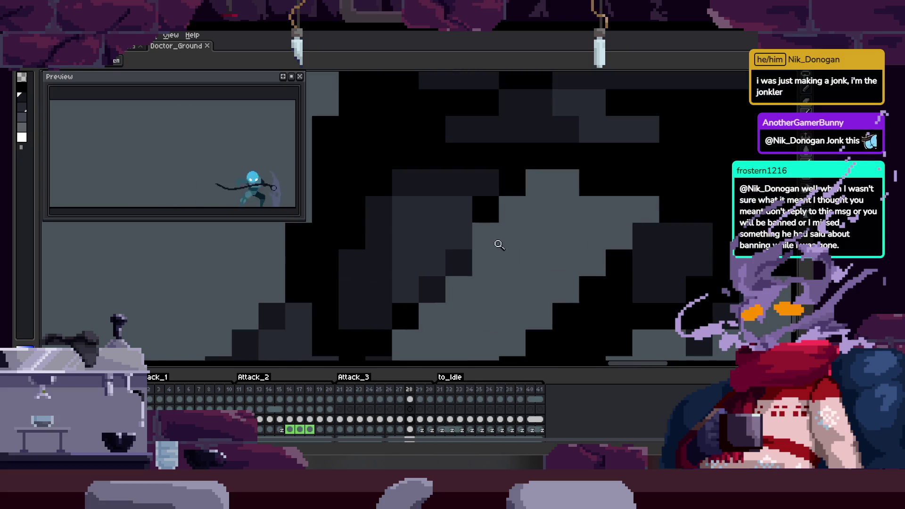
scroll(431, 235, "down", 1)
key("Tab")
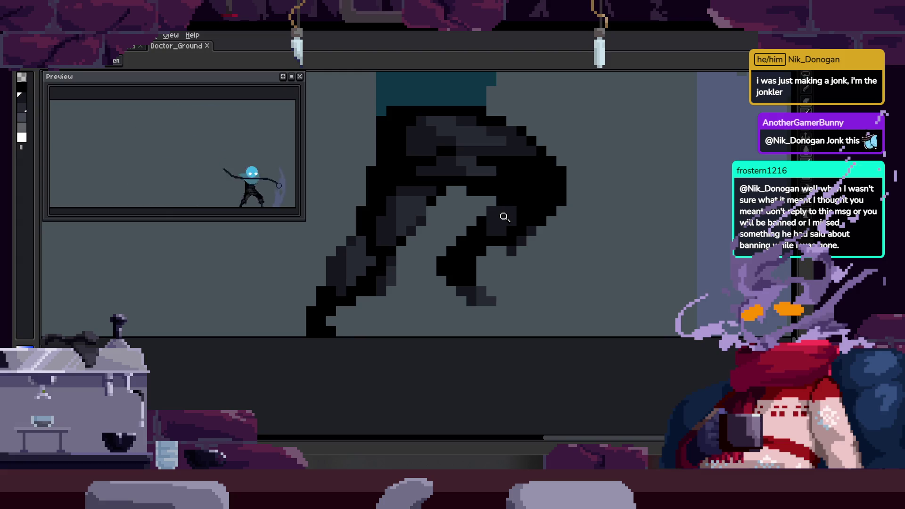
Add two more dark leg pixels, play the animation to check, and zoom toward the waist.
scroll(385, 246, "up", 5)
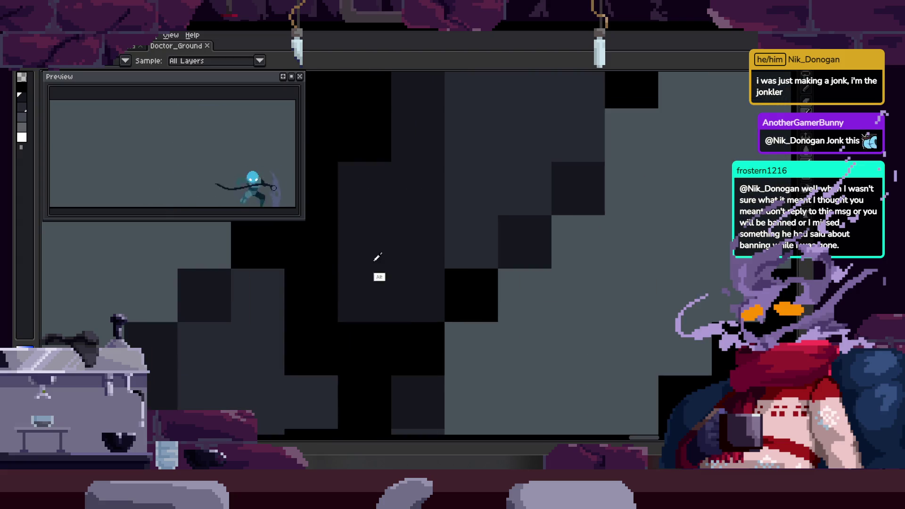
left_click(366, 293)
left_click(366, 292)
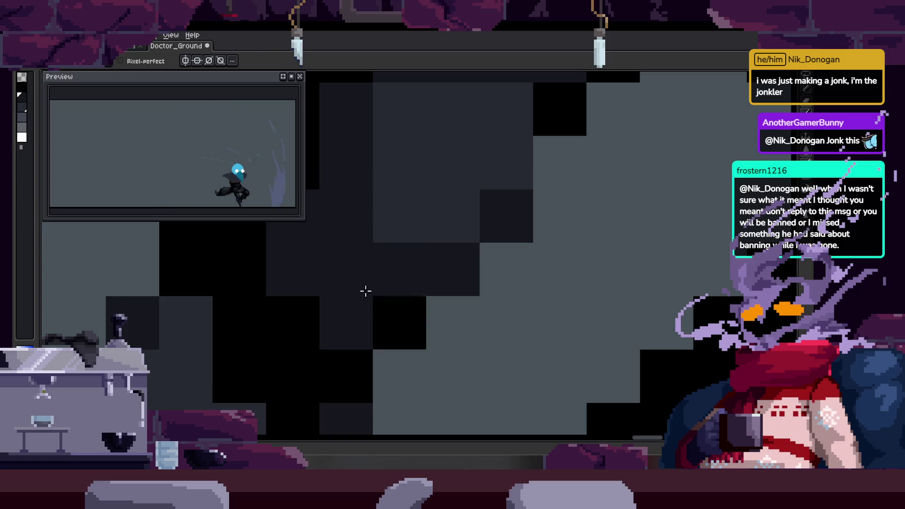
key("Return")
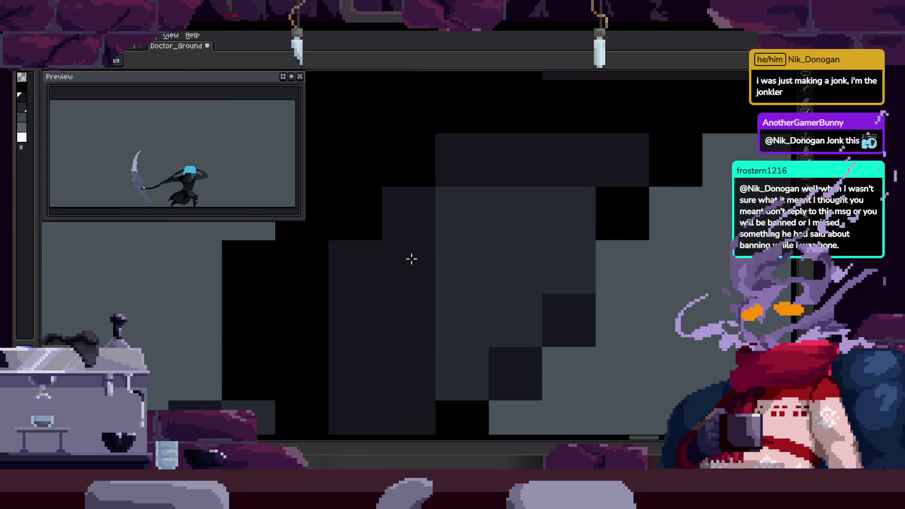
scroll(436, 220, "down", 3)
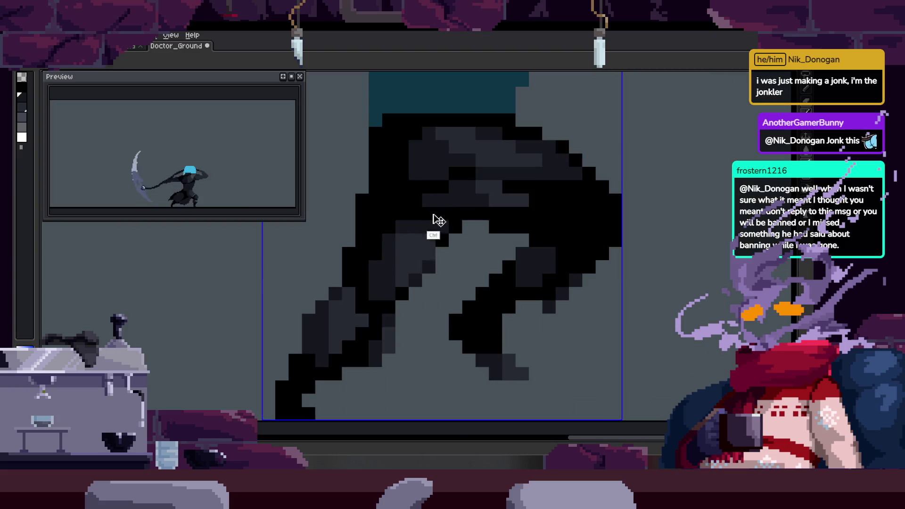
scroll(368, 208, "up", 3)
scroll(364, 294, "down", 2)
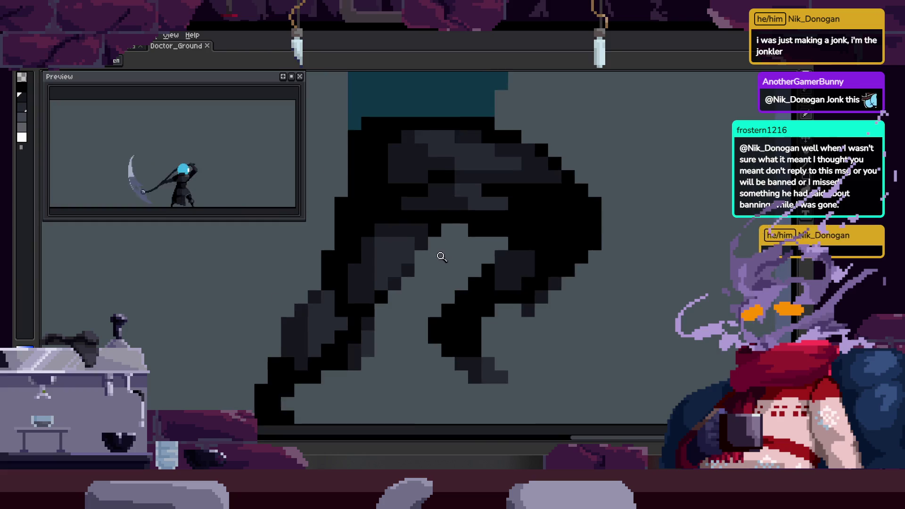
scroll(419, 255, "up", 1)
scroll(435, 244, "down", 1)
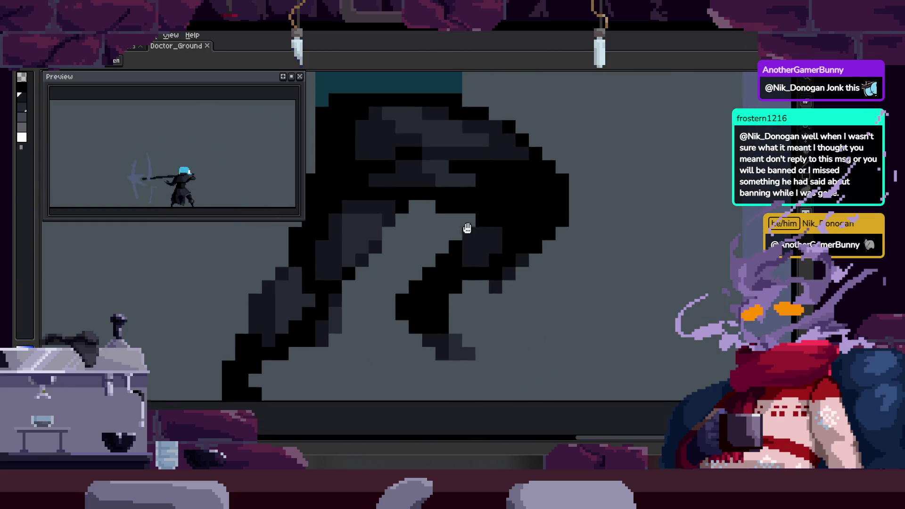
scroll(485, 250, "down", 2)
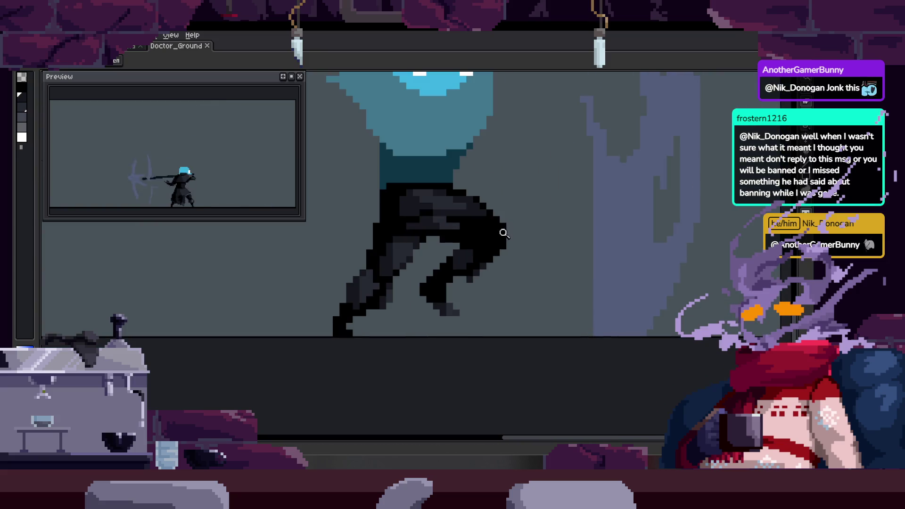
left_click(519, 221)
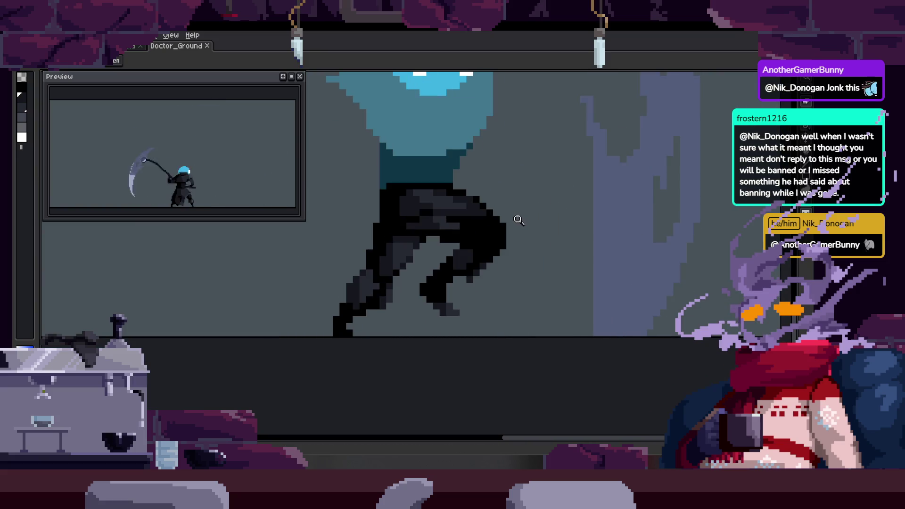
left_click(460, 209)
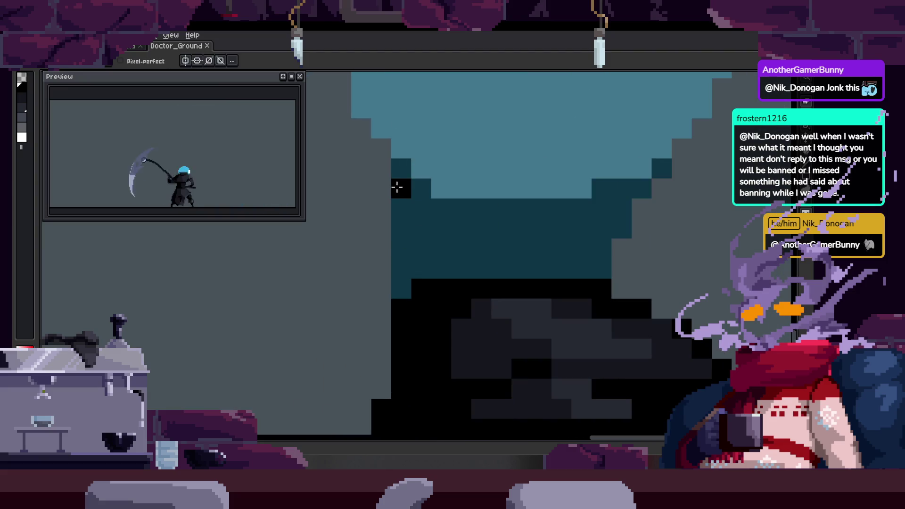
Zoom in on the teal area under the head and outline it in black pixels.
left_click(375, 233)
left_click(384, 207)
left_click(405, 232)
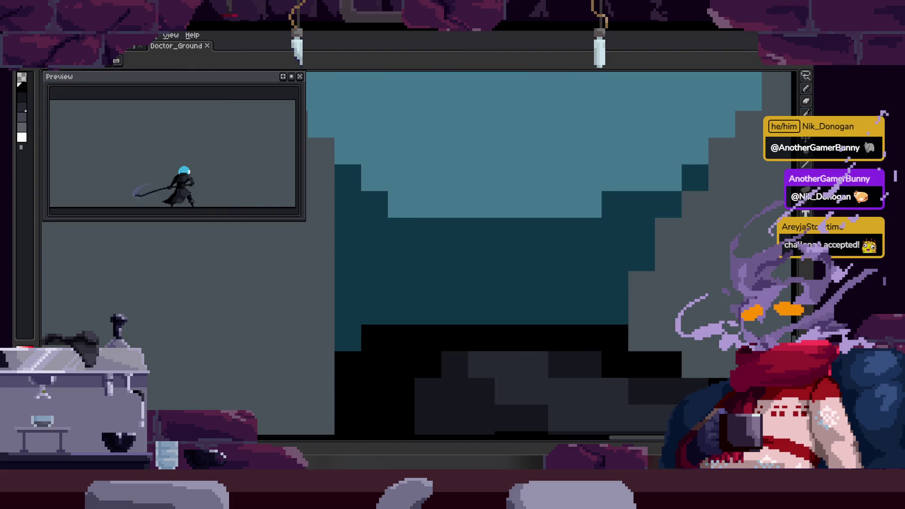
key("b")
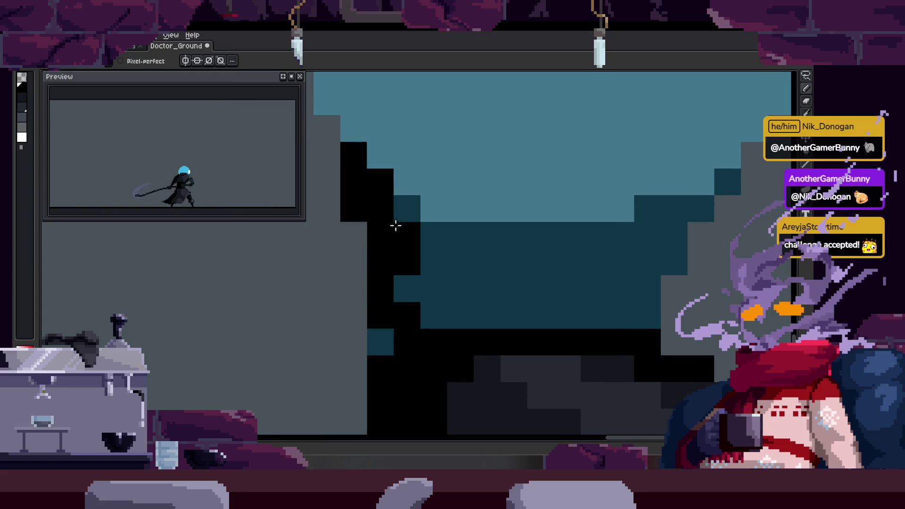
left_click_drag(447, 267, 419, 261)
left_click(403, 307)
left_click_drag(405, 230, 541, 228)
left_click_drag(352, 257, 397, 295)
scroll(415, 264, "right", 3)
mouse_move(439, 228)
left_mouse_down()
mouse_move(498, 202)
mouse_move(526, 219)
left_mouse_up()
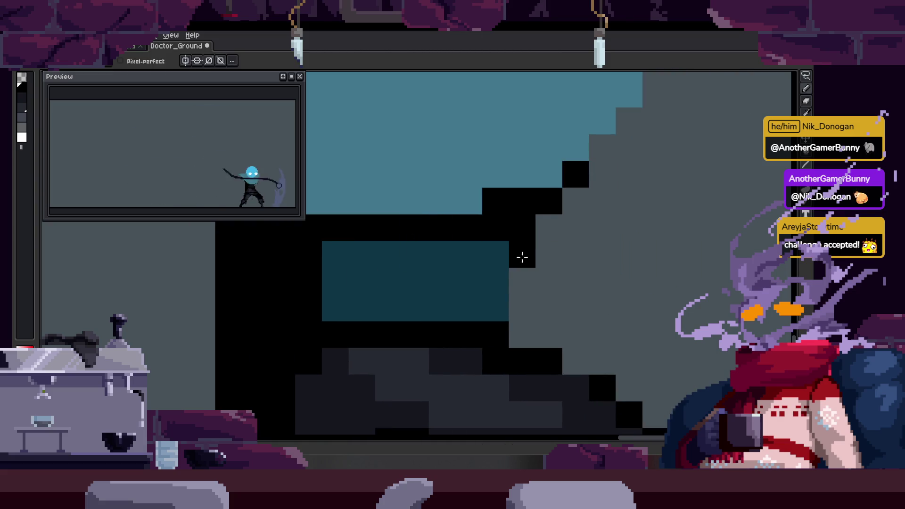
Undo a misplaced black pixel, place it correctly, step frames, and save.
key("ctrl+z")
scroll(425, 269, "left", 2)
left_click(361, 286)
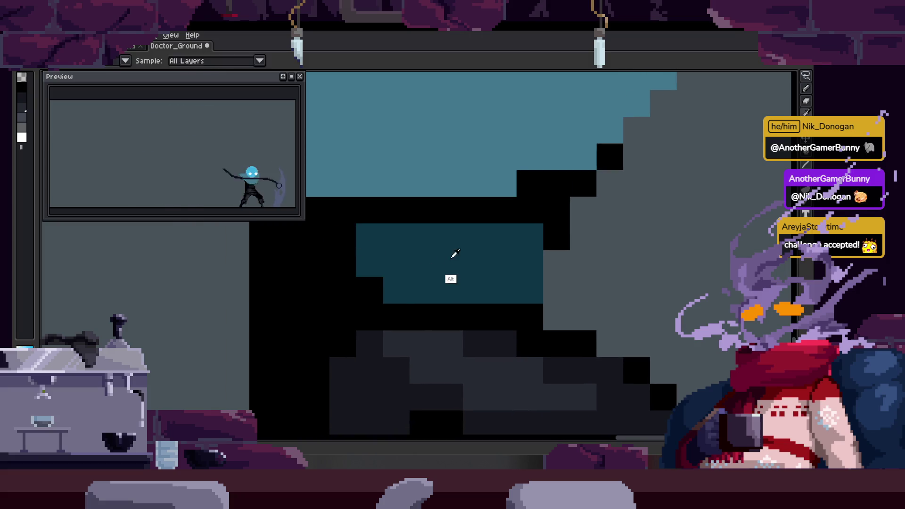
scroll(493, 269, "right", 2)
scroll(491, 287, "down", 3)
key("Right")
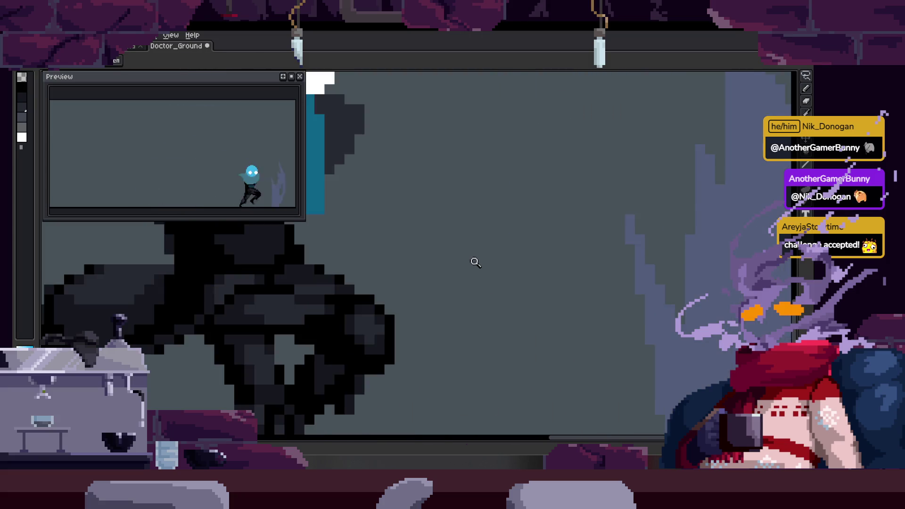
key("Right")
scroll(454, 251, "up", 3)
key("ctrl+s")
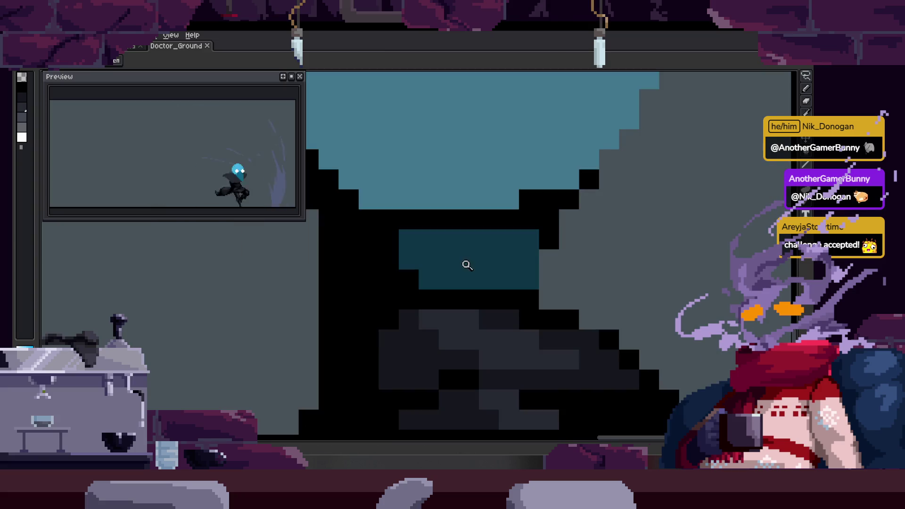
Step forward to the scythe-swing pose and save the sprite.
scroll(467, 265, "down", 2)
key("Right")
key("Right")
key("Right")
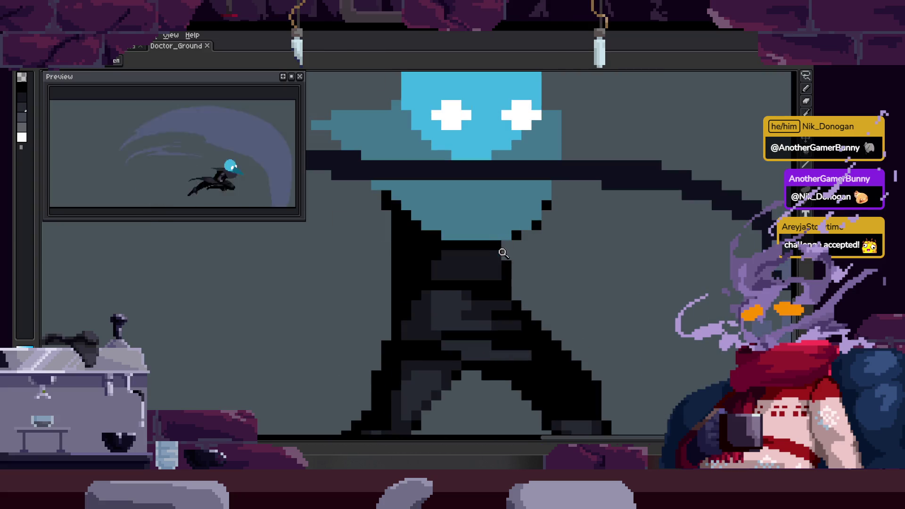
scroll(501, 250, "up", 1)
key("Right")
key("Right")
key("Right")
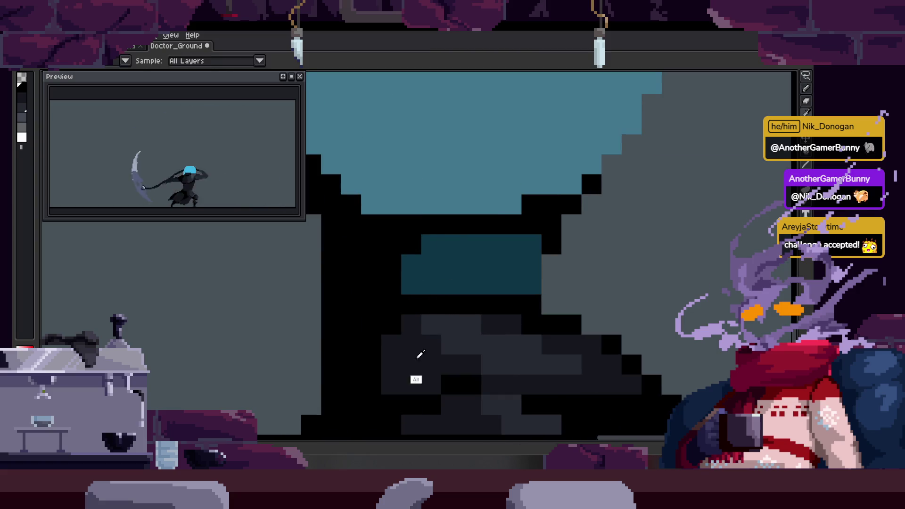
key("ctrl+s")
Fill the teal patch with the dark colour, check the following frames, and save.
scroll(461, 283, "up", 1)
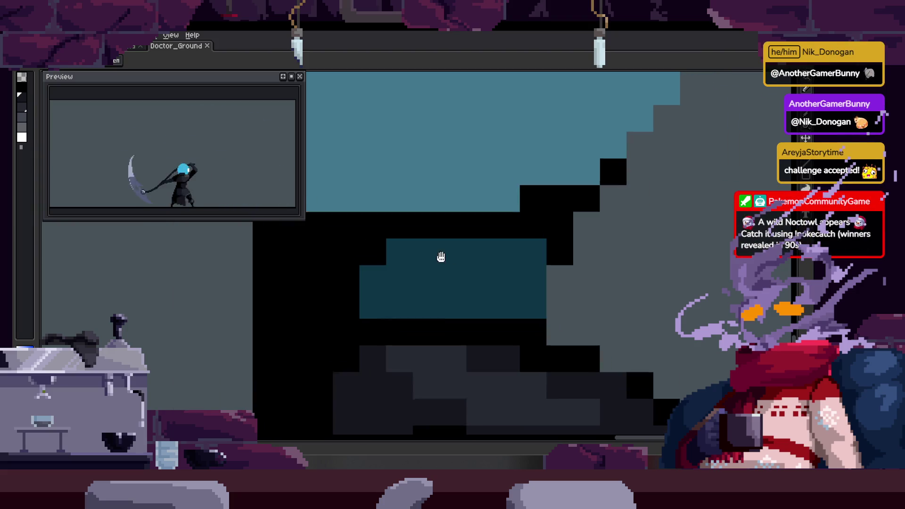
key("Right")
key("Right")
key("Right")
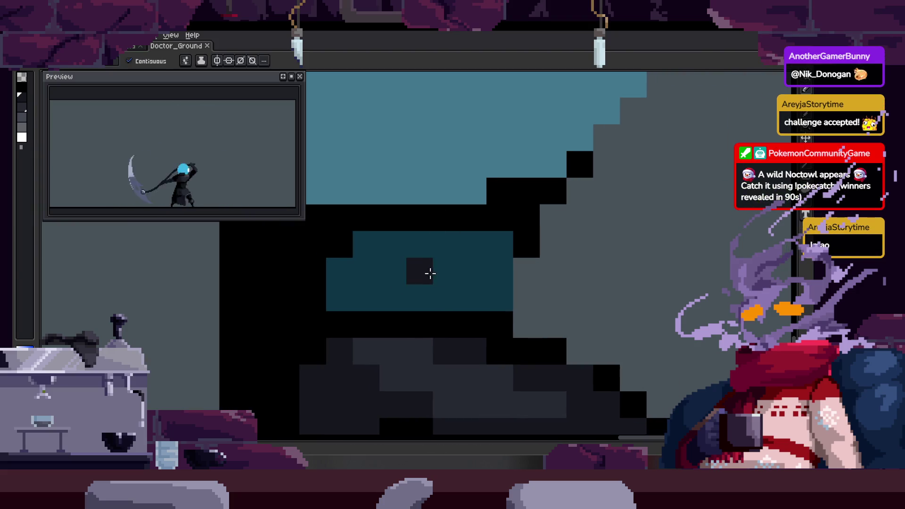
left_click(432, 273)
key("Right")
key("Right")
key("Right")
scroll(470, 270, "down", 1)
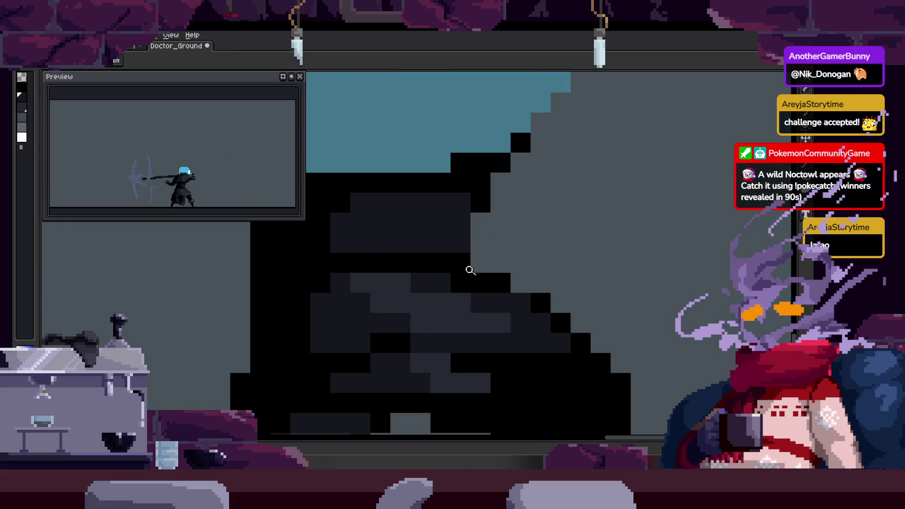
key("Right")
key("Right")
key("Right")
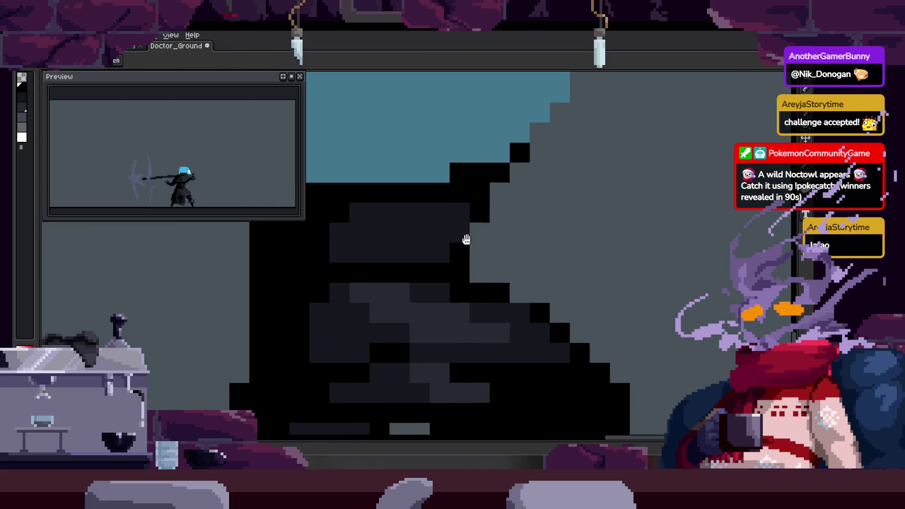
key("ctrl+s")
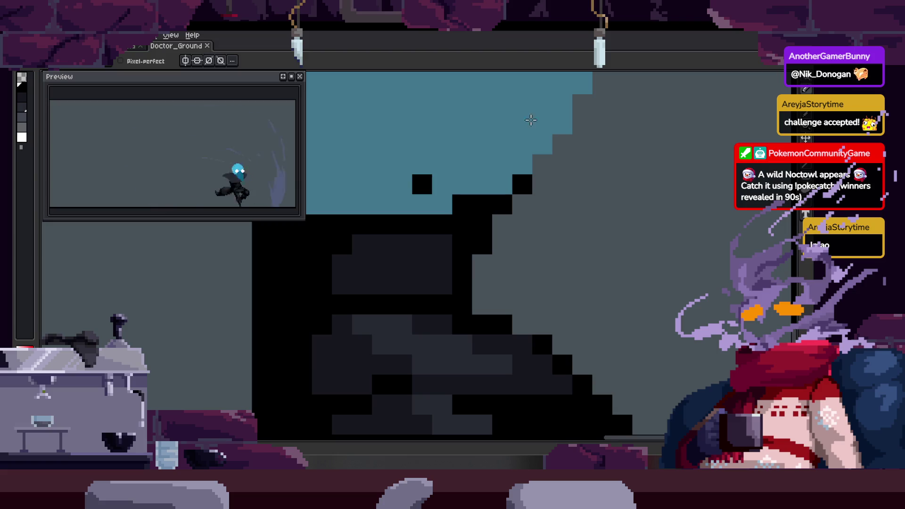
Step through frames, zoom in on the doctor's head, and sample a sprite colour.
scroll(531, 120, "down", 4)
key("Right")
key("z")
left_click(435, 199)
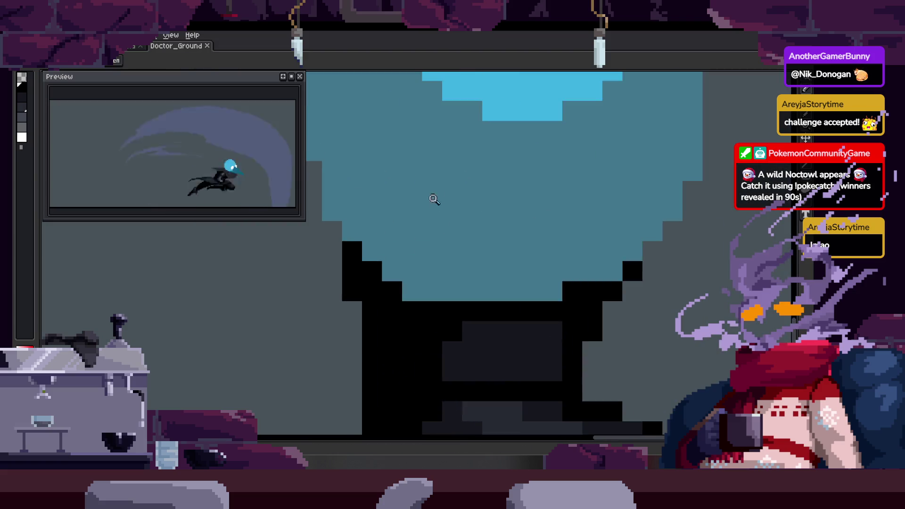
key("Right")
key("Right")
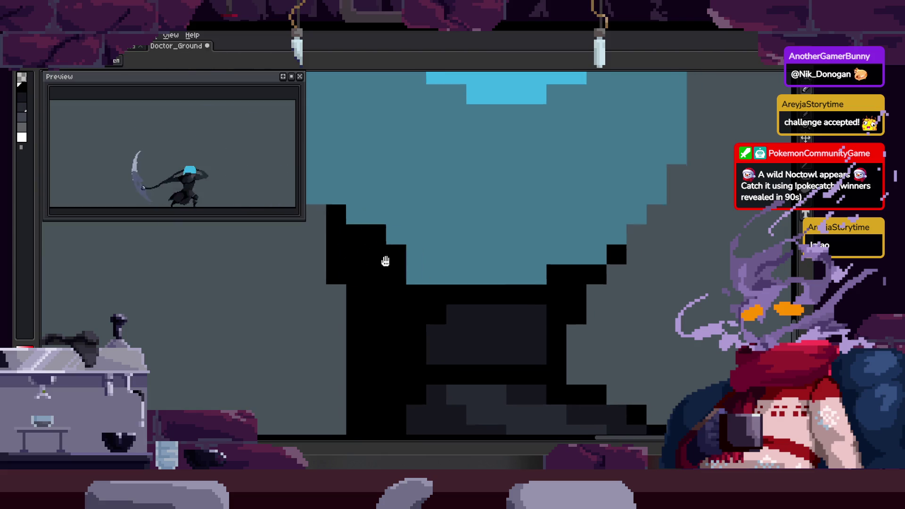
key("alt")
key("Right")
key("Right")
key("Right")
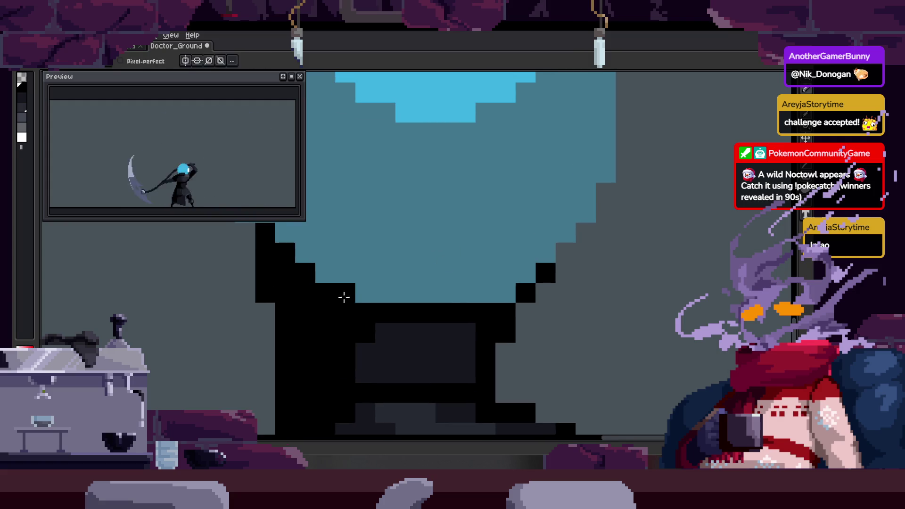
key("z")
scroll(368, 297, "down", 3)
scroll(407, 250, "up", 1)
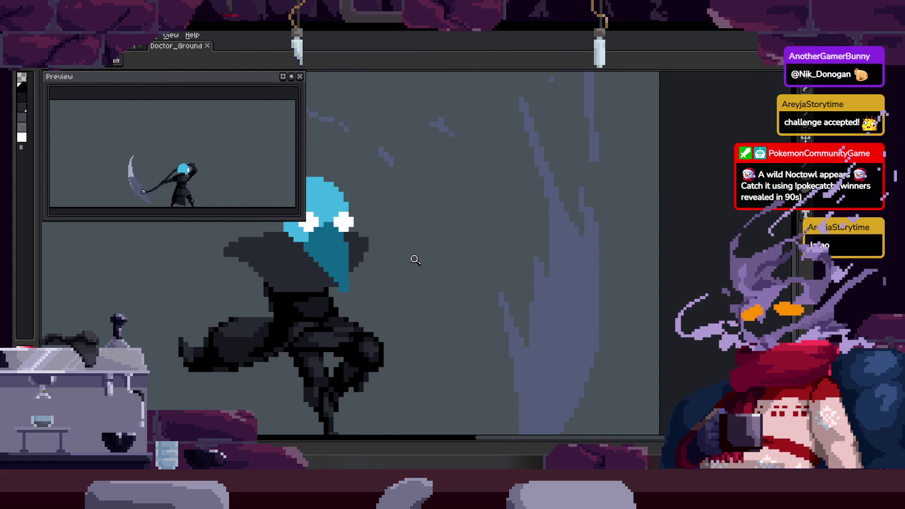
scroll(306, 272, "up", 4)
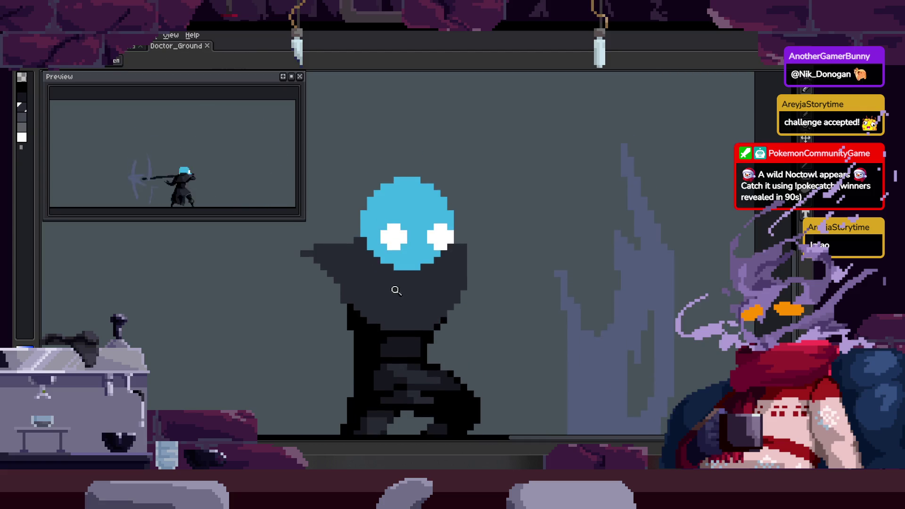
scroll(393, 281, "down", 3)
Save the file, show the timeline, and play the attack animation.
key("Right")
key("Right")
key("Right")
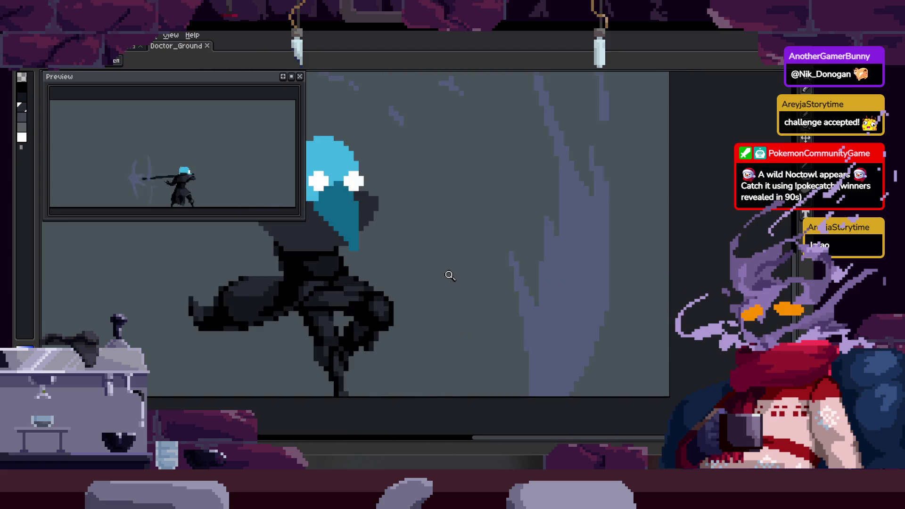
key("ctrl+s")
key("Tab")
key("Tab")
key("Return")
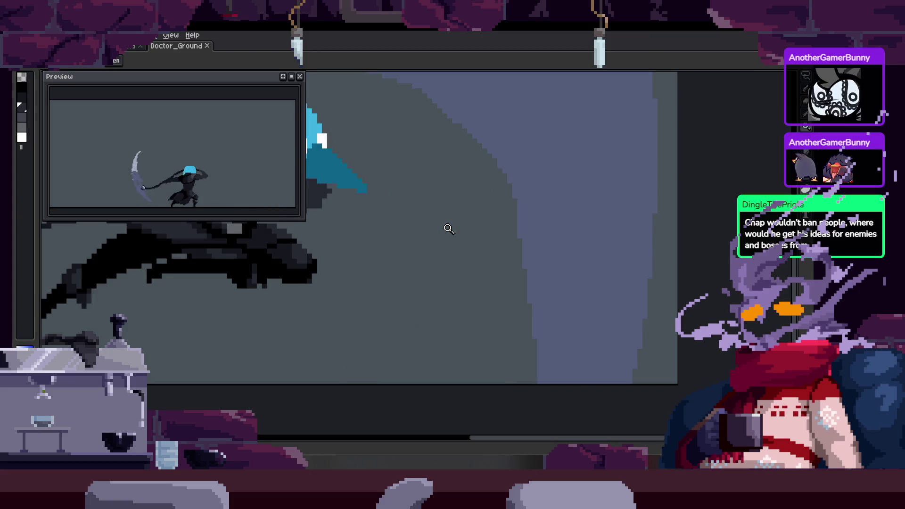
Bring the hat and cloak into view and paint over a stray dark pixel in lighter grey.
left_click_drag(398, 218, 471, 209)
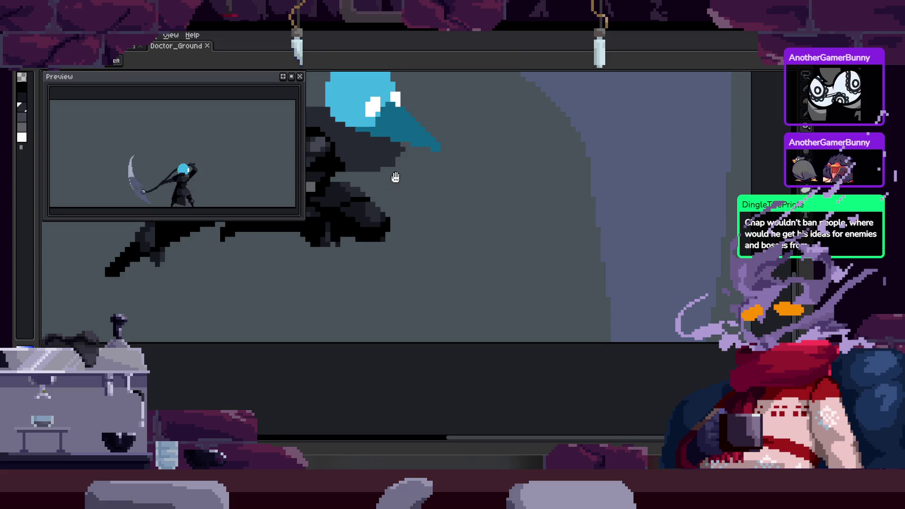
scroll(396, 177, "up", 4)
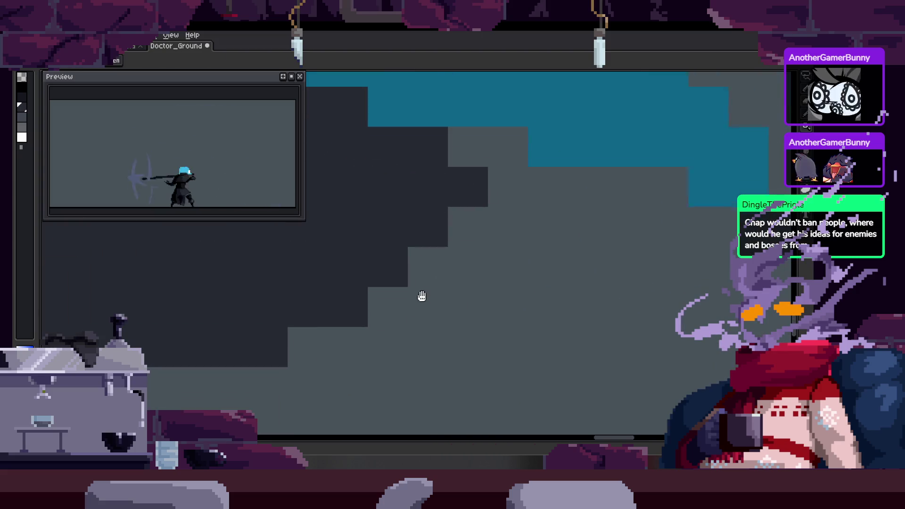
left_click(453, 204)
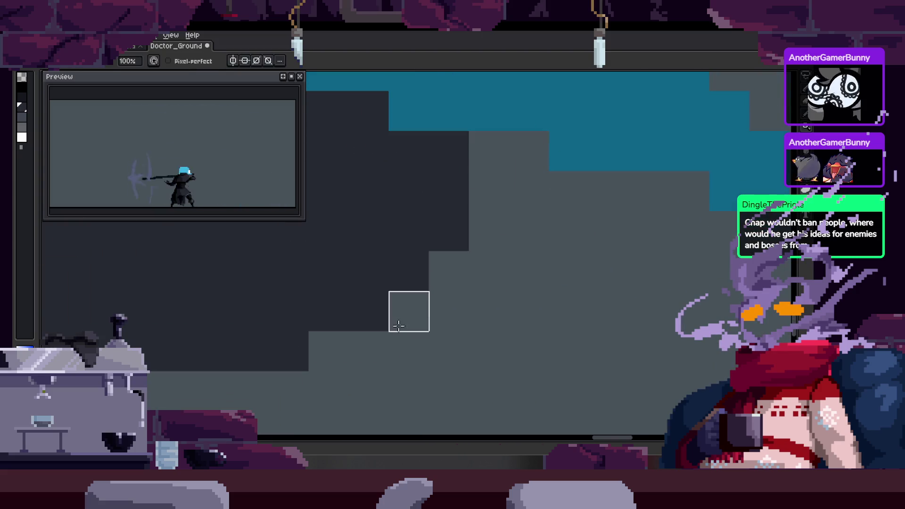
Show and hide the frame timeline and pick a colour from the canvas with the eyedropper.
scroll(434, 277, "down", 4)
key("Tab")
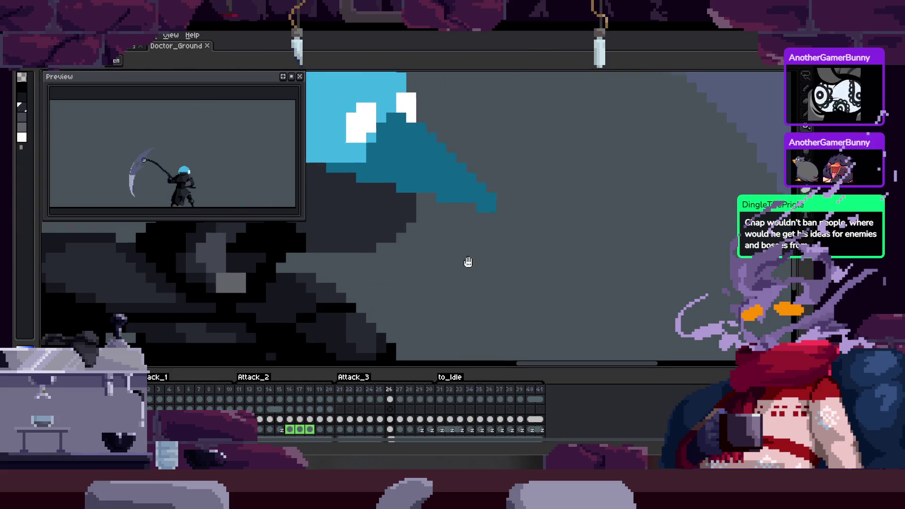
scroll(468, 262, "down", 2)
scroll(491, 236, "up", 2)
scroll(473, 228, "up", 3)
key("i")
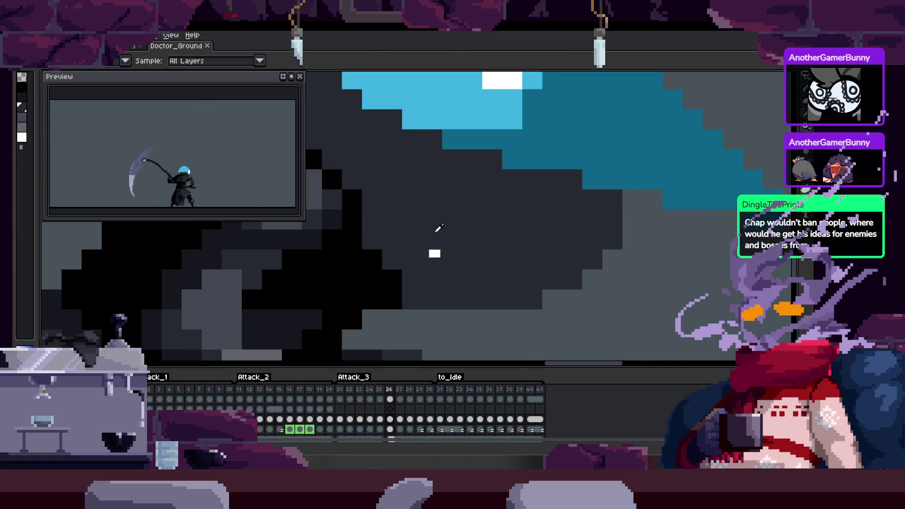
scroll(433, 265, "down", 2)
scroll(410, 252, "down", 2)
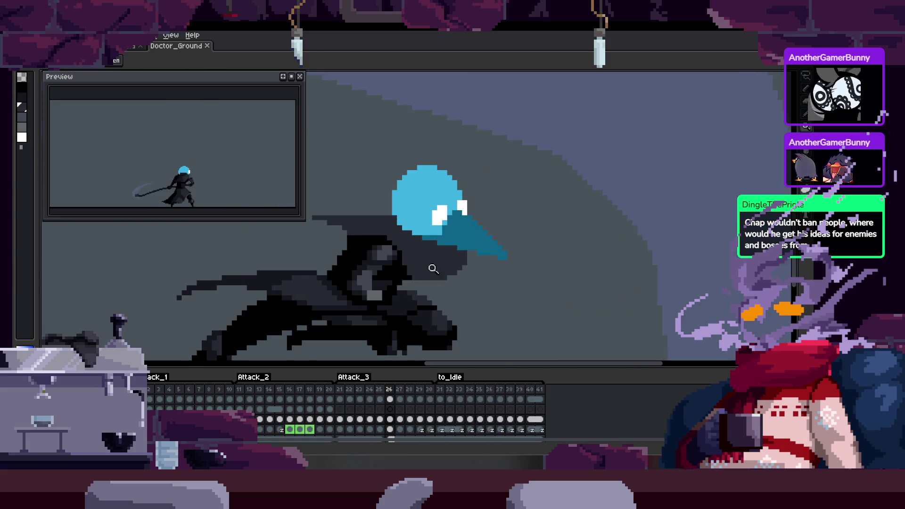
key("Tab")
Step through the standing, leaping and attack frames, zooming in close on the scythe pose.
key("z")
key("Right")
key("Right")
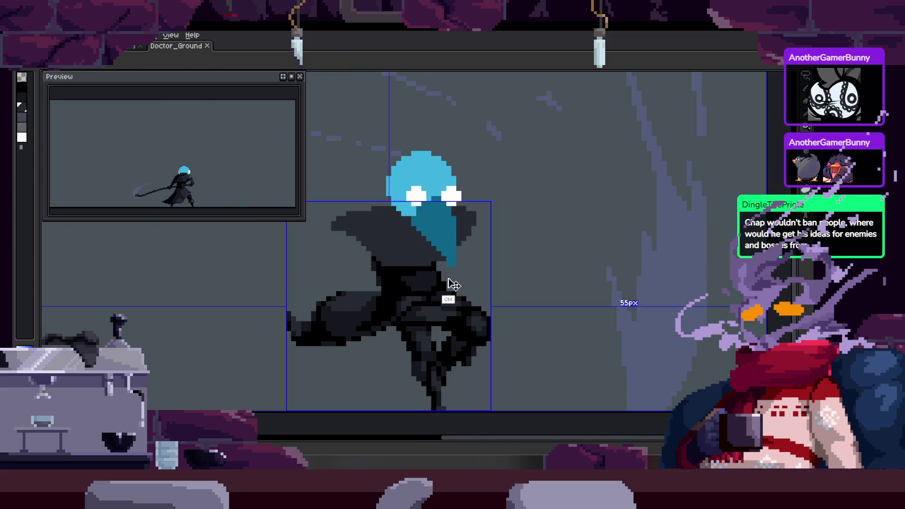
key("Right")
key("Right")
left_click(477, 252)
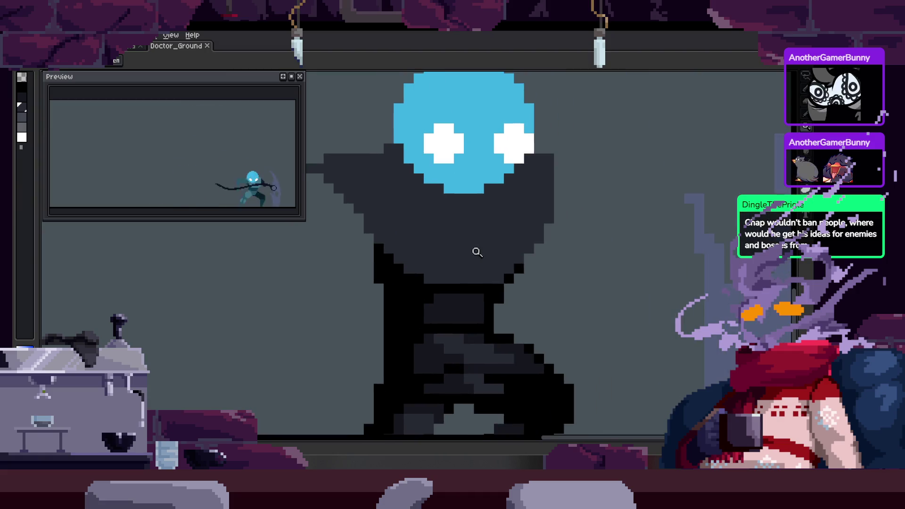
scroll(422, 284, "down", 2)
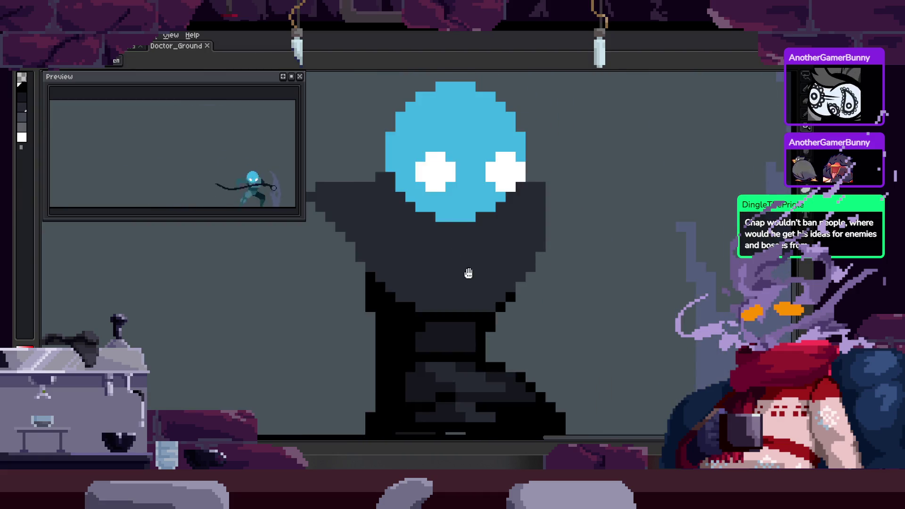
key("Right")
left_click(474, 244)
key("Right")
key("Right")
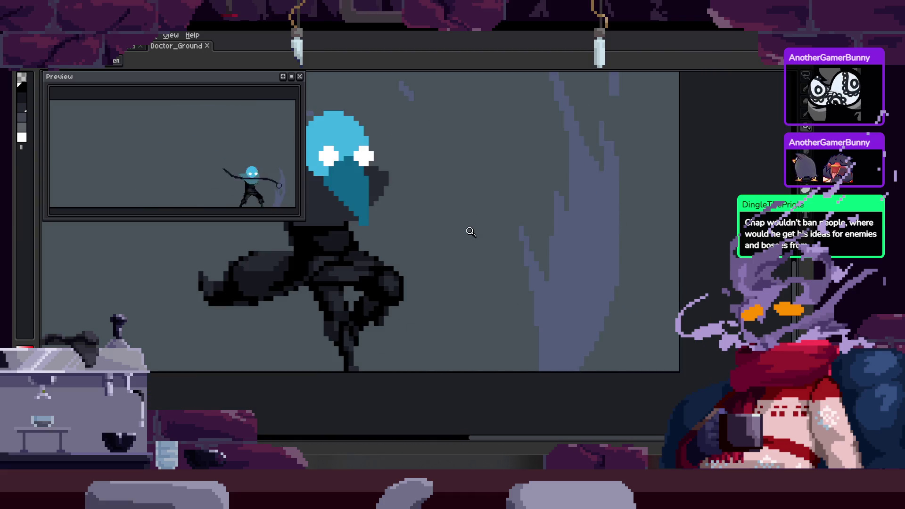
key("Right")
key("Right")
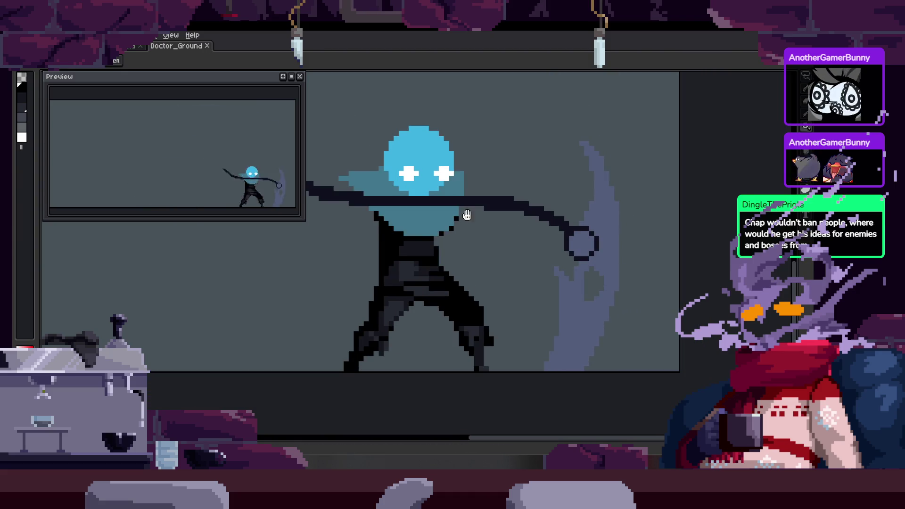
left_click(468, 210)
Step through the attack frames and zoom in close on the character's legs.
key("b")
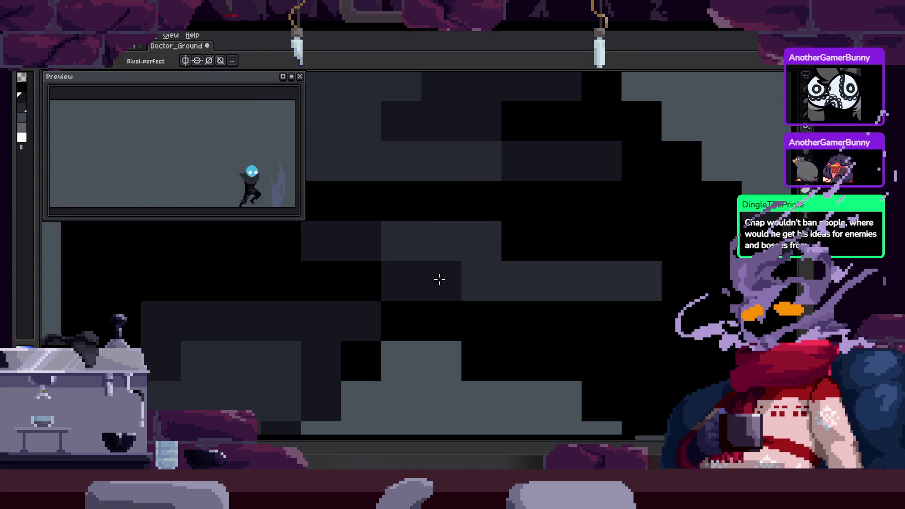
key("Right")
key("Right")
key("Right")
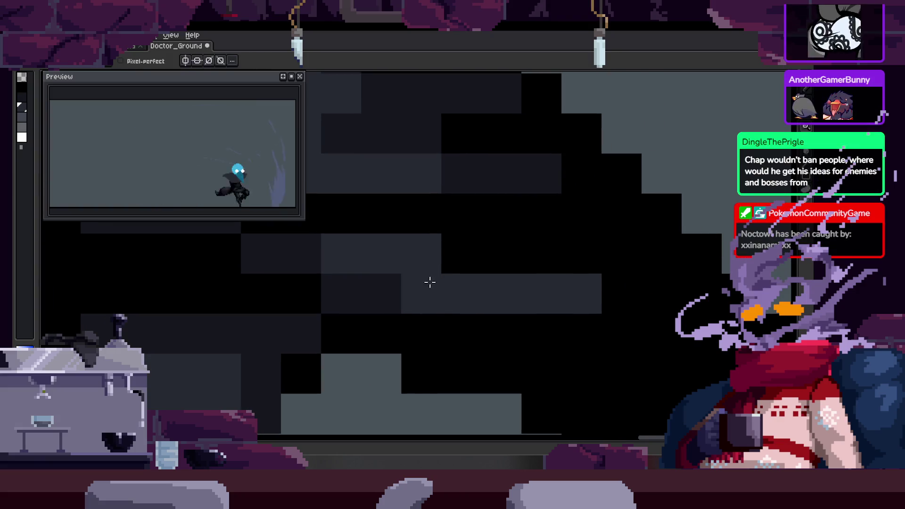
key("z")
key("Right")
scroll(421, 273, "down", 2)
key("Right")
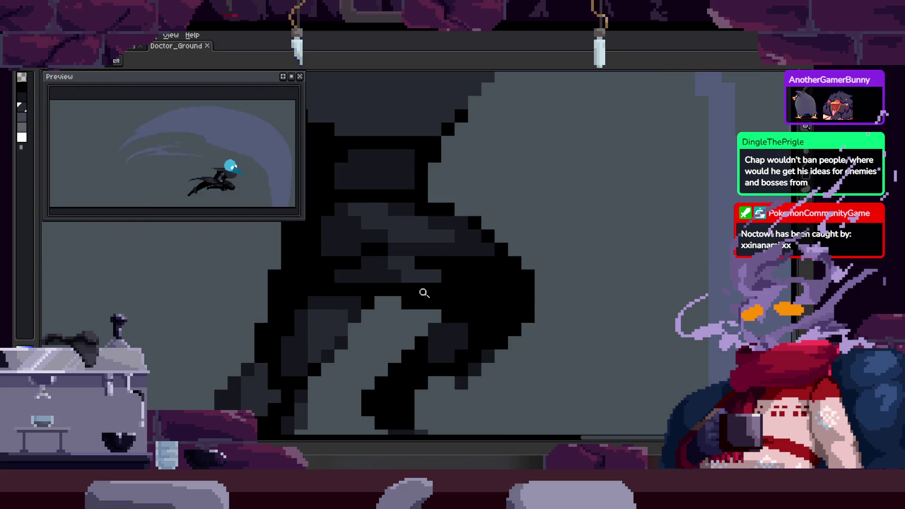
key("Right")
Advance past the spear pose to the scythe pose frame with the pencil ready.
key("Right")
left_click(388, 307)
key("b")
key("Right")
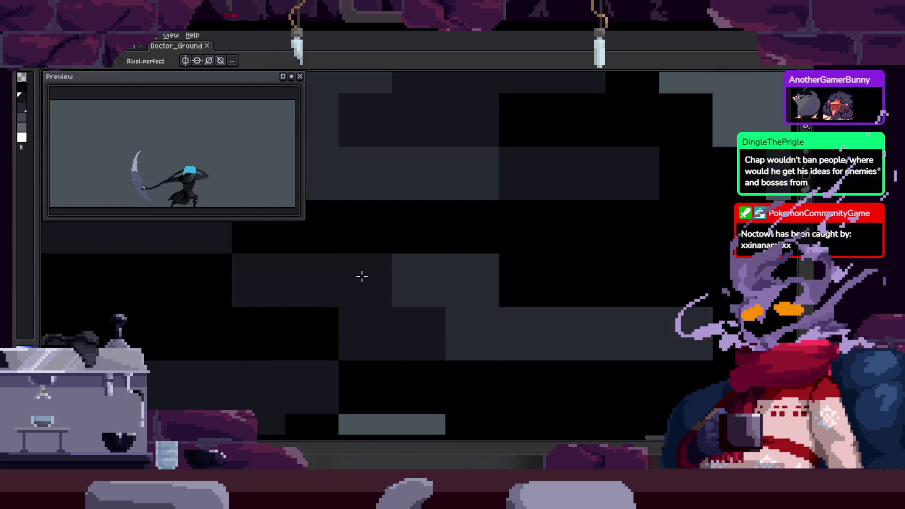
key("Right")
scroll(466, 301, "down", 3)
key("Right")
key("Right")
key("Right")
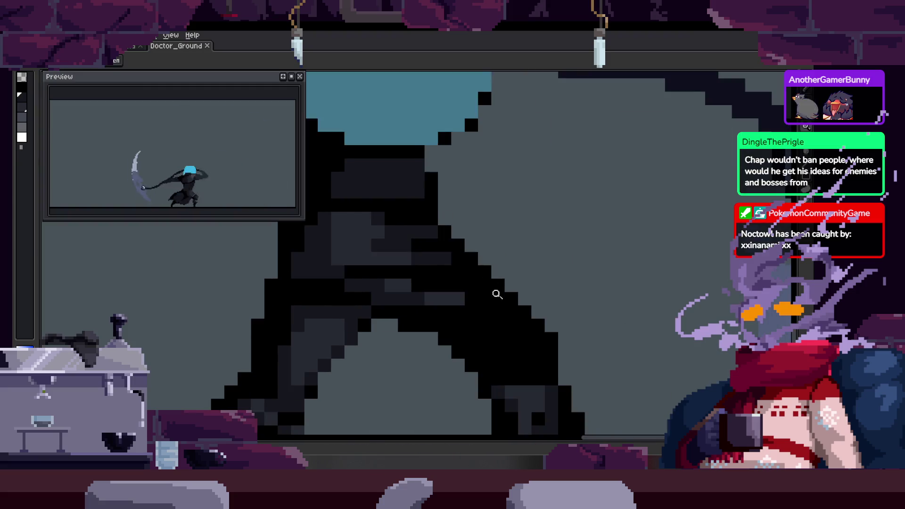
key("Right")
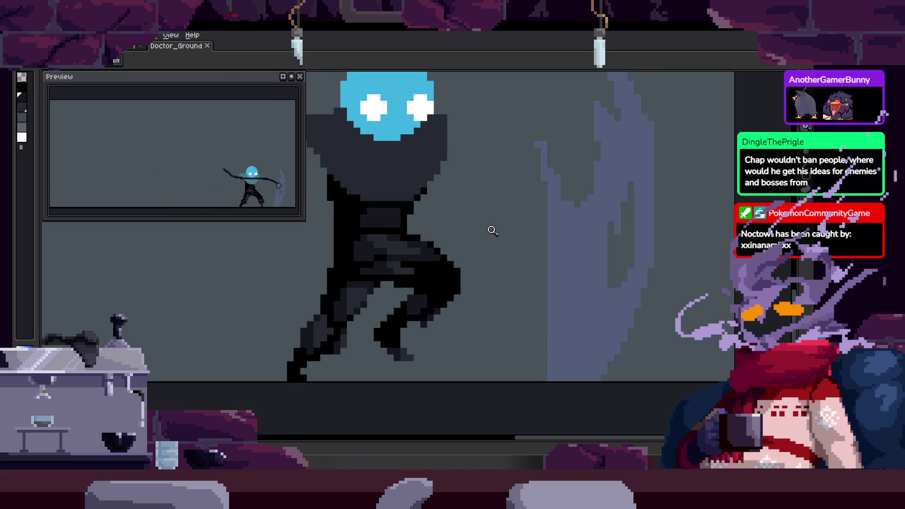
scroll(439, 305, "up", 3)
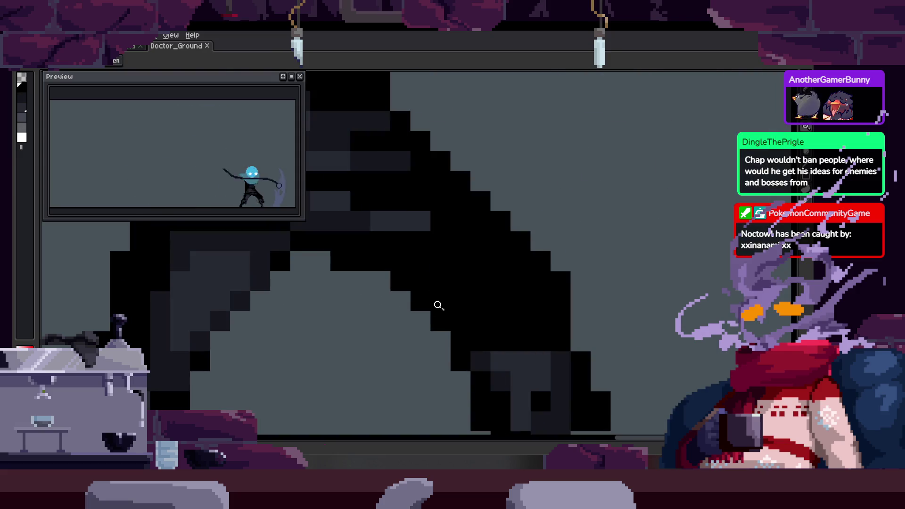
scroll(428, 252, "down", 2)
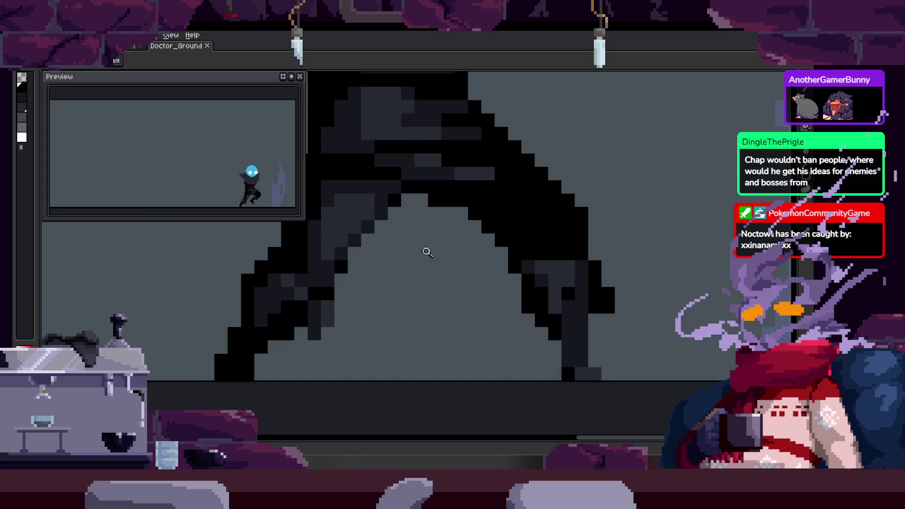
key("b")
scroll(359, 237, "down", 3)
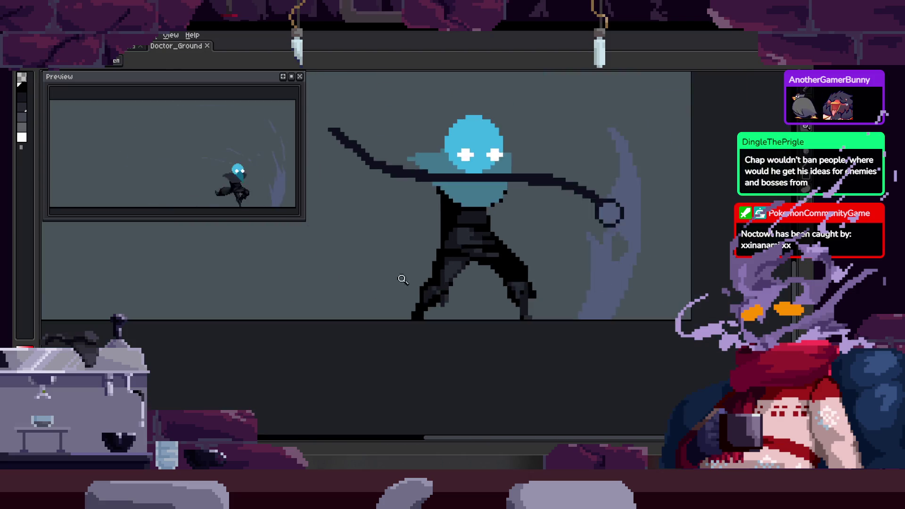
Check the timeline, then zoom in on the character in the scythe frame.
key("Tab")
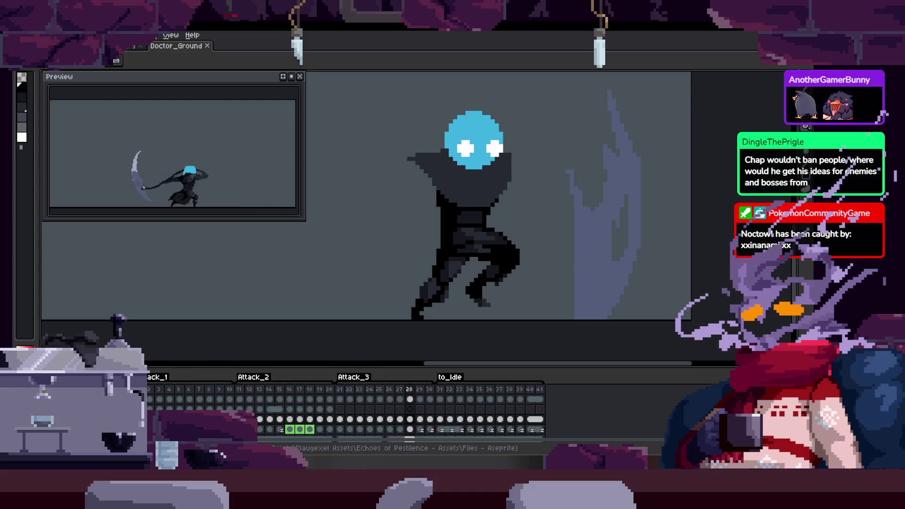
key("Tab")
scroll(430, 238, "up", 2)
key("z")
left_click(433, 271)
scroll(360, 273, "down", 3)
key("b")
scroll(359, 278, "up", 3)
scroll(375, 248, "up", 1)
Draw a black scythe shaft line diagonally across the attack frame, then undo it.
left_click_drag(256, 342, 575, 242)
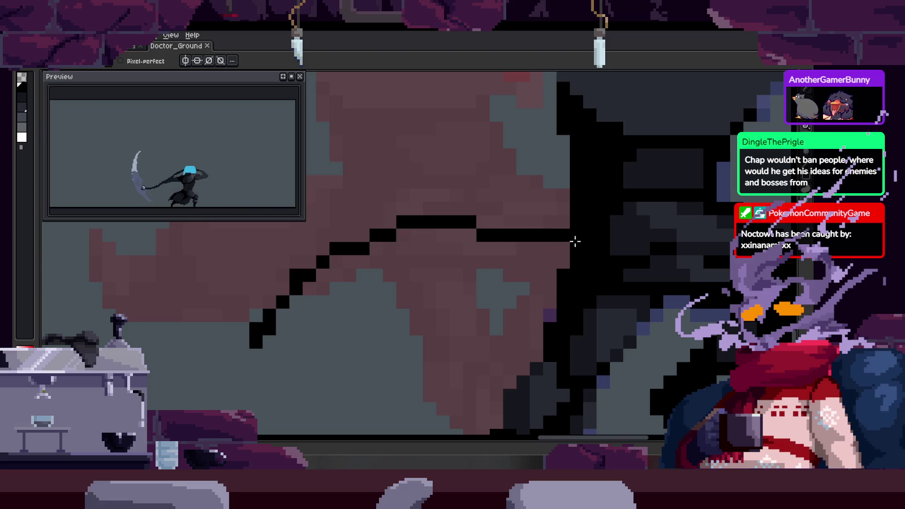
key("ctrl+z")
scroll(441, 238, "down", 3)
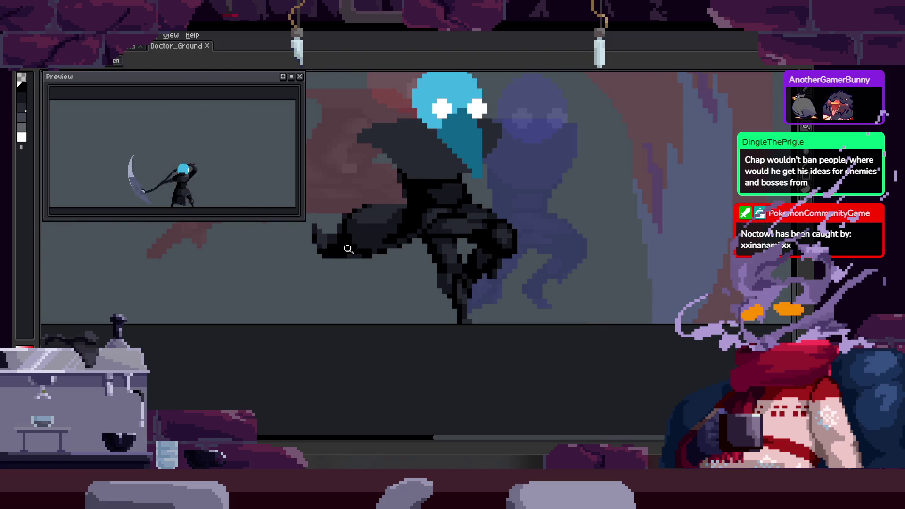
scroll(395, 243, "up", 2)
Review the animation, then replace the old shaft with a new curved black scythe shaft.
key("b")
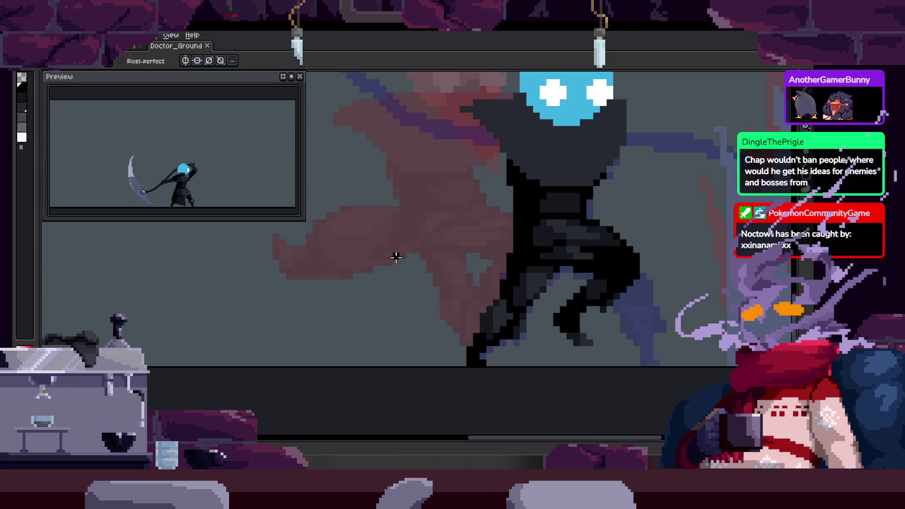
key("Return")
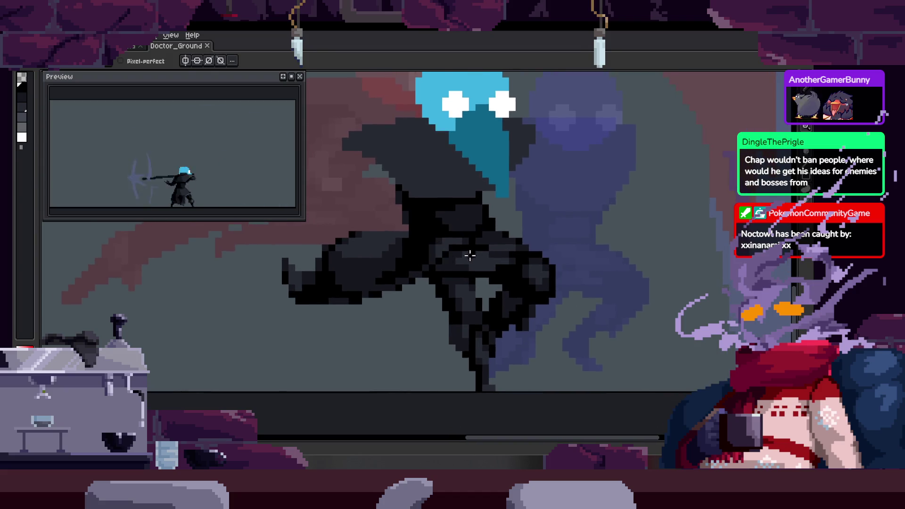
key("ctrl+z")
mouse_move(384, 296)
left_mouse_down()
mouse_move(414, 254)
mouse_move(486, 280)
left_mouse_up()
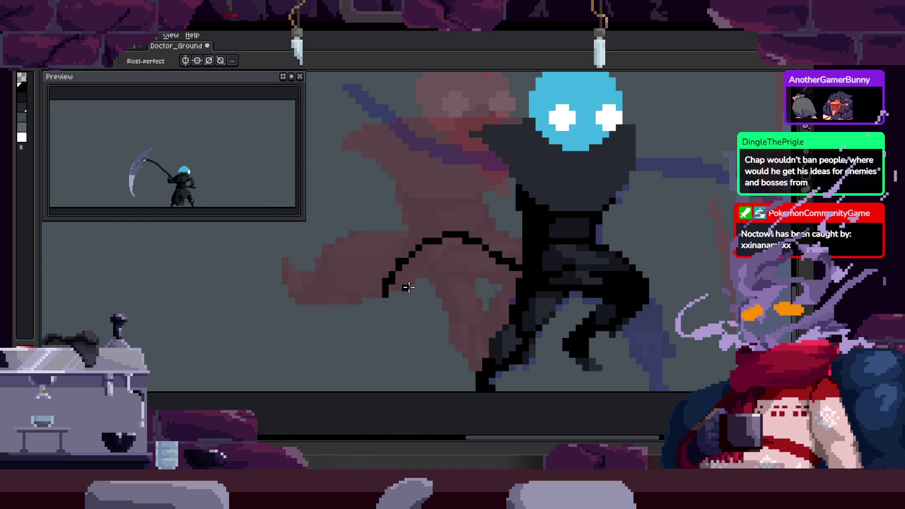
Zoom in on the shaft curve and add black pixels to smooth it.
key("z")
left_click(521, 258)
left_click(465, 269)
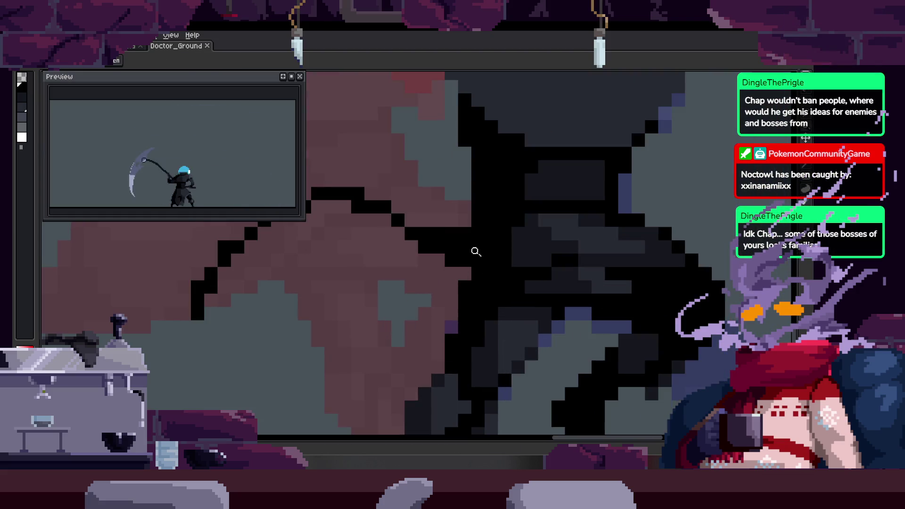
left_click_drag(419, 241, 445, 255)
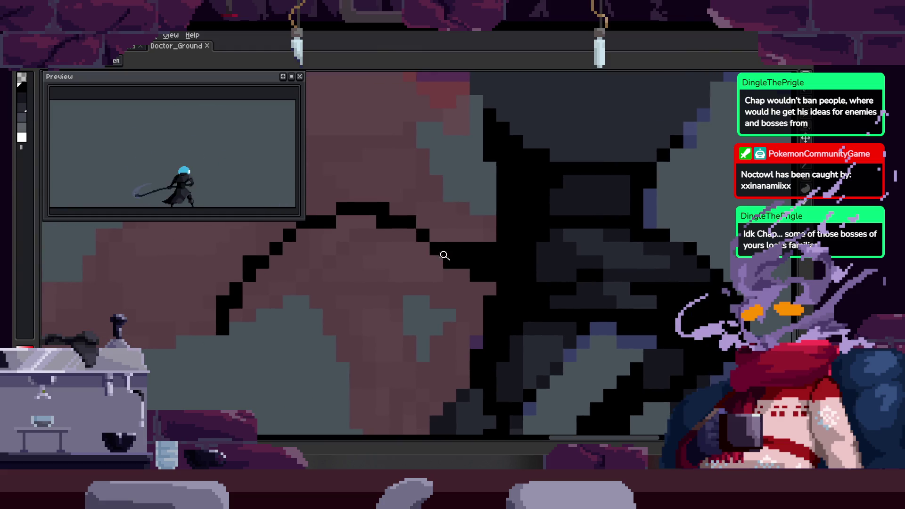
left_click_drag(455, 220, 508, 238)
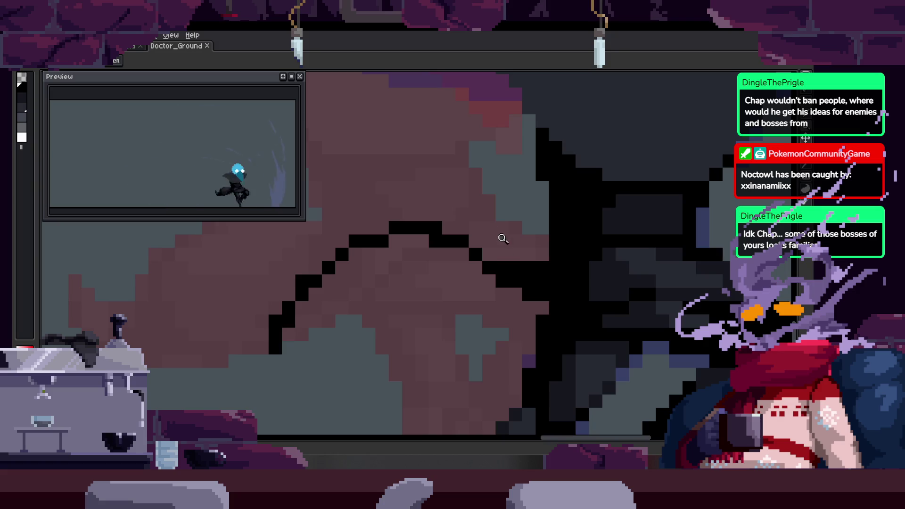
scroll(485, 235, "up", 1)
key("b")
left_click(370, 244)
scroll(352, 279, "up", 1)
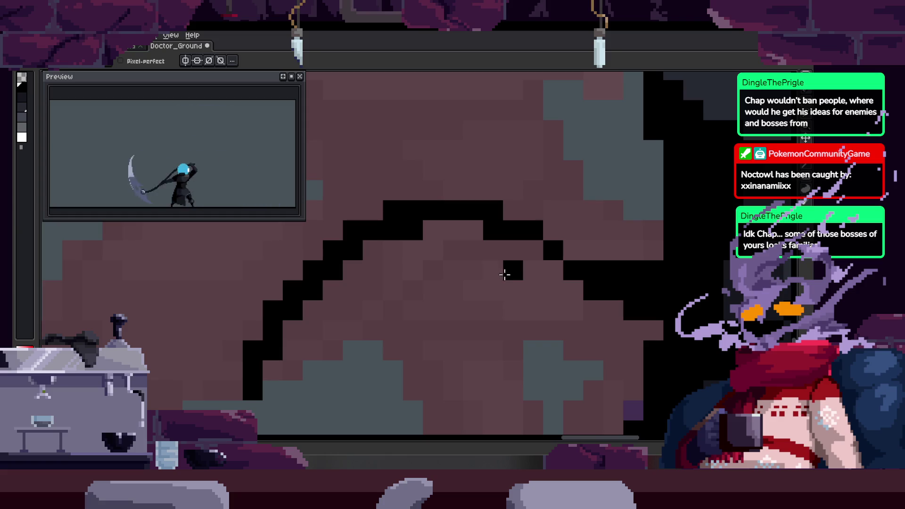
Place another black pixel on the curve and bring its lower end into view.
key("z")
scroll(492, 291, "down", 2)
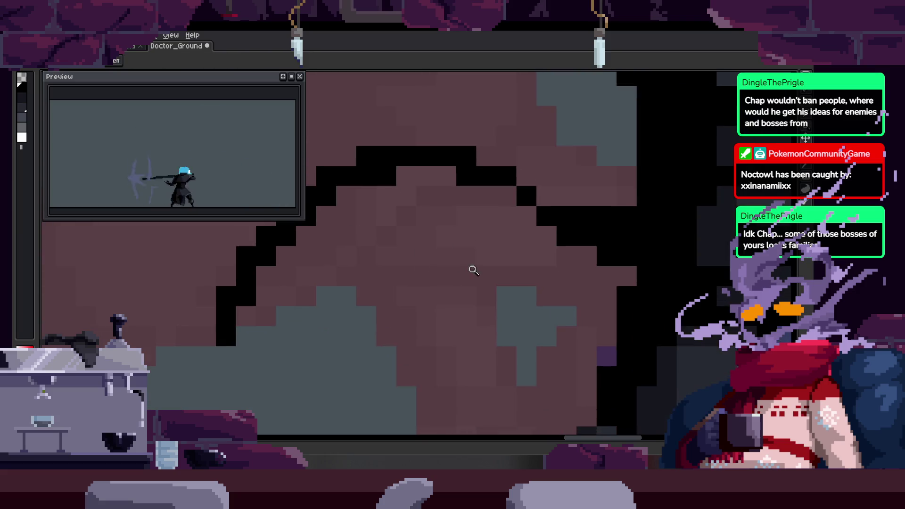
scroll(423, 263, "up", 1)
scroll(324, 278, "up", 1)
key("b")
left_click(265, 333)
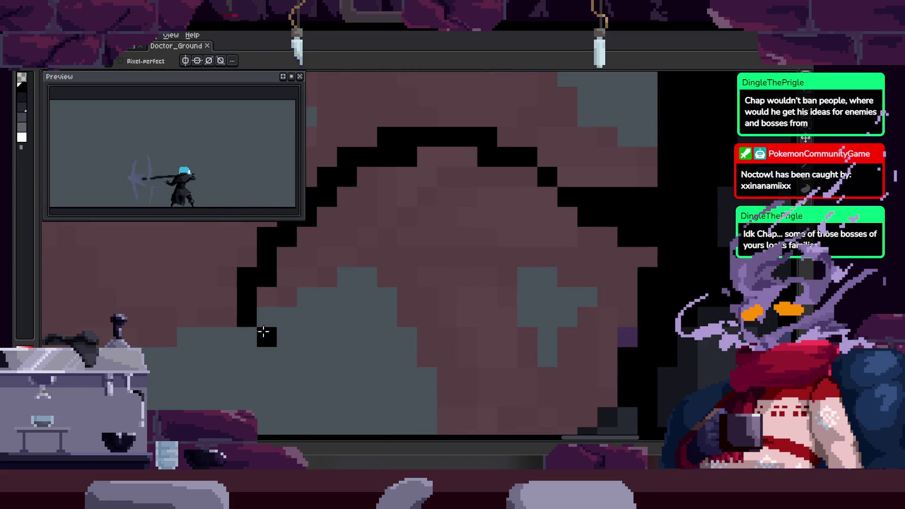
left_click_drag(276, 340, 276, 318)
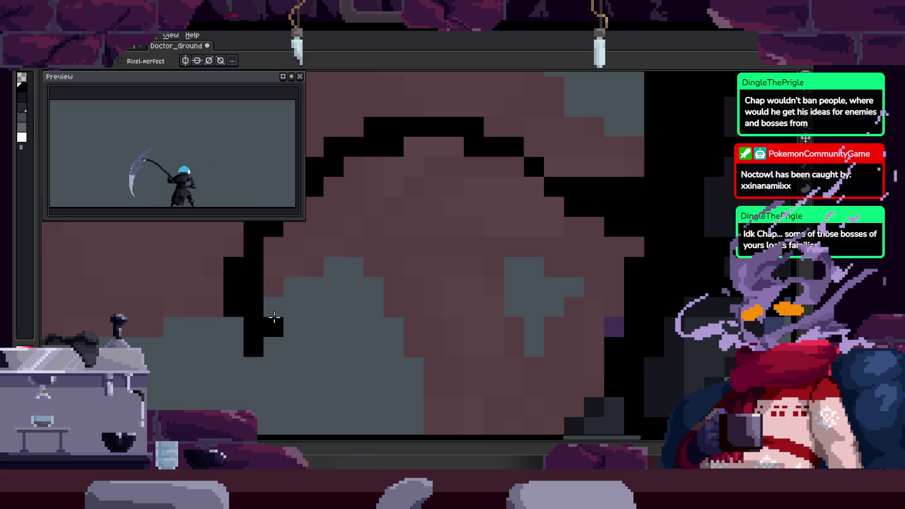
Move the 4×5 black end block down 1 px, fill the gap above, and save.
key("m")
left_click_drag(212, 296, 296, 401)
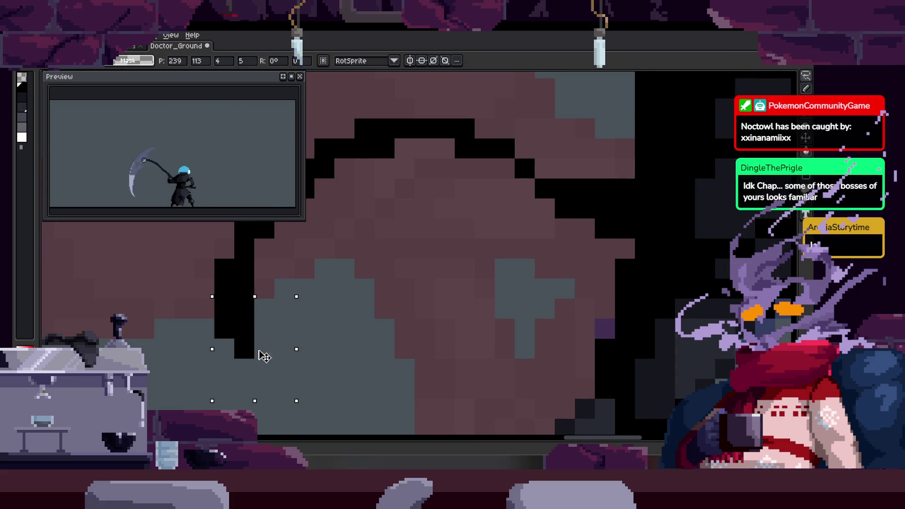
left_click_drag(265, 357, 258, 377)
key("b")
left_click(233, 309)
key("ctrl+s")
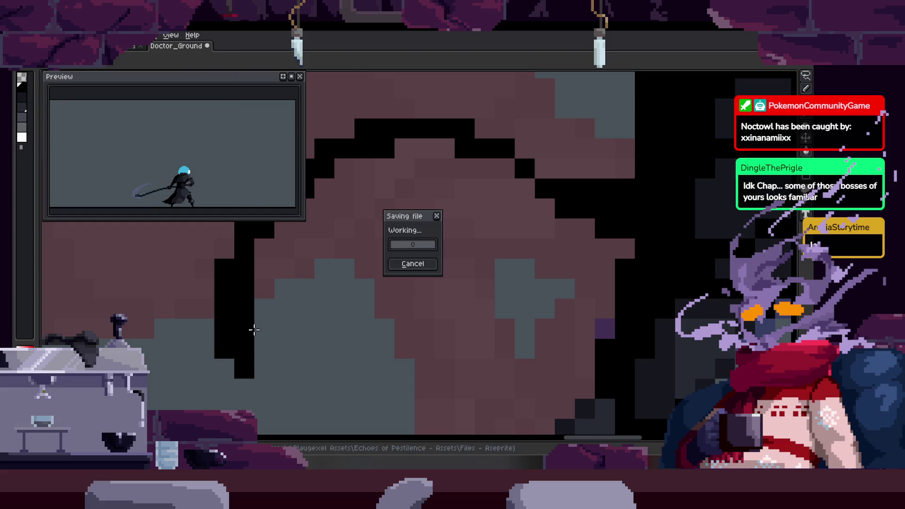
left_click(260, 321)
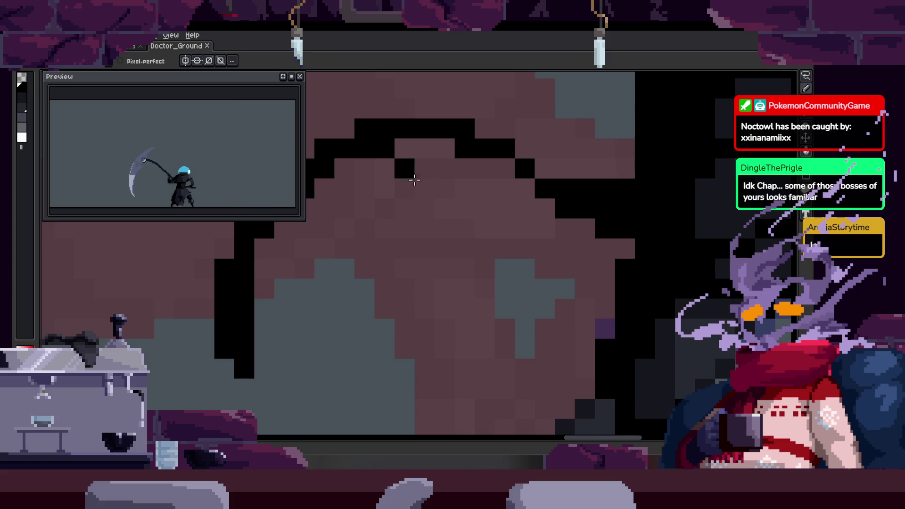
Pan along the shaft curve and paint the cape area solid black.
left_click_drag(319, 327, 282, 317)
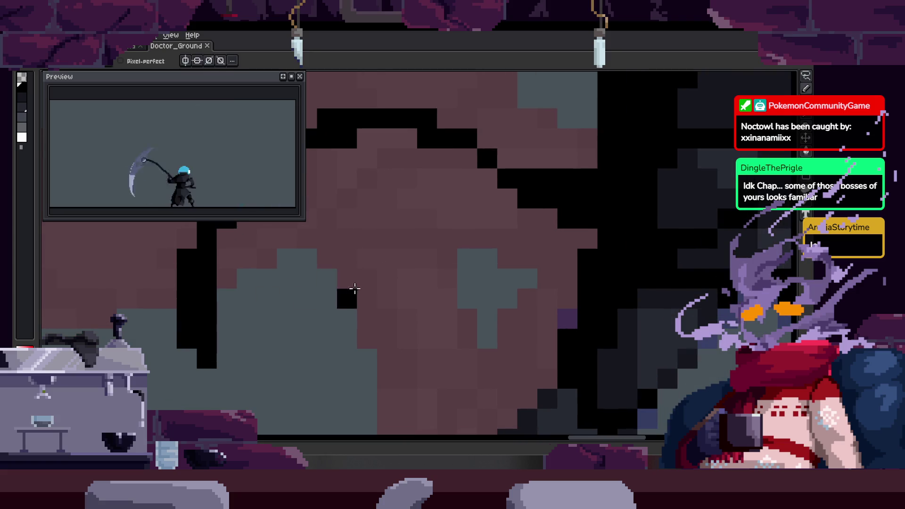
scroll(355, 288, "down", 3)
scroll(215, 324, "up", 2)
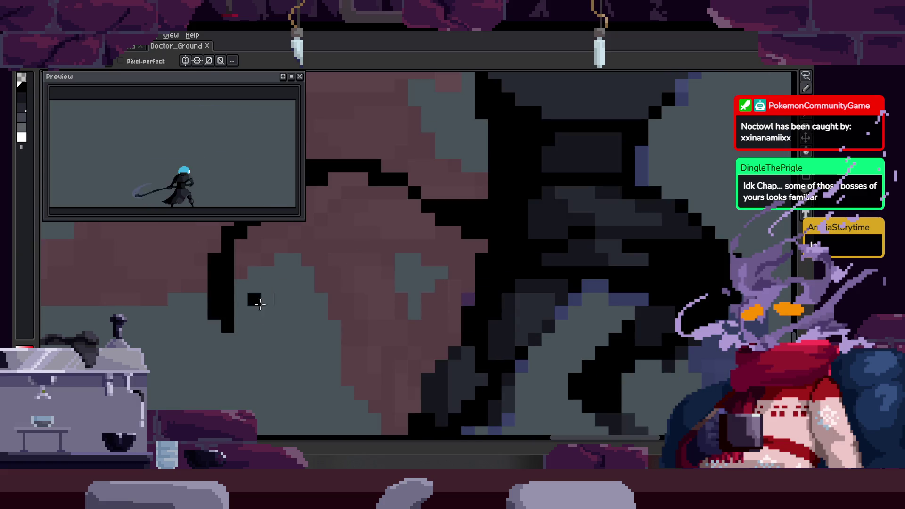
key("h")
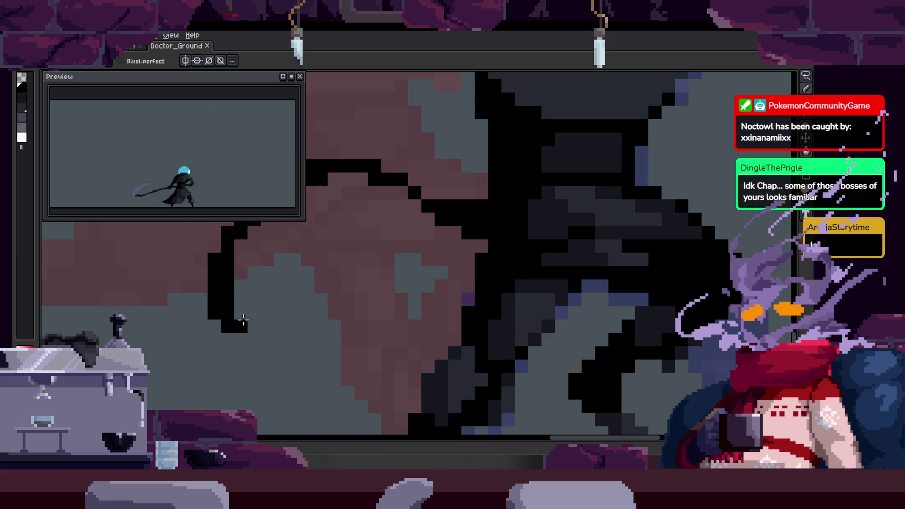
left_click_drag(309, 292, 282, 304)
mouse_move(212, 339)
left_mouse_down()
mouse_move(396, 330)
mouse_move(367, 287)
left_mouse_up()
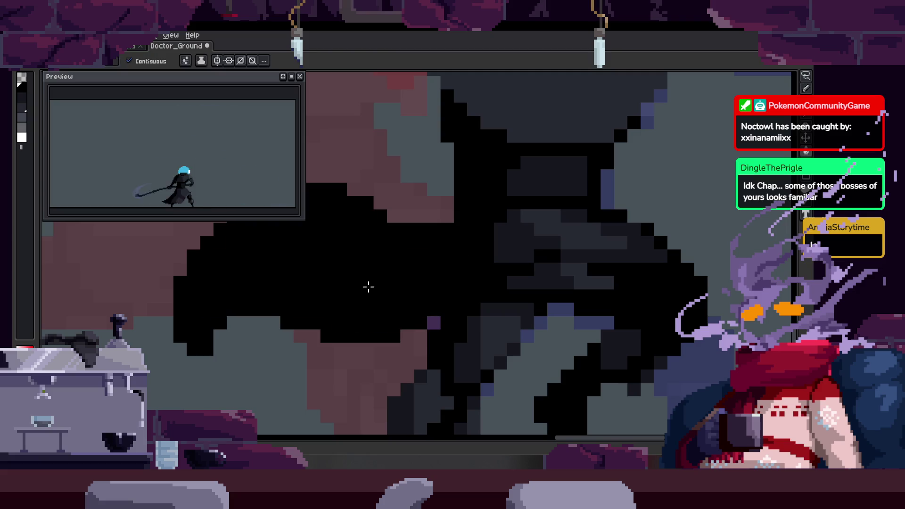
Play the animation to review, then add more black pixels to fill the cape.
scroll(411, 286, "down", 4)
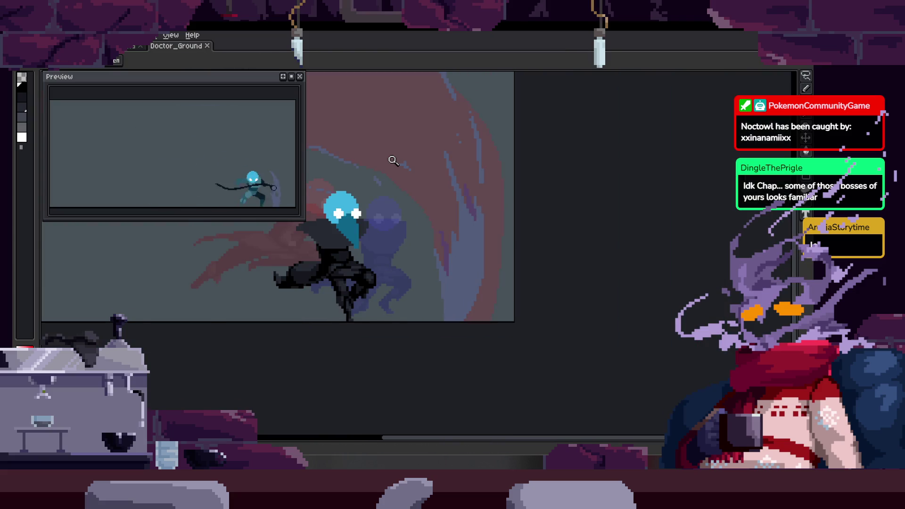
key("Return")
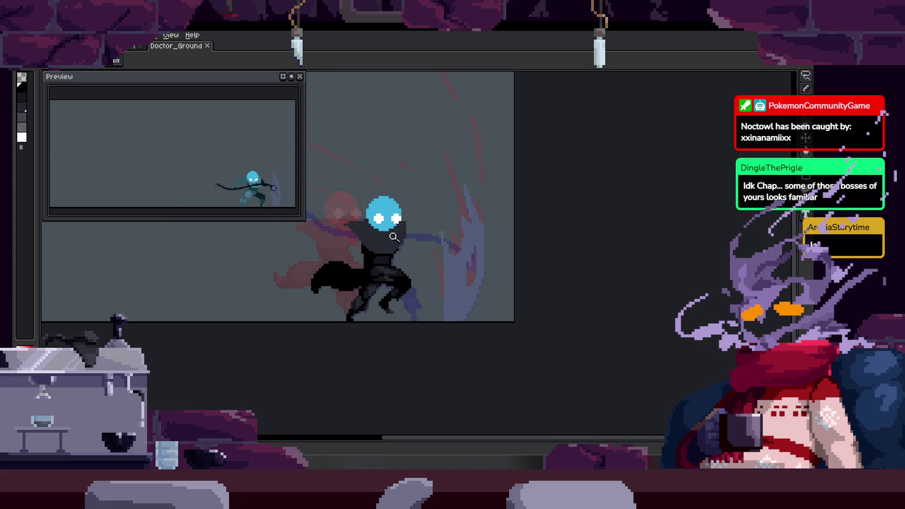
scroll(393, 236, "up", 5)
mouse_move(361, 266)
left_mouse_down()
mouse_move(359, 283)
mouse_move(383, 265)
mouse_move(373, 323)
mouse_move(378, 314)
left_mouse_up()
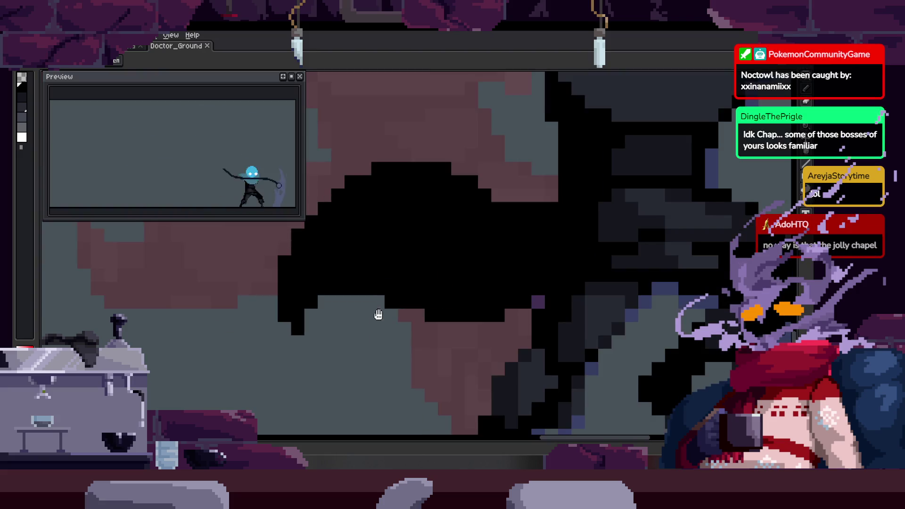
key("Return")
left_click_drag(282, 342, 303, 322)
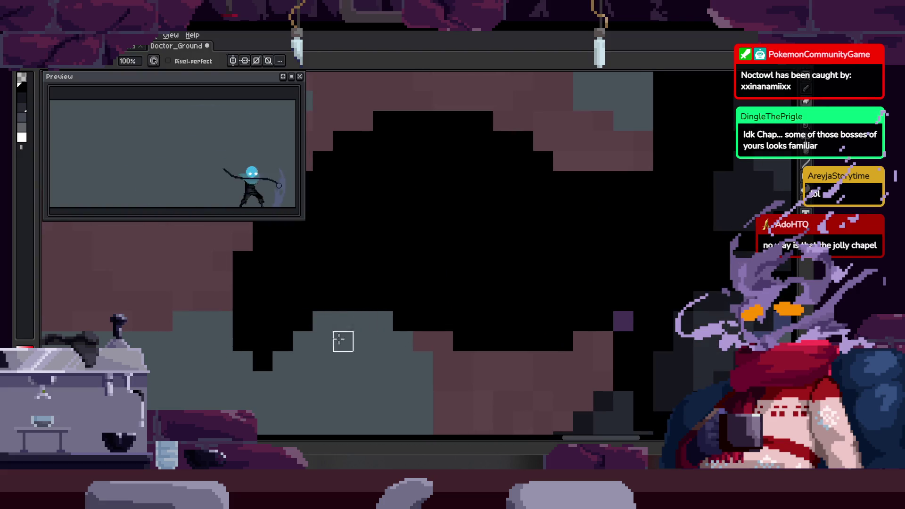
Move to the neighbouring frame and pan to the figure's upper body.
key("alt")
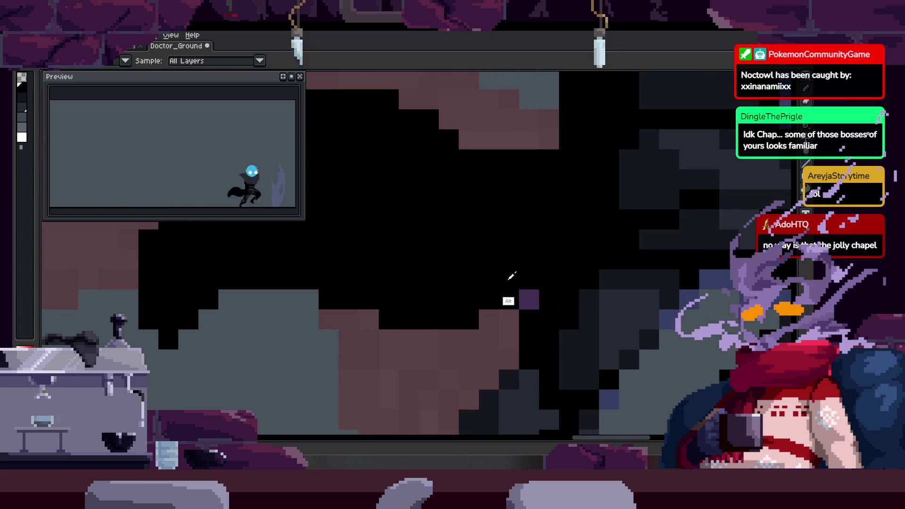
key("space")
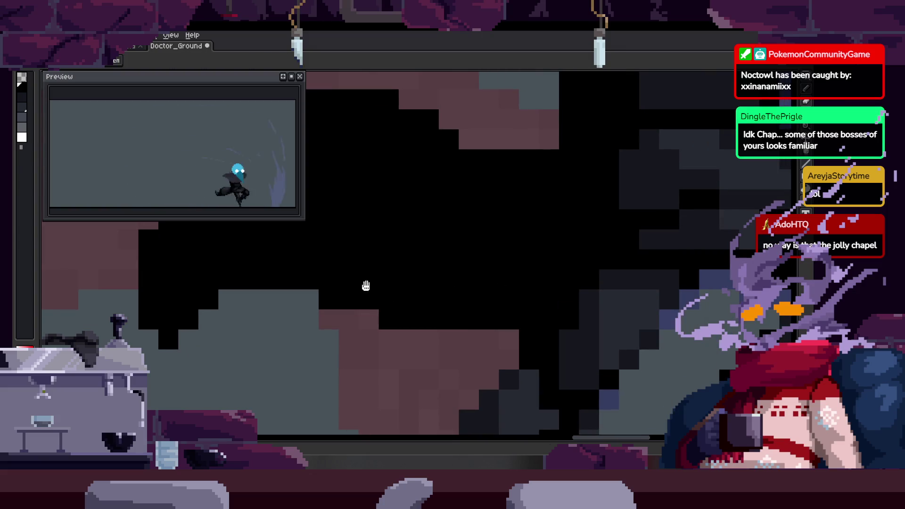
scroll(366, 286, "down", 2)
mouse_move(433, 277)
left_mouse_down()
mouse_move(398, 262)
mouse_move(435, 283)
mouse_move(491, 253)
left_mouse_up()
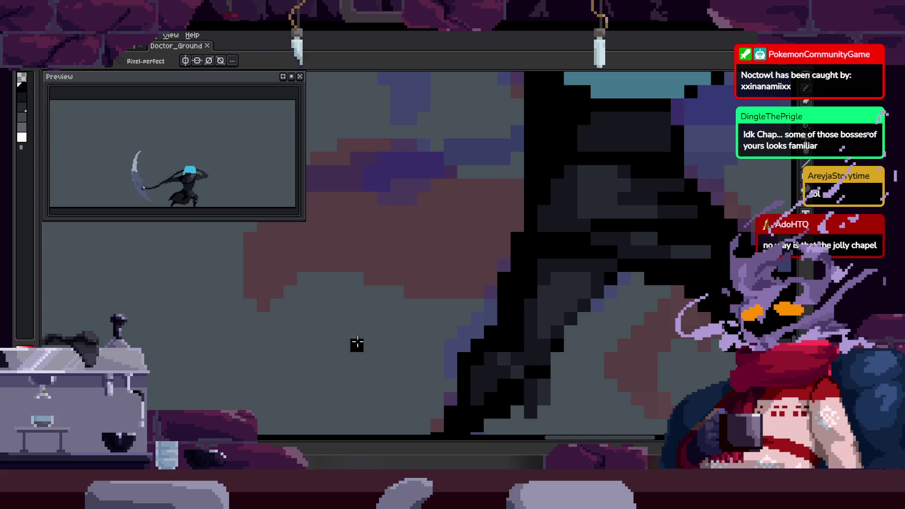
Draw a long black scythe shaft from the lower left up to the hands.
left_click_drag(338, 336, 526, 188)
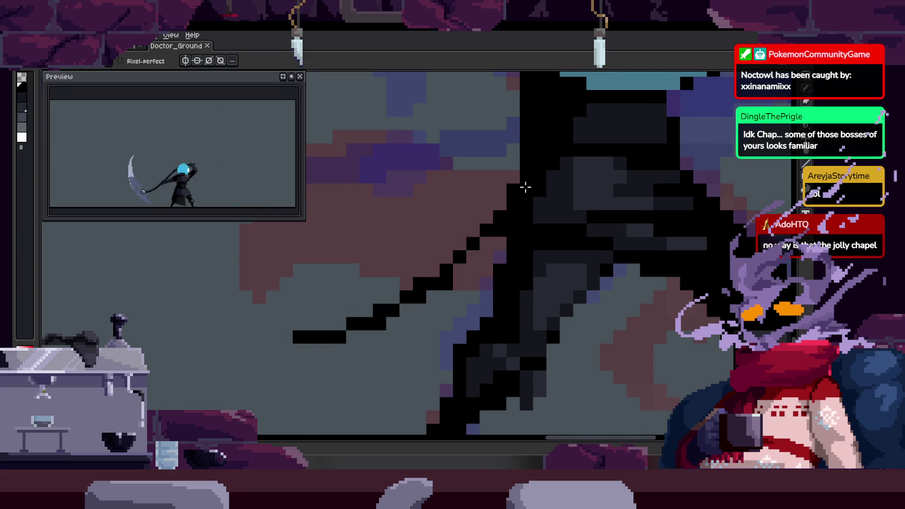
mouse_move(299, 321)
left_mouse_down()
mouse_move(358, 320)
mouse_move(485, 228)
mouse_move(440, 265)
left_mouse_up()
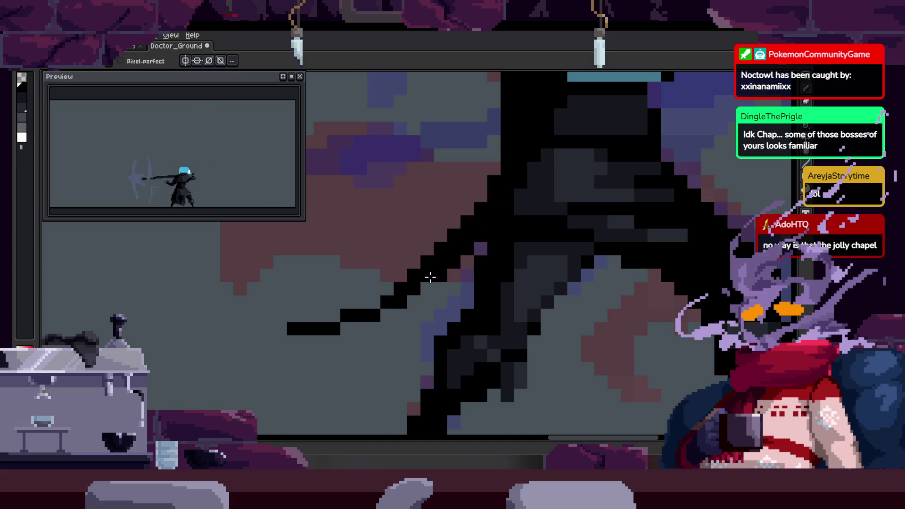
key("z")
scroll(461, 289, "up", 2)
scroll(433, 289, "down", 2)
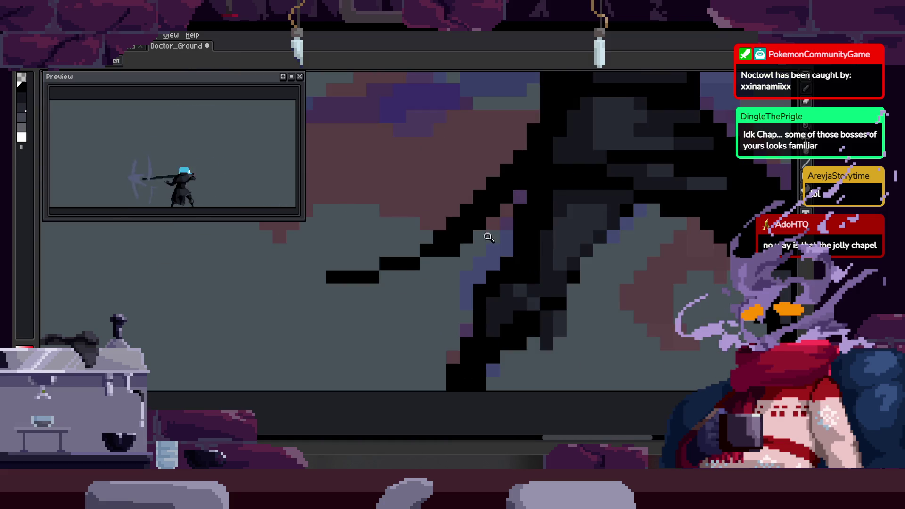
Extend the shaft further down-left with straight lines, undoing one stray segment.
left_click(422, 274)
key("b")
left_click(338, 289)
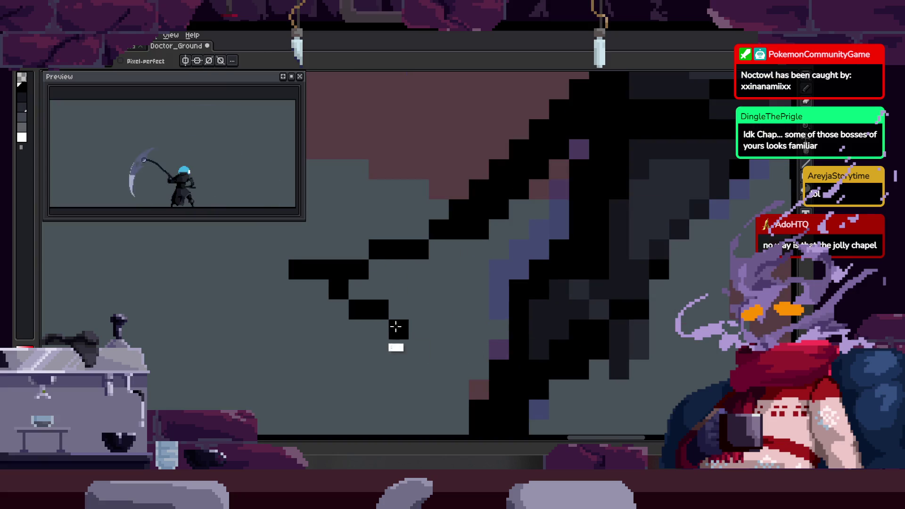
key("ctrl+z")
mouse_move(382, 277)
left_mouse_down()
mouse_move(360, 291)
mouse_move(396, 299)
left_mouse_up()
scroll(418, 299, "up", 1)
left_click(288, 309)
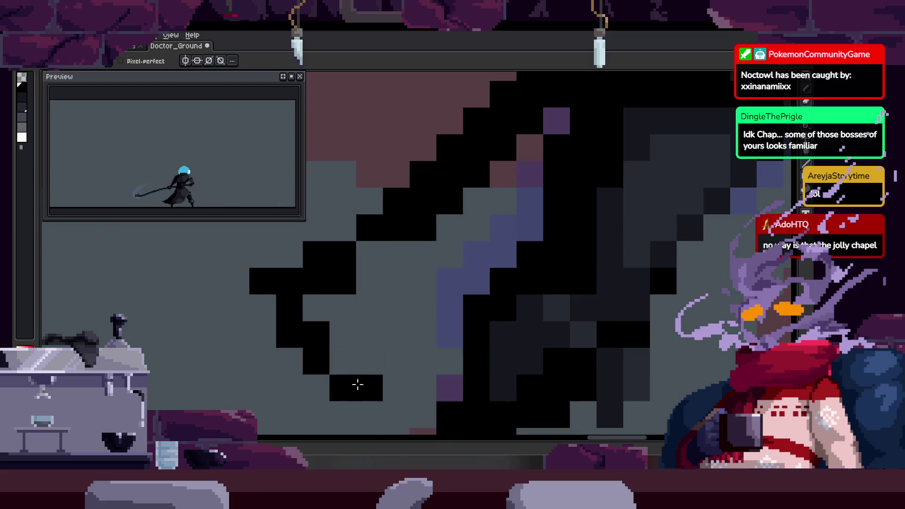
Draw two straight black leg outlines and save Doctor_Ground.
scroll(341, 338, "down", 4)
scroll(474, 313, "down", 1)
scroll(432, 342, "up", 3)
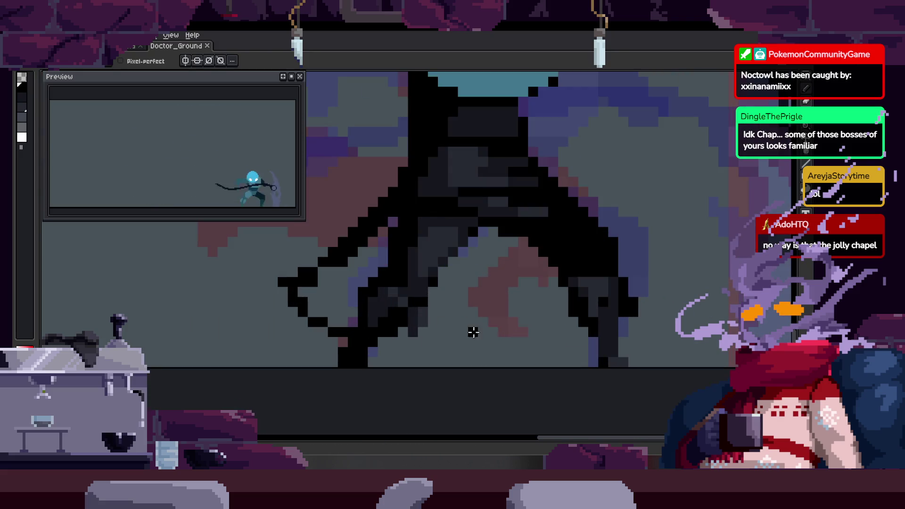
left_click(530, 322, "shift")
left_click(534, 269, "shift")
key("space")
scroll(471, 264, "down", 4)
key("ctrl+s")
key("Right")
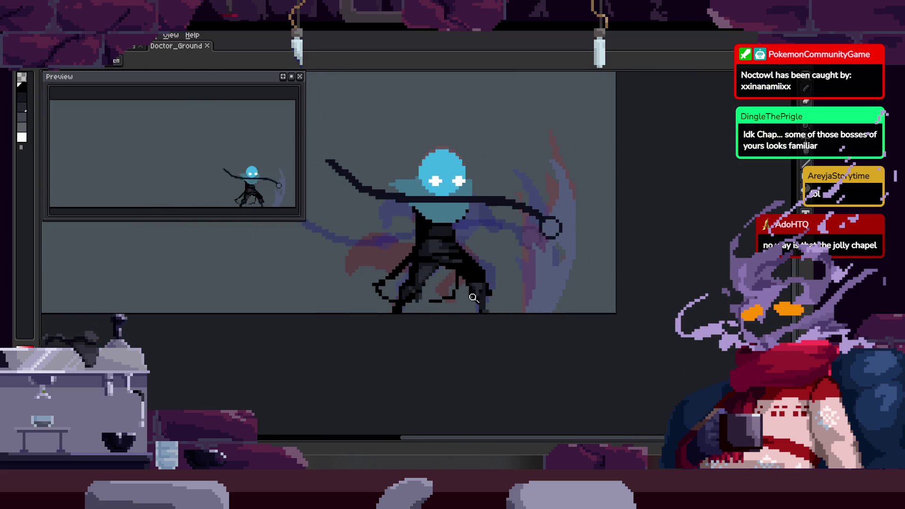
Advance to the next frame and play the animation to review it.
key("Right")
scroll(496, 234, "up", 3)
key("Return")
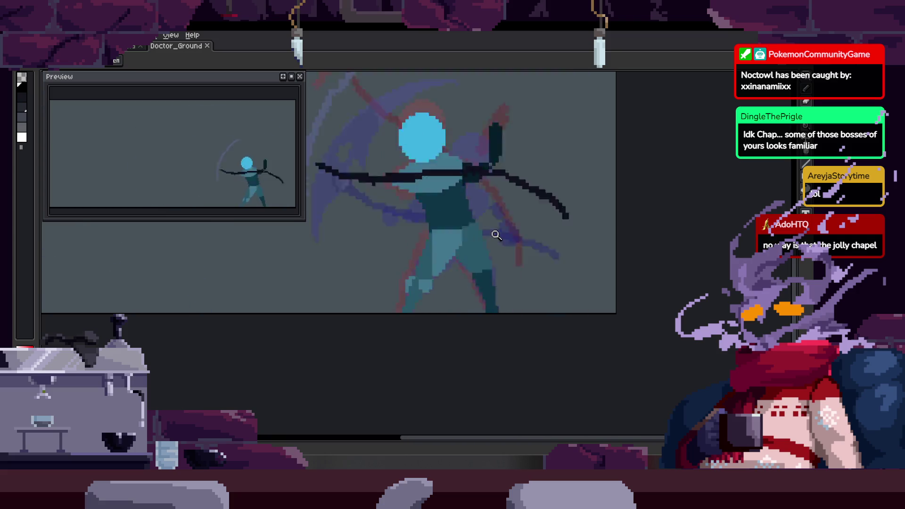
scroll(444, 283, "up", 3)
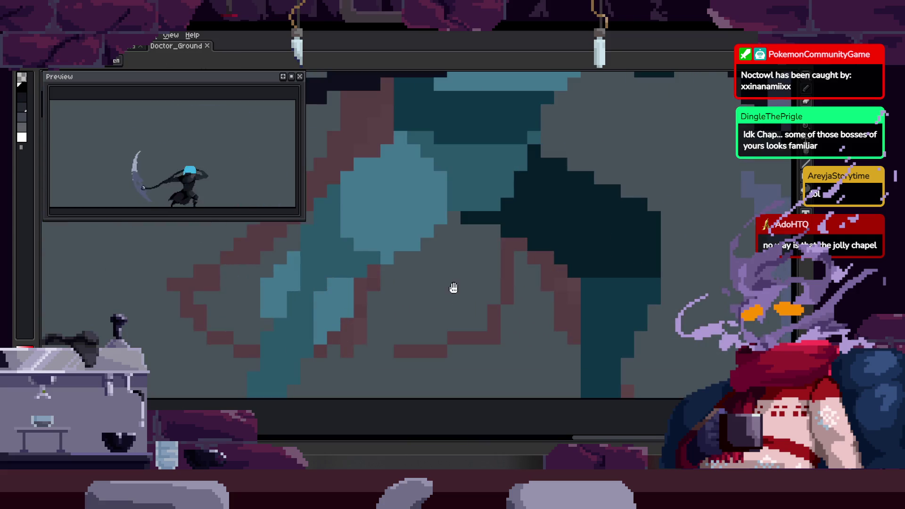
Draw a straight black outline along the bottom of the leg.
key("b")
left_click(487, 233)
mouse_move(500, 325)
left_mouse_down()
mouse_move(387, 357)
mouse_move(300, 348)
left_mouse_up()
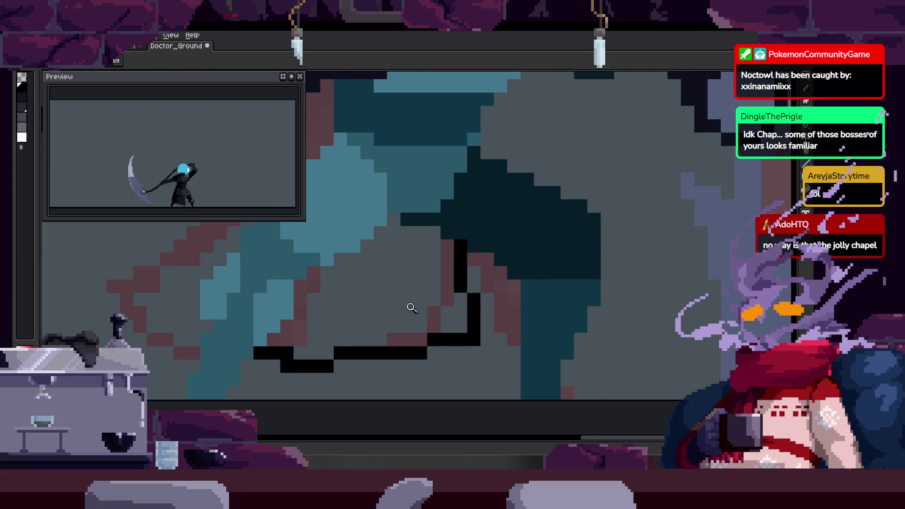
scroll(410, 309, "down", 3)
scroll(471, 281, "up", 2)
Lasso-select the lower part of the black stroke, adjust it, then return to the pencil.
key("q")
mouse_move(423, 257)
left_mouse_down()
mouse_move(283, 342)
mouse_move(339, 375)
mouse_move(462, 309)
left_mouse_up()
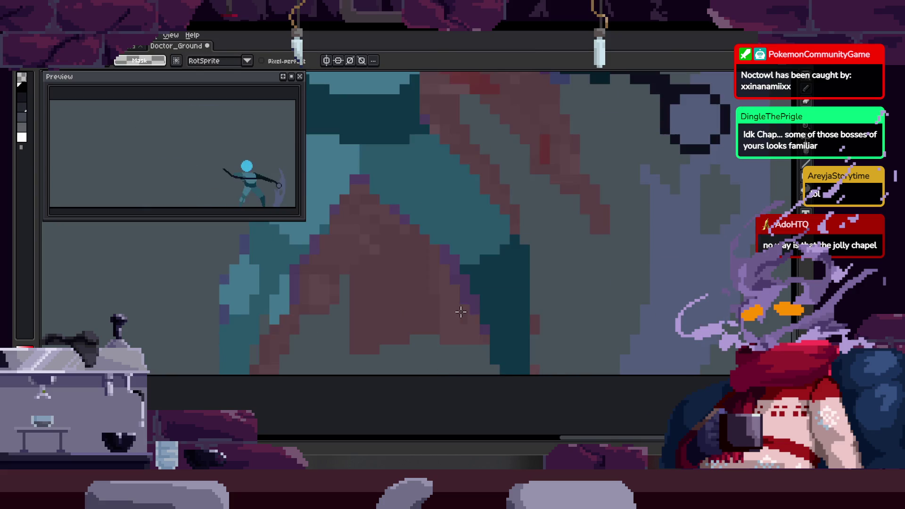
key("ctrl+d")
scroll(419, 307, "up", 1)
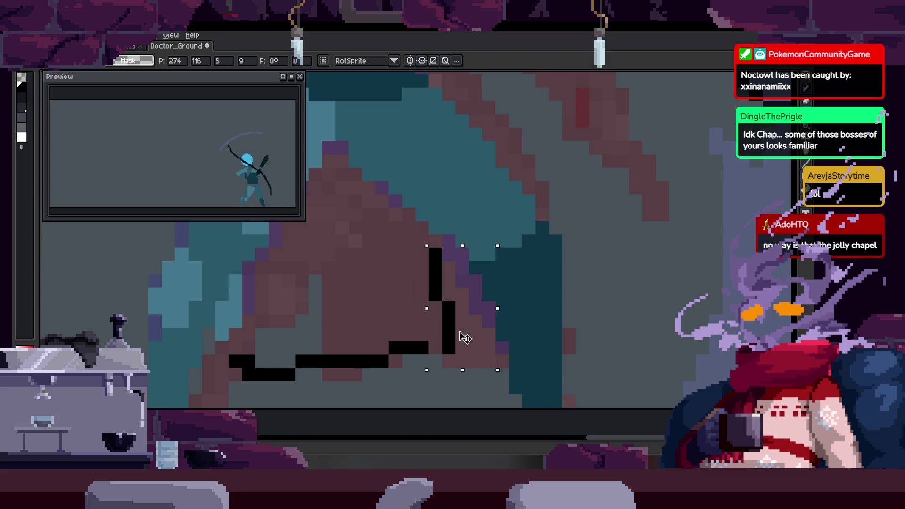
key("b")
scroll(413, 340, "up", 1)
Compare with the adjacent frame, add one black outline pixel and erase two stray ones.
key("Right")
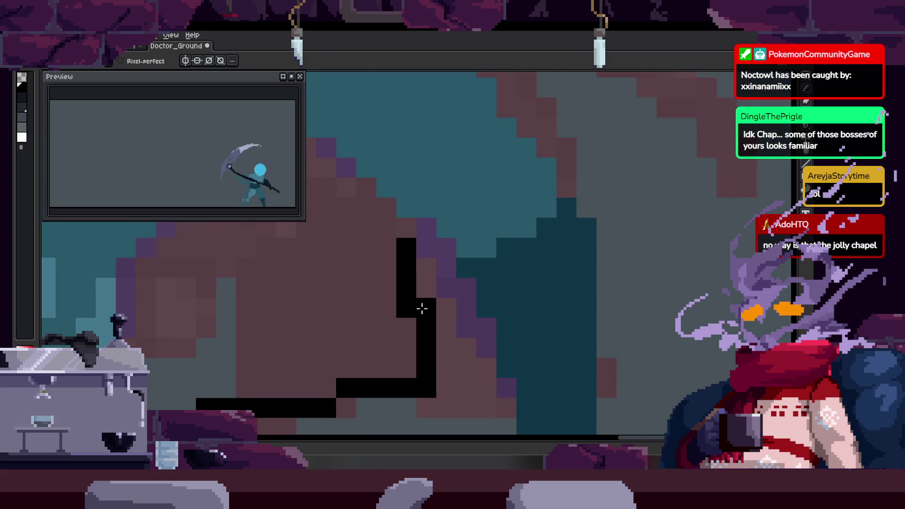
key("Right")
key("Left")
key("Right")
left_click(386, 279)
key("e")
left_click(406, 259)
left_click(406, 279)
Move an outline pixel lower by erasing the higher one, then step to the next frame.
key("Left")
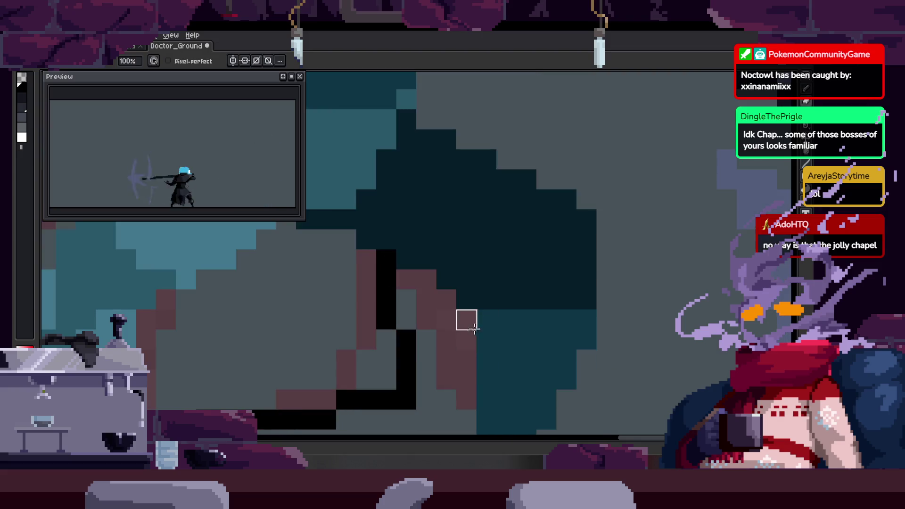
key("Right")
key("b")
right_click(415, 299)
left_click(402, 332)
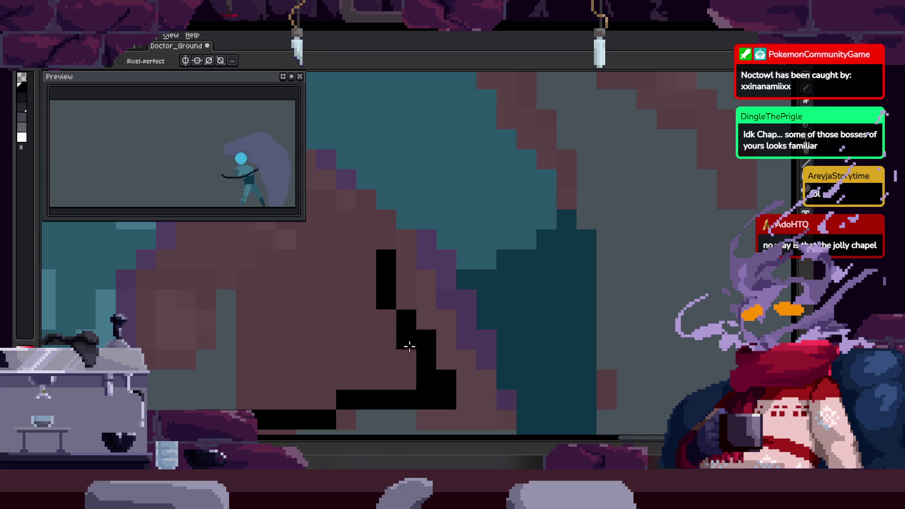
key("Right")
key("Right")
key("Left")
key("Left")
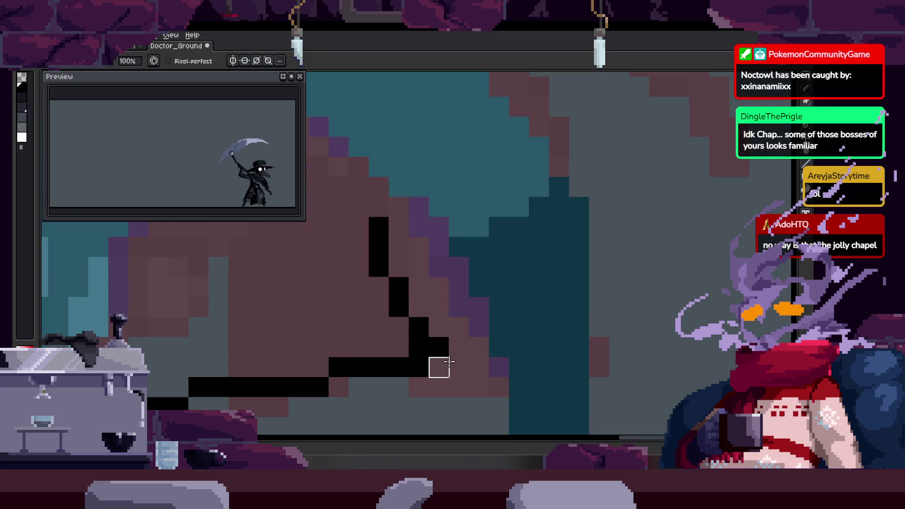
Save the sprite file.
scroll(449, 361, "down", 5)
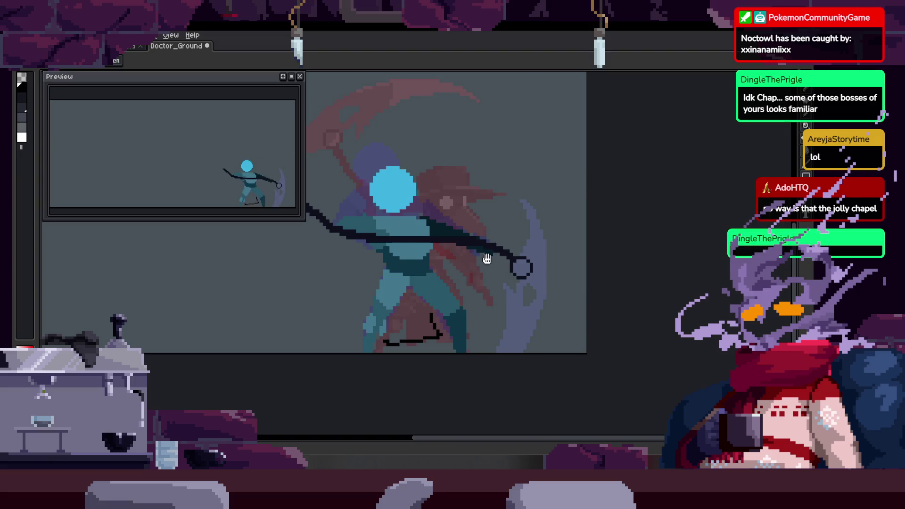
scroll(426, 297, "up", 2)
key("ctrl+s")
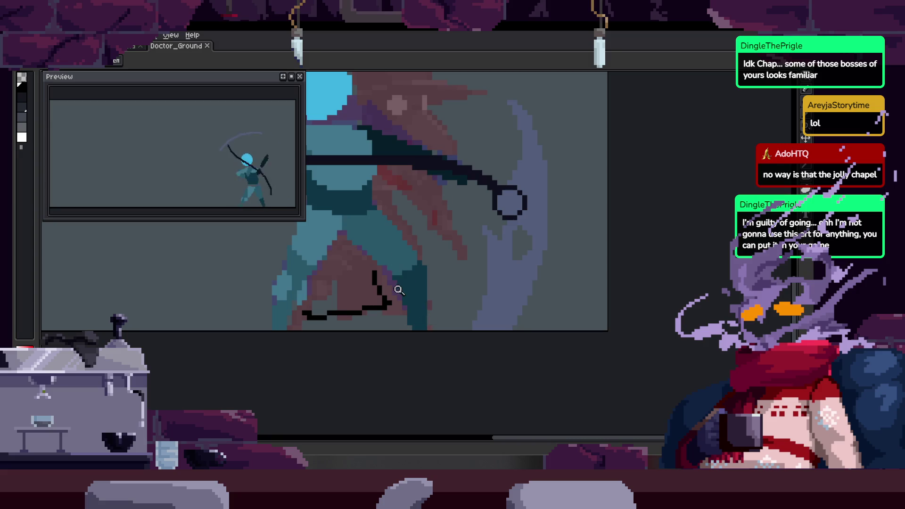
Select and nudge the leg outline, and redraw its bottom segment one row lower.
scroll(408, 262, "up", 4)
key("b")
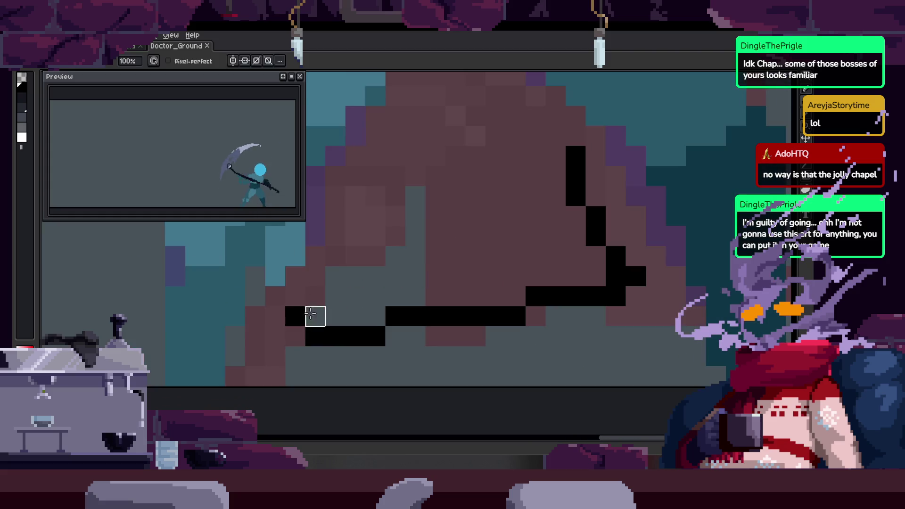
scroll(315, 314, "up", 2)
mouse_move(467, 180)
left_mouse_down()
mouse_move(430, 352)
mouse_move(520, 269)
mouse_move(525, 324)
mouse_move(547, 324)
left_mouse_up()
key("ctrl+d")
mouse_move(396, 336)
left_mouse_down()
mouse_move(337, 337)
mouse_move(415, 357)
left_mouse_up()
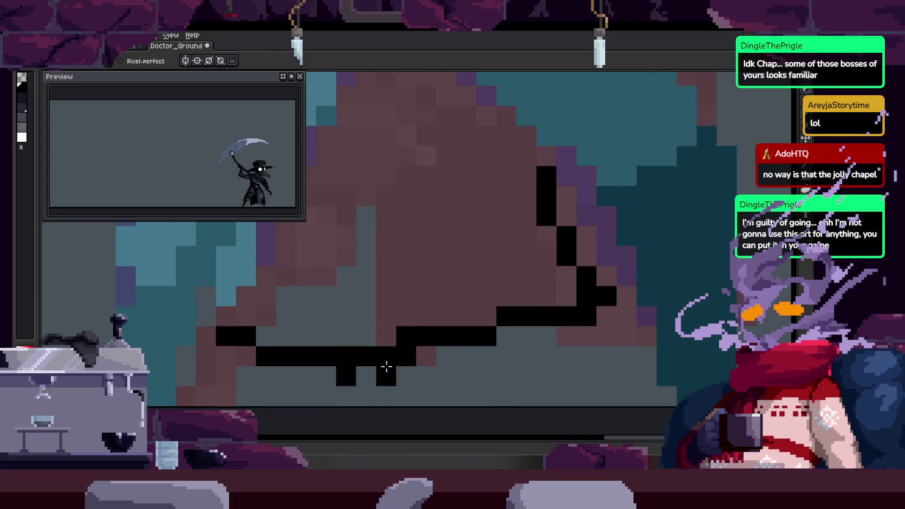
scroll(402, 371, "down", 4)
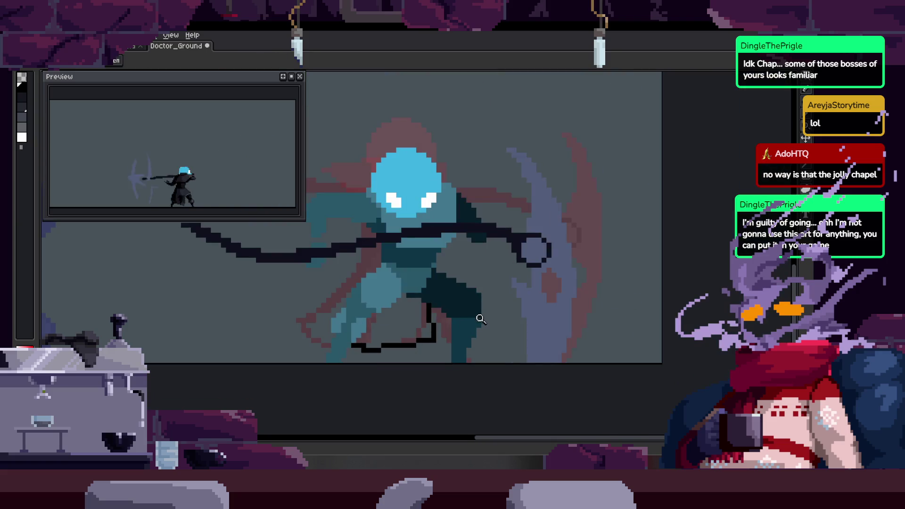
Reframe the figure and play through the animation with the timeline shown.
mouse_move(455, 342)
left_mouse_down()
mouse_move(430, 335)
mouse_move(462, 331)
left_mouse_up()
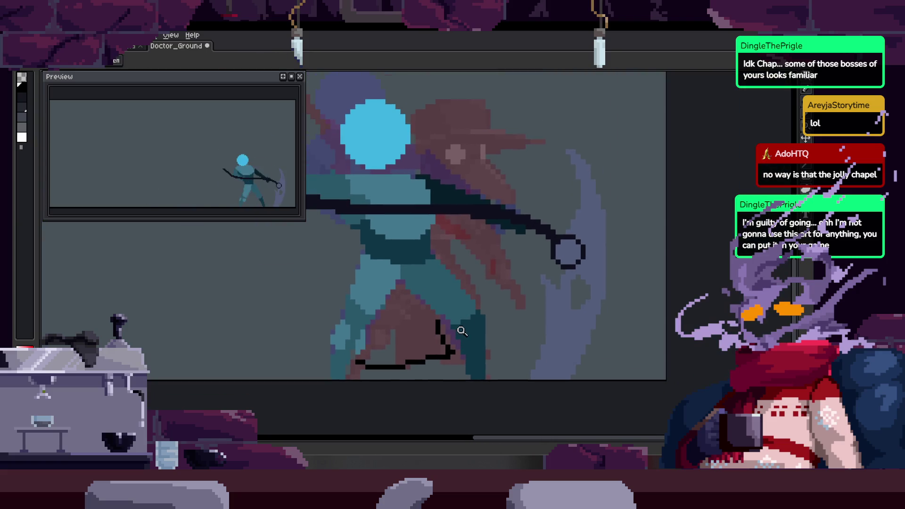
key("Tab")
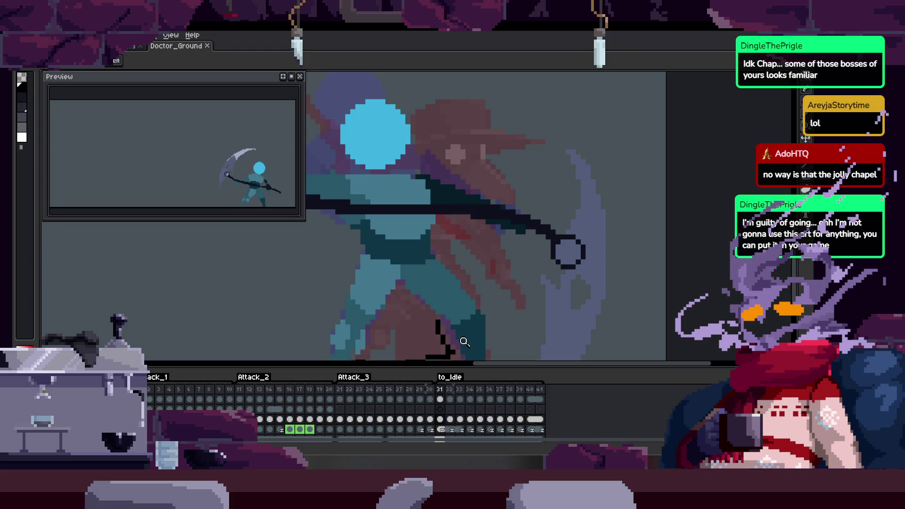
key("Return")
key("Tab")
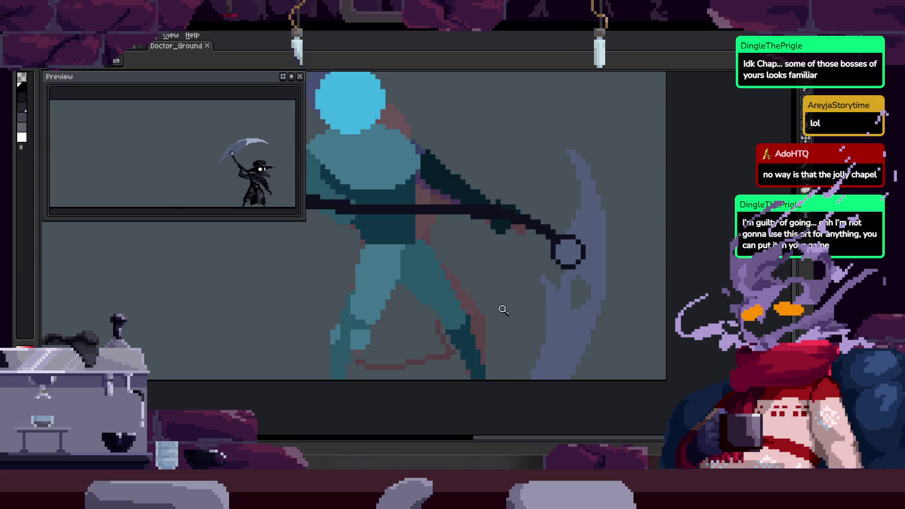
left_click(431, 335)
Zoom in on the leg area and place a black pixel on the leg outline.
key("b")
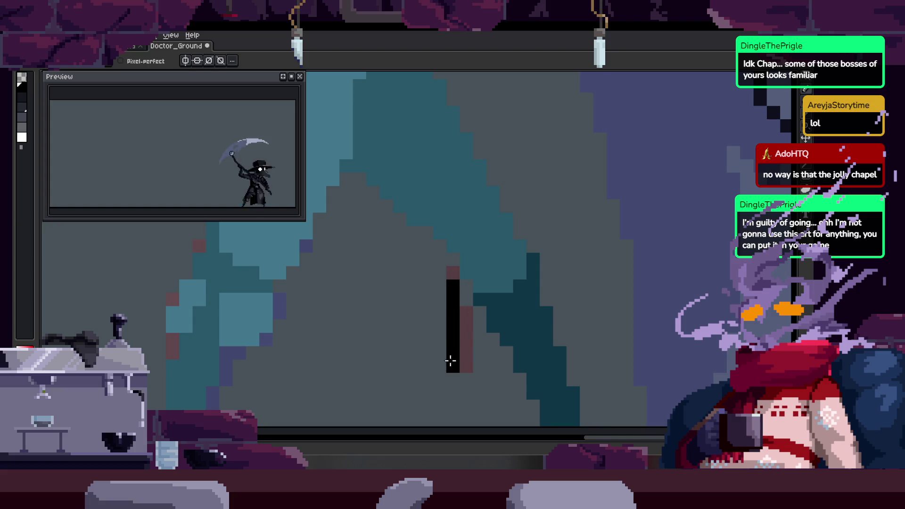
key("z")
scroll(473, 335, "down", 2)
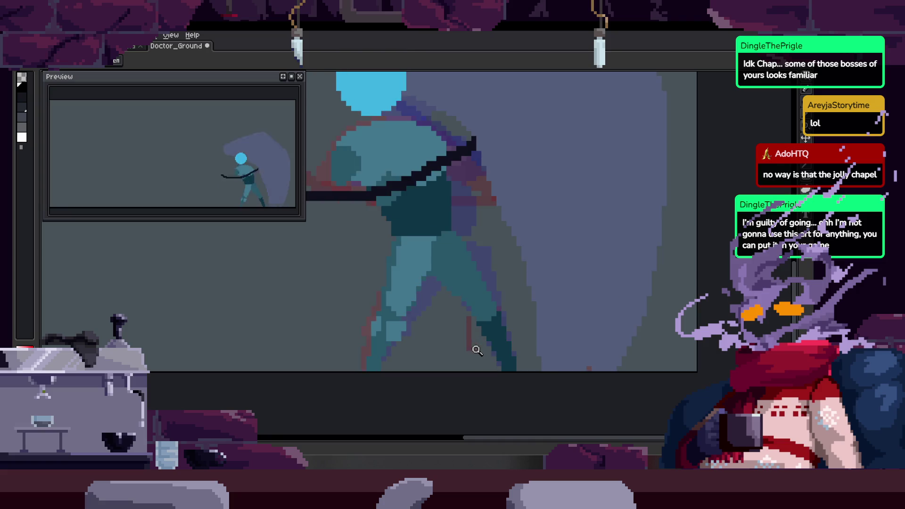
left_click(508, 292)
key("b")
left_click(470, 300)
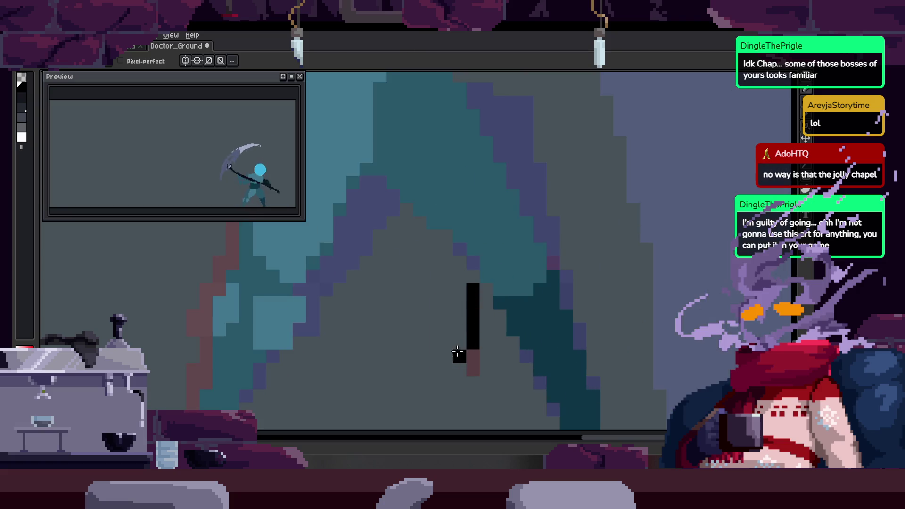
On this frame, draw a diagonal black leg outline, fixing a misplaced pixel.
key("z")
scroll(472, 335, "down", 2)
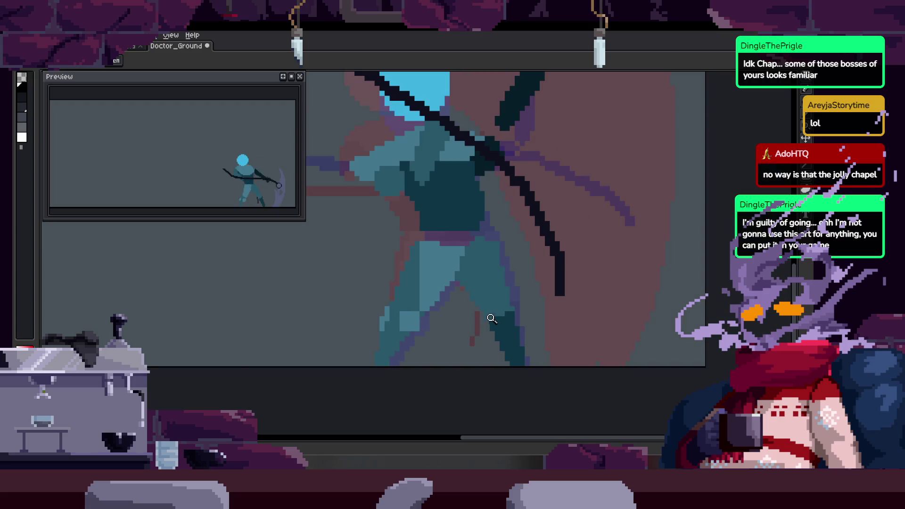
left_click(518, 303)
key("b")
left_click(441, 260)
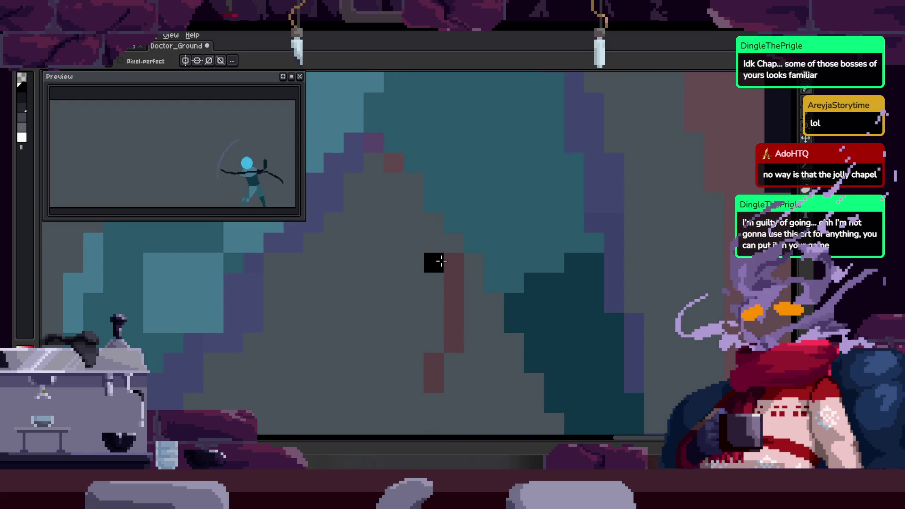
left_click(434, 282)
left_click_drag(415, 302, 422, 326)
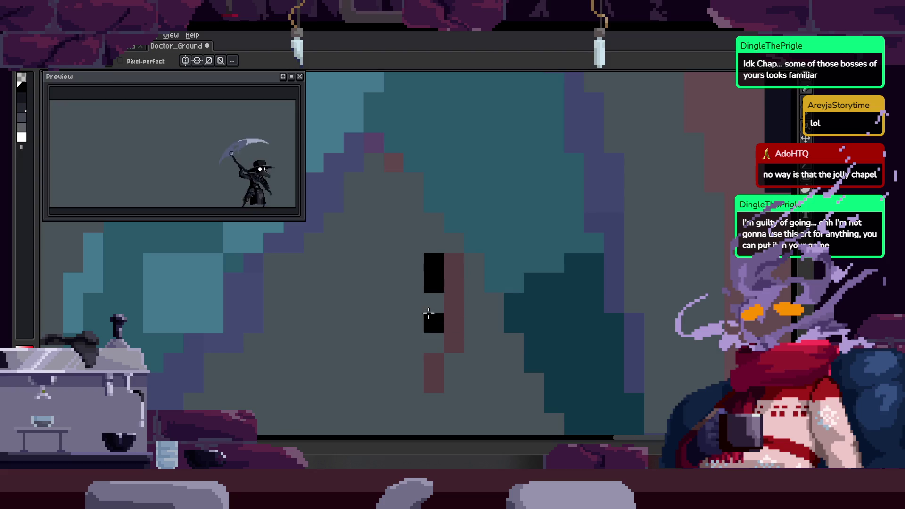
left_click(425, 346)
right_click(434, 343)
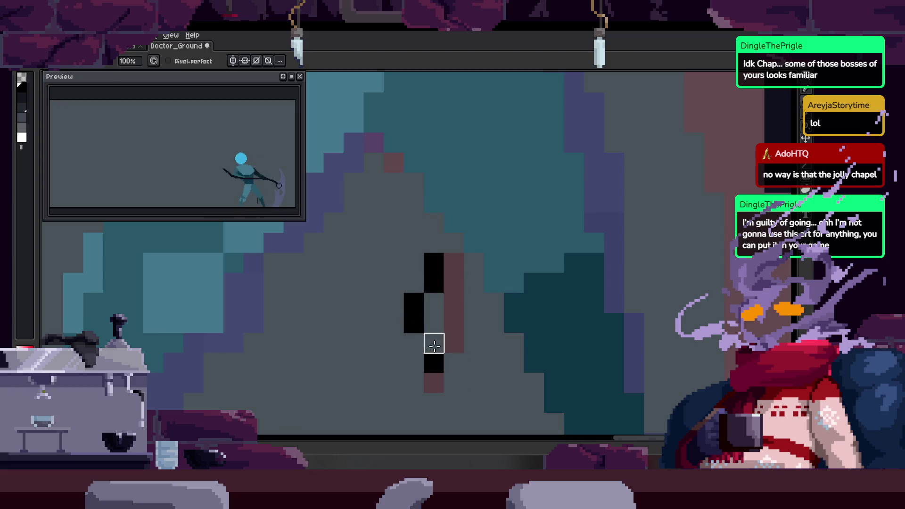
left_click(414, 343)
left_click(453, 382)
Zoom out and play the animation on the canvas to check the whole figure.
key("z")
right_click(463, 352)
right_click(463, 352)
key("Return")
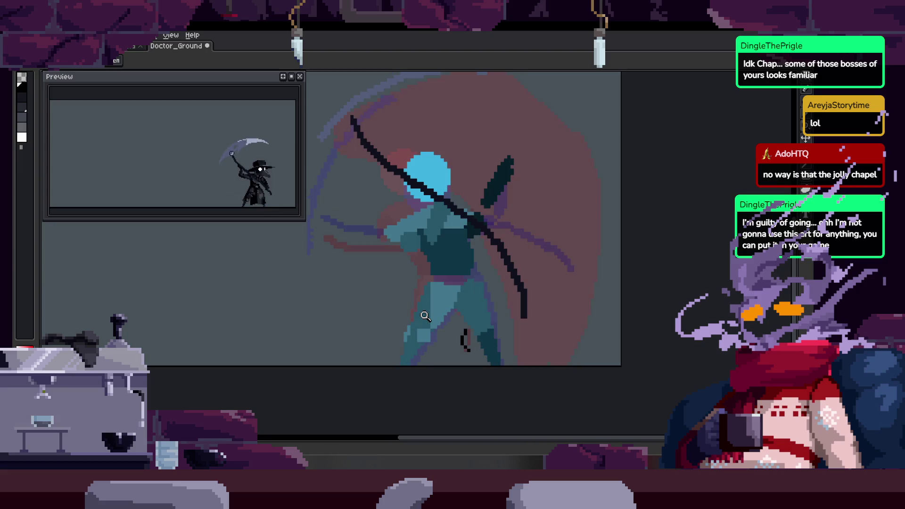
left_click_drag(489, 295, 478, 264)
Erase two stray pixels, add black leg outline pixels, and move to another swing frame.
left_click(513, 230)
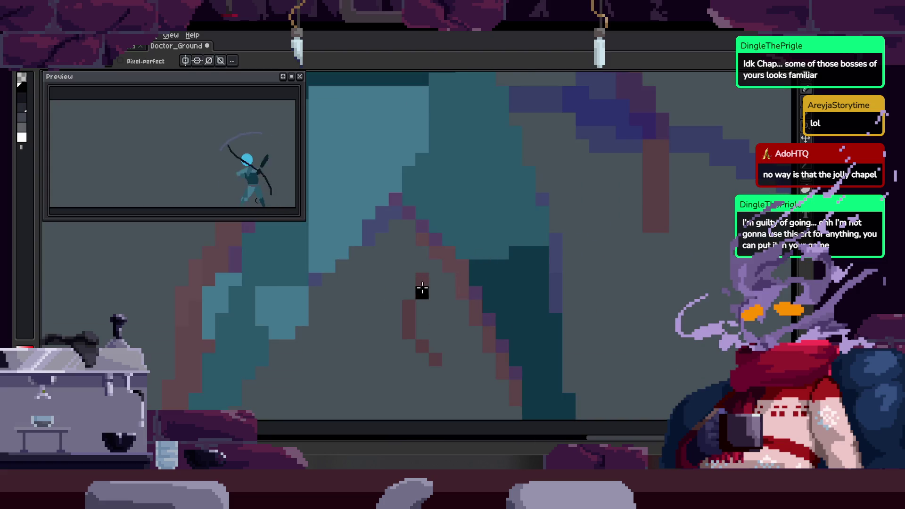
key("b")
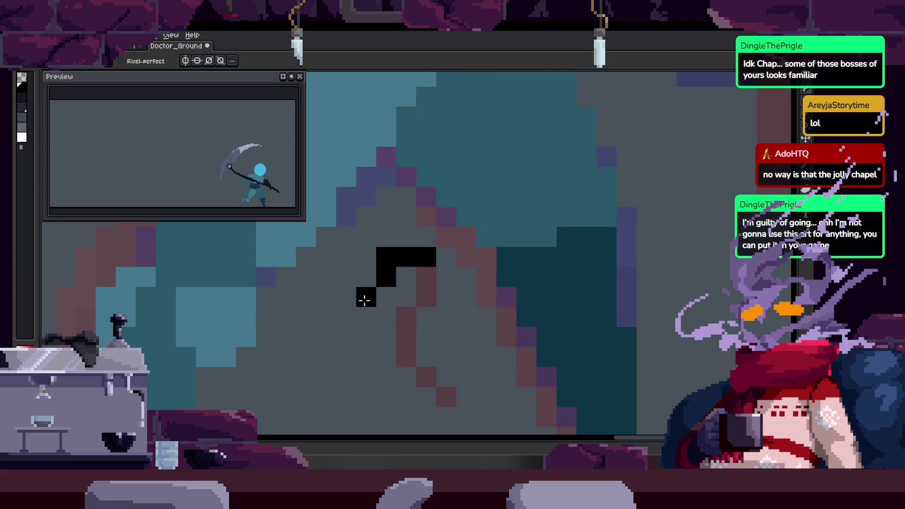
key("e")
left_click(386, 257)
left_click(346, 337)
left_click(345, 316)
key("b")
left_click(366, 377)
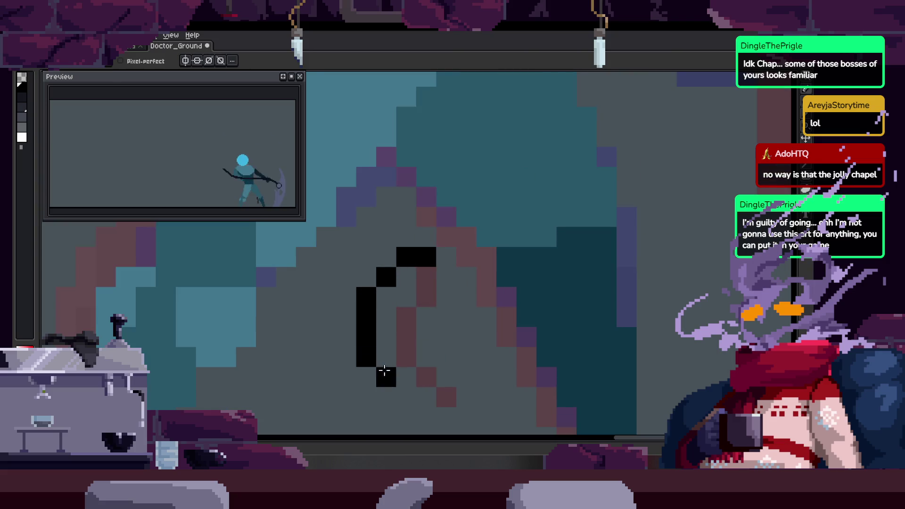
key("Return")
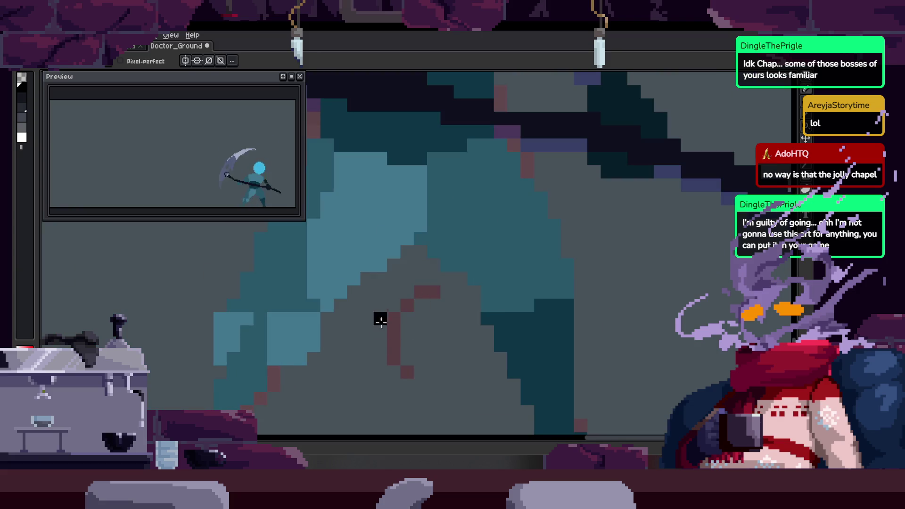
Remove a misplaced outline pixel and redraw it one step to the right.
key("e")
left_click(407, 292)
key("b")
left_click(433, 293)
scroll(428, 291, "up", 1)
Complete the diagonal black leg outline running down-left.
key("e")
left_click(436, 291)
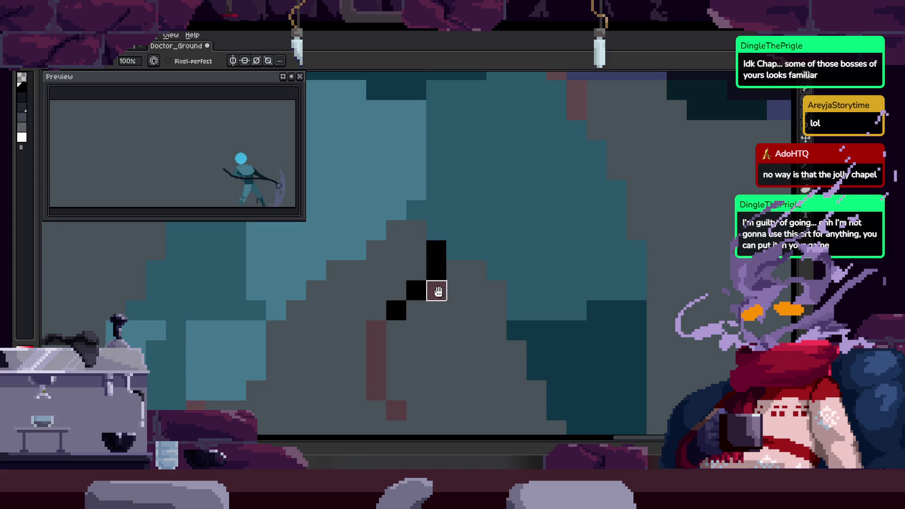
key("b")
left_click(369, 332)
left_click(371, 350)
scroll(370, 351, "up", 1)
left_click(309, 358)
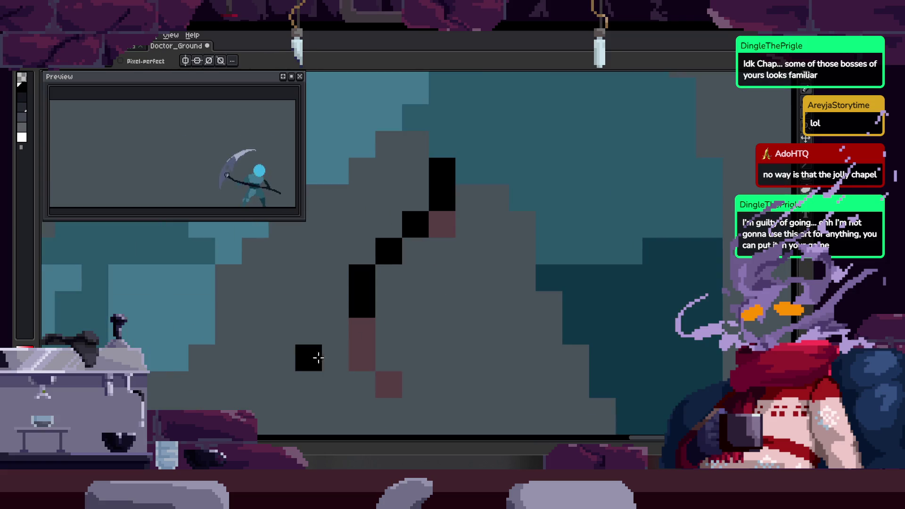
left_click(335, 331)
On the next frame, add a black pixel at the shaft's end and advance again.
key("period")
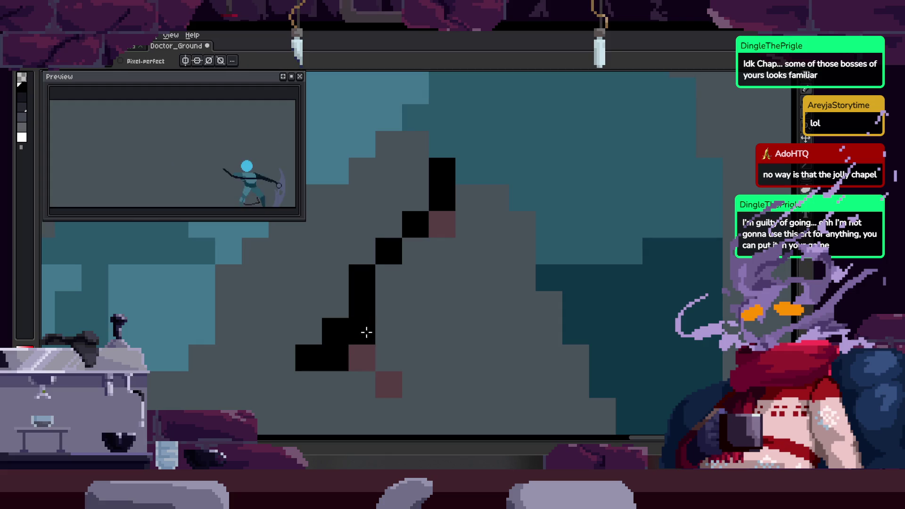
scroll(367, 325, "down", 2)
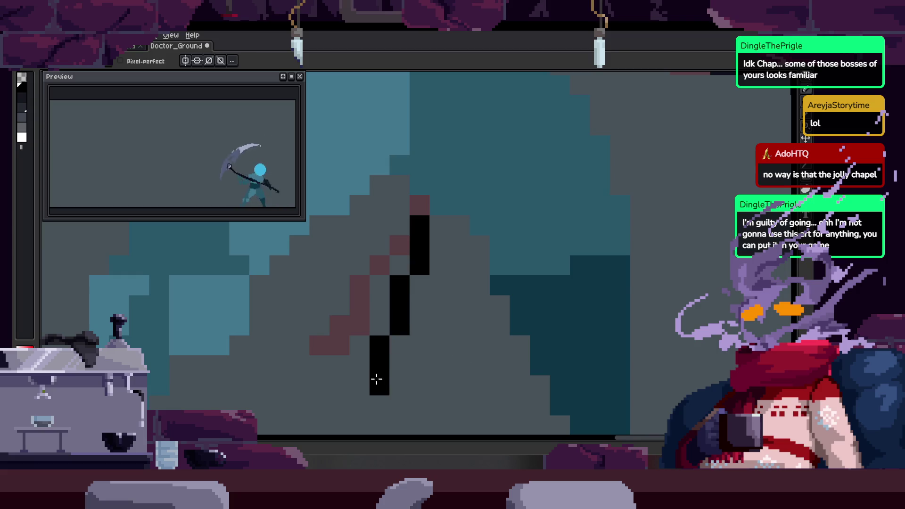
left_click(359, 385)
key("period")
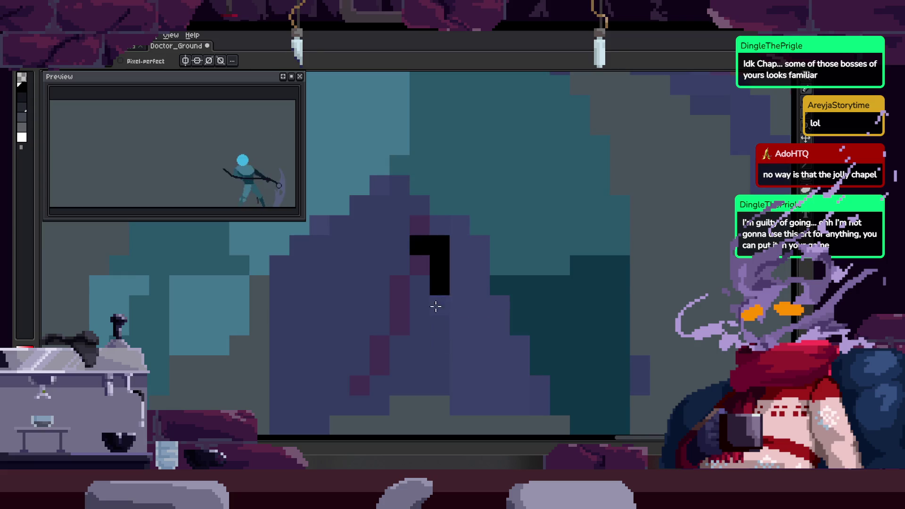
Save the sprite and step through the attack frames one by one.
scroll(439, 264, "down", 3)
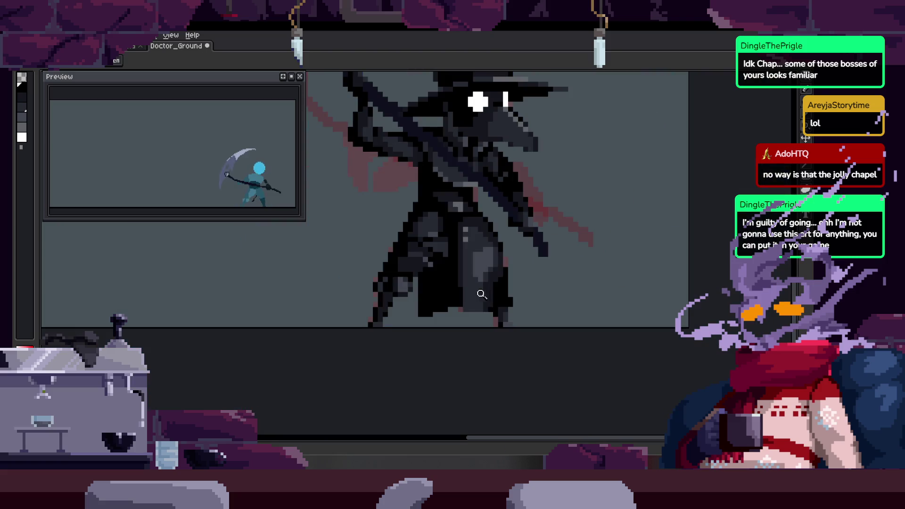
key("ctrl+s")
key("period")
key("period")
key("period")
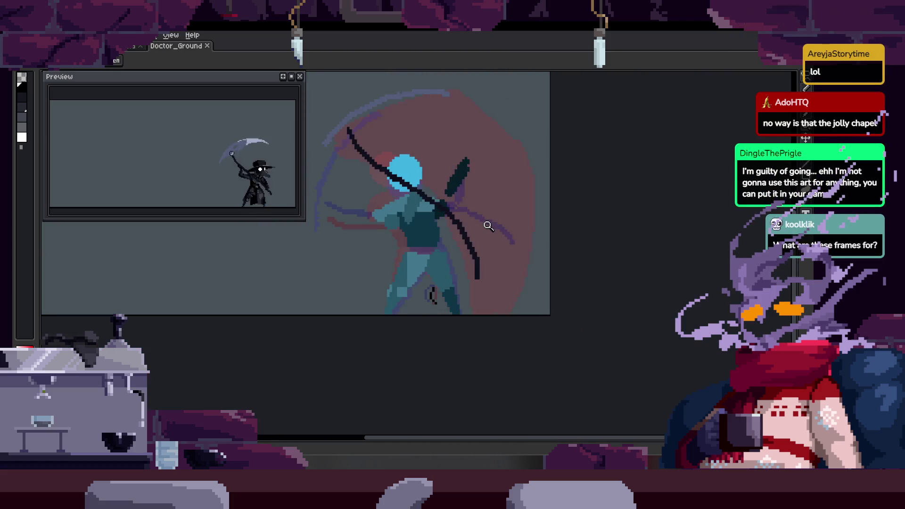
key("period")
key("period")
key("period")
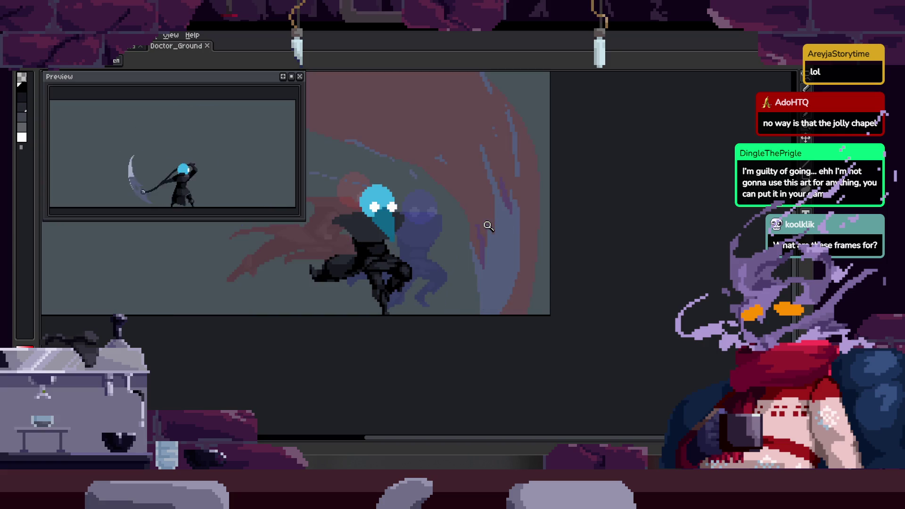
key("period")
key("period")
key("period")
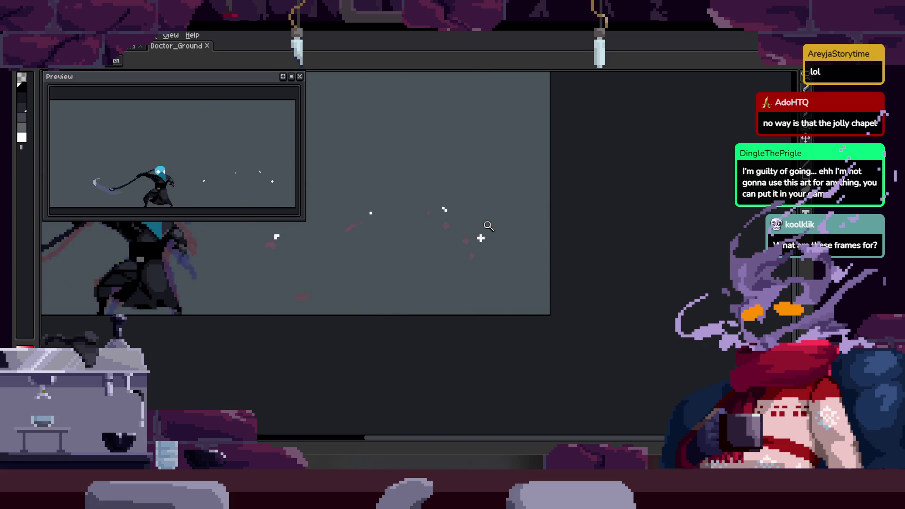
key("period")
key("period")
key("period")
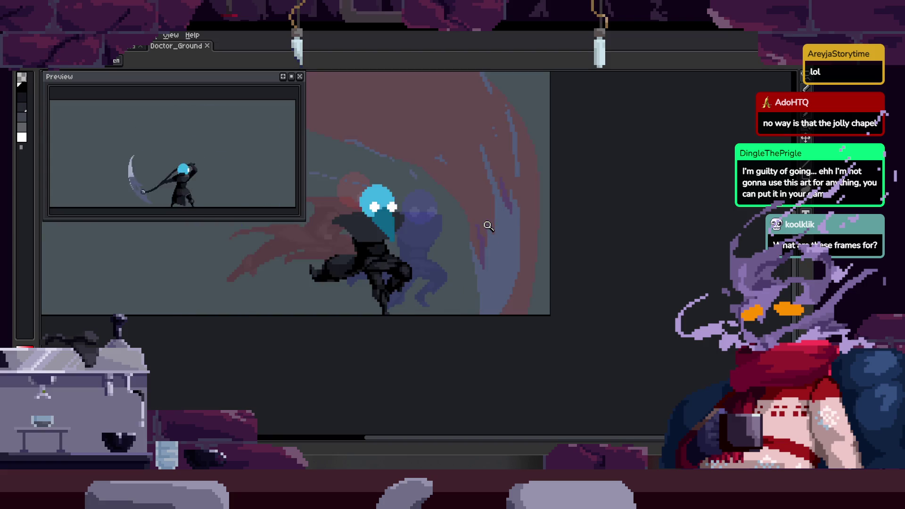
key("period")
key("period")
key("period")
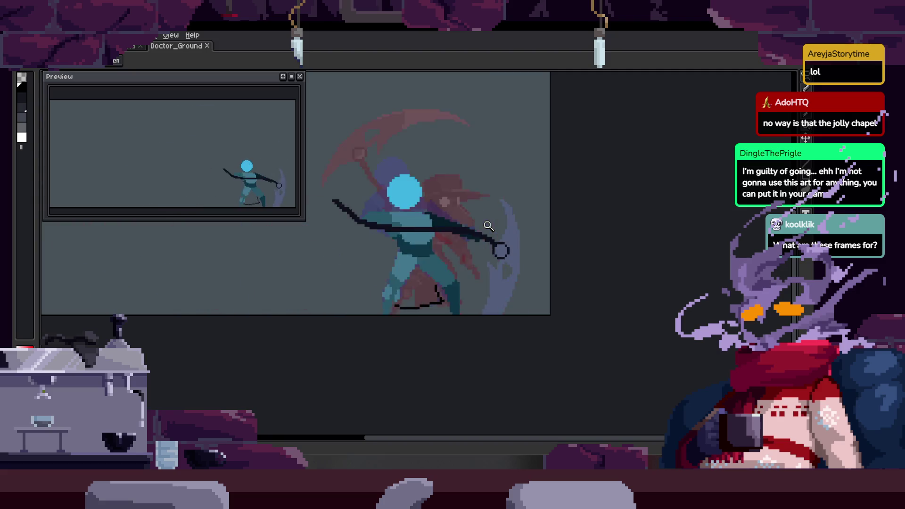
Zoom and pan onto the character, toggle the timeline, and go to the scythe-raising frame.
left_click(488, 226)
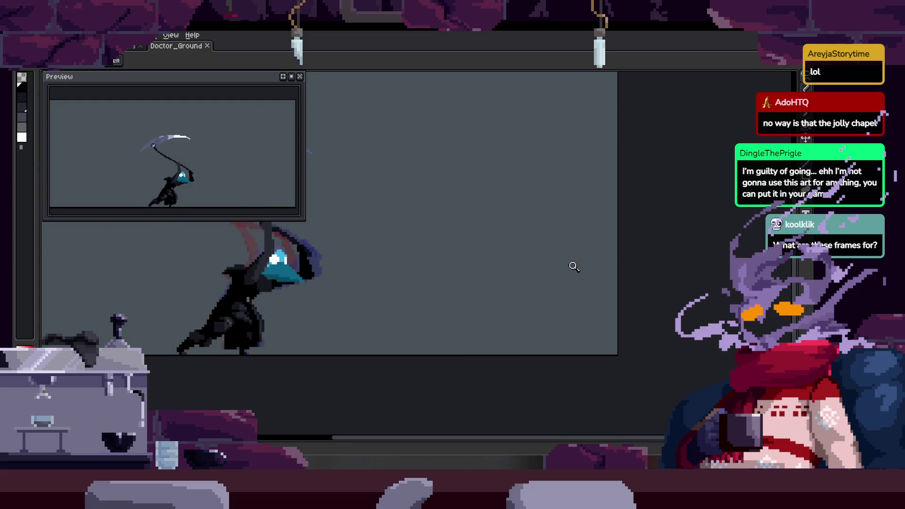
left_click_drag(572, 265, 527, 257)
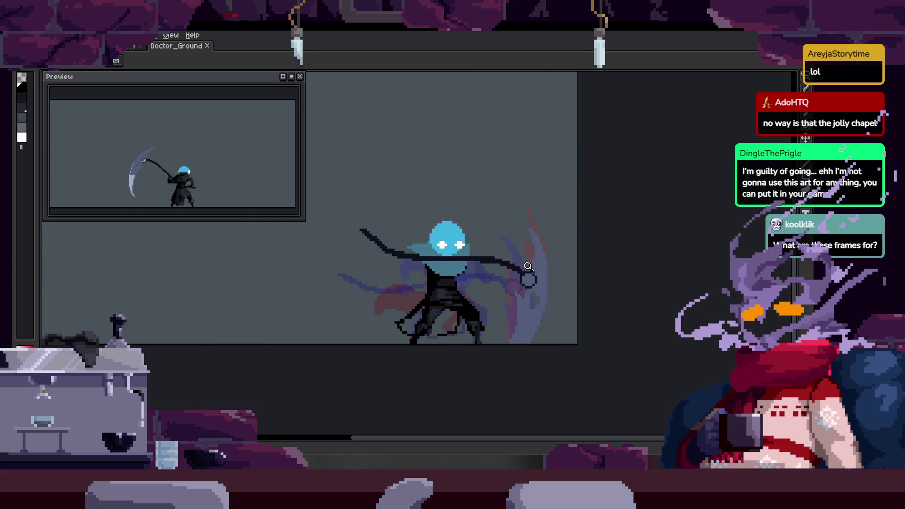
left_click_drag(528, 266, 510, 243)
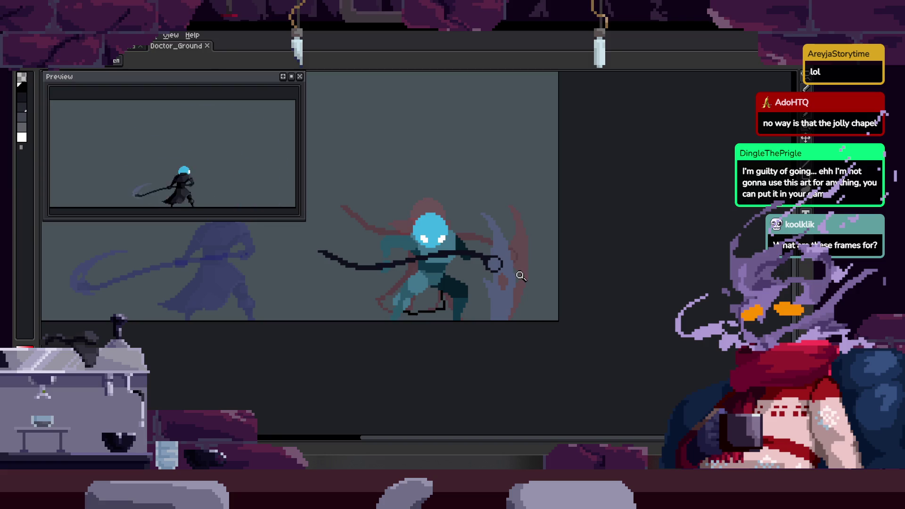
left_click(494, 249)
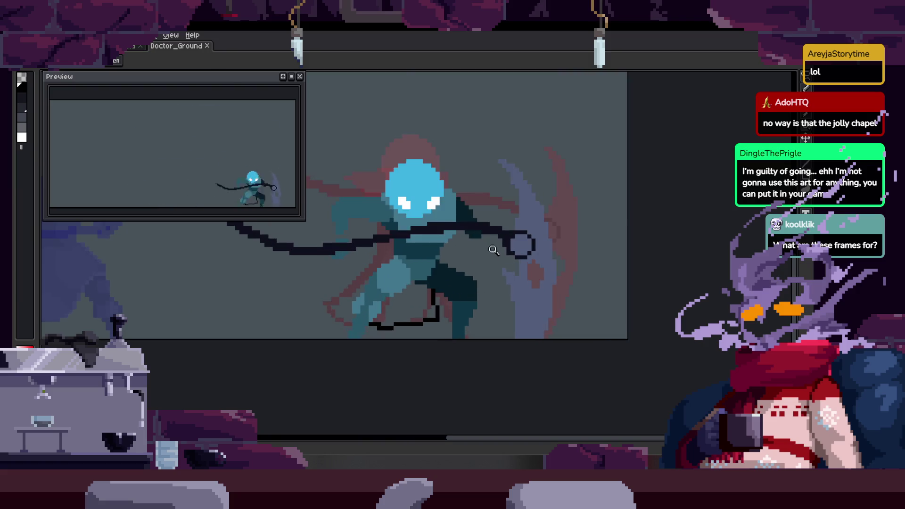
key("Tab")
key("Tab")
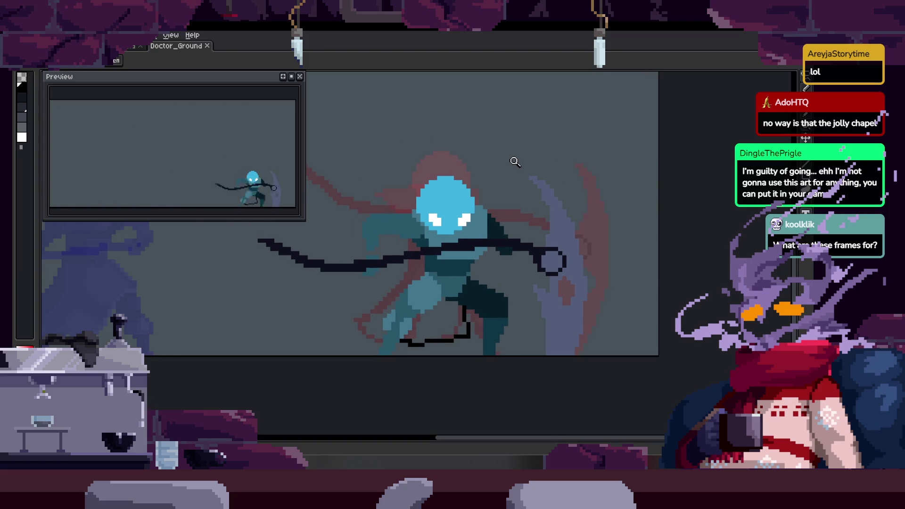
key("Tab")
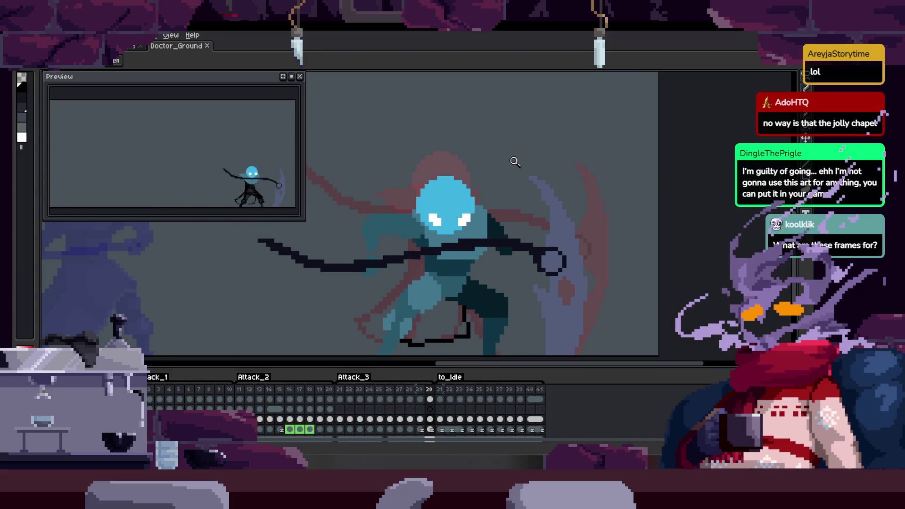
left_click(148, 398)
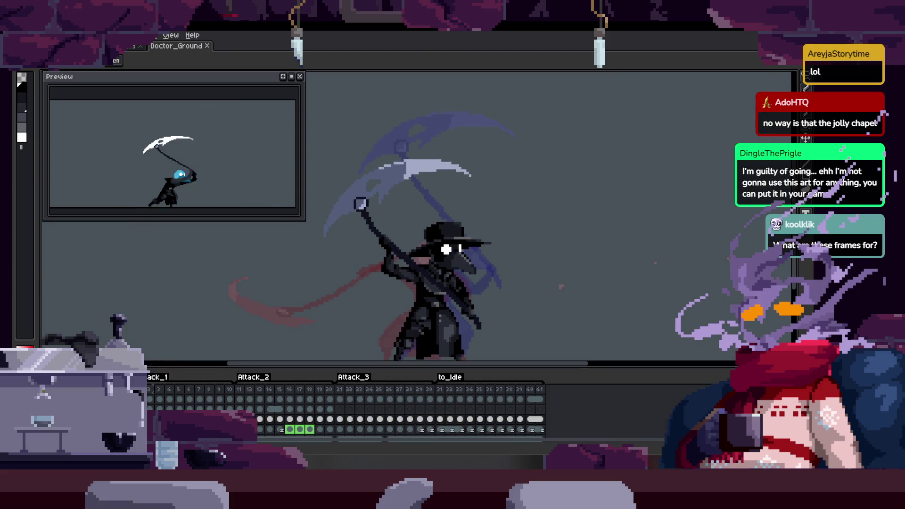
key("Tab")
key("q")
mouse_move(472, 170)
left_mouse_down()
mouse_move(354, 392)
mouse_move(522, 257)
left_mouse_up()
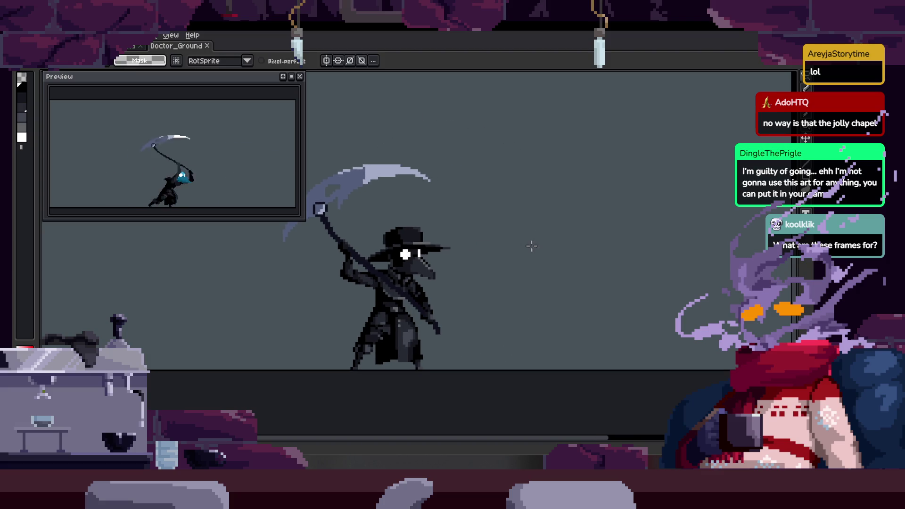
key("Tab")
key("Return")
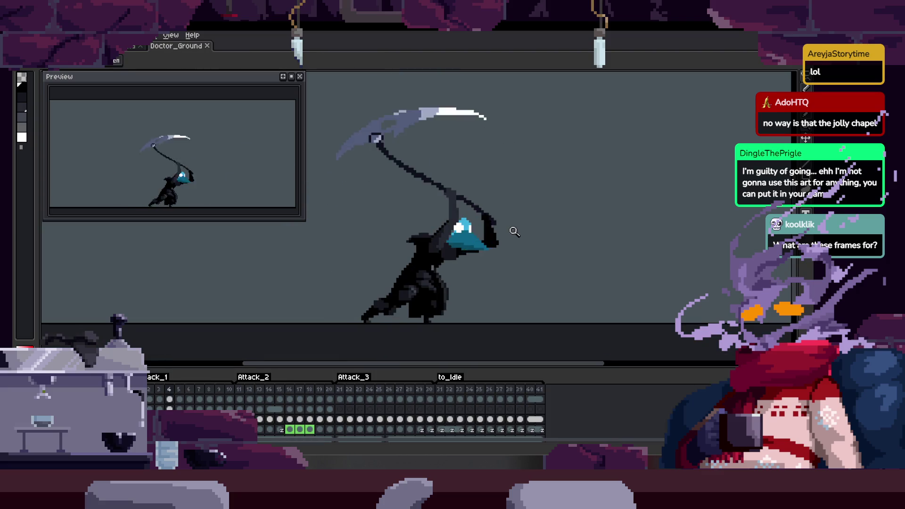
key("Tab")
key("q")
left_click_drag(440, 173, 505, 256)
key("Tab")
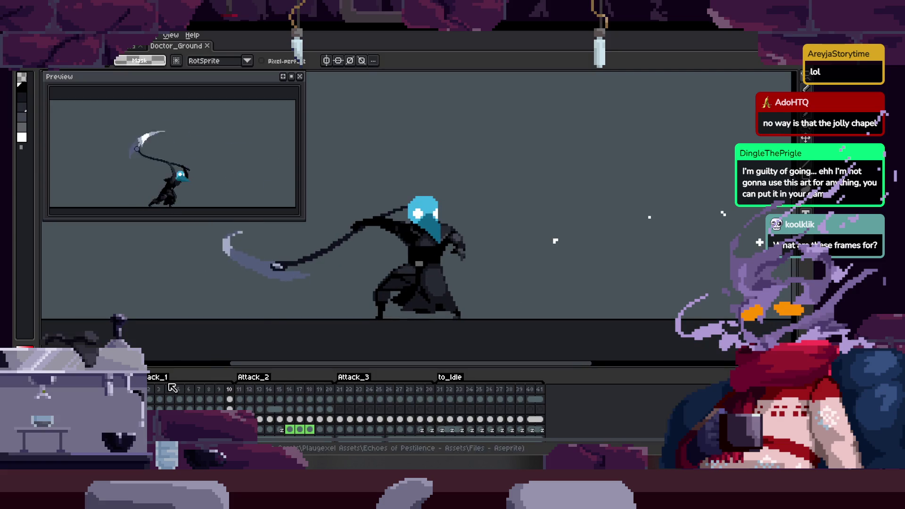
left_click(170, 387)
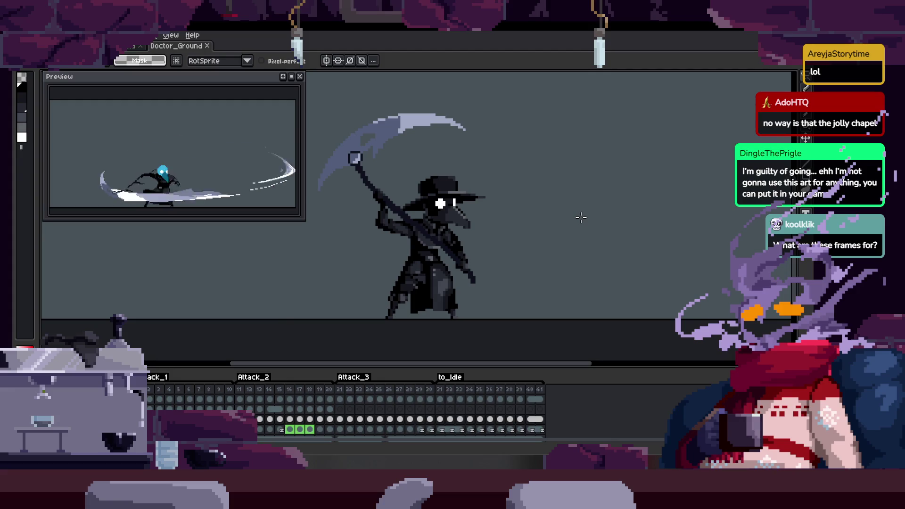
left_click_drag(538, 185, 508, 217)
key("ctrl+z")
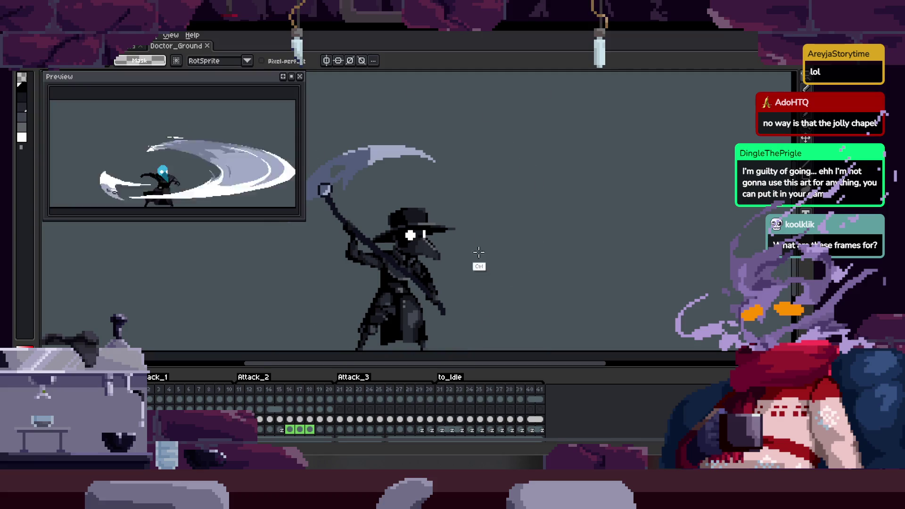
scroll(474, 240, "down", 1)
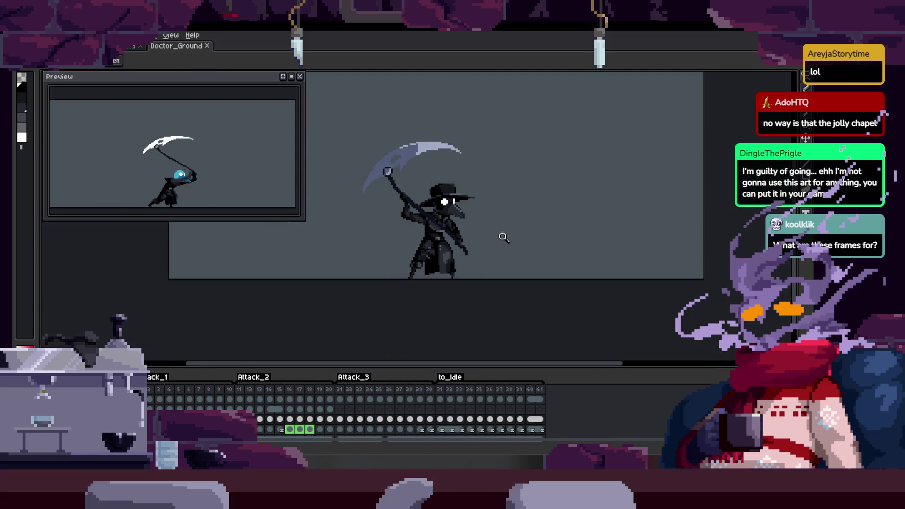
key("ctrl+z")
key("ctrl+z")
key("ctrl+z")
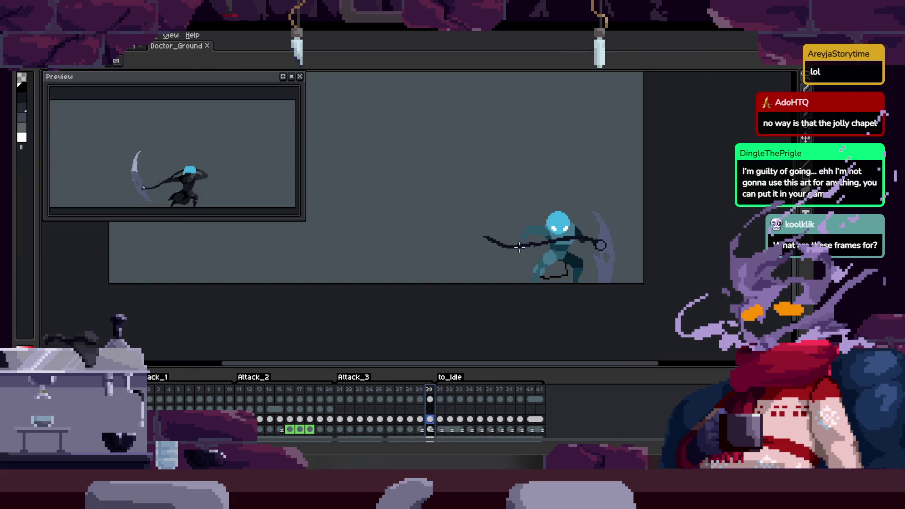
key("ctrl+z")
key("ctrl+z")
key("ctrl+z")
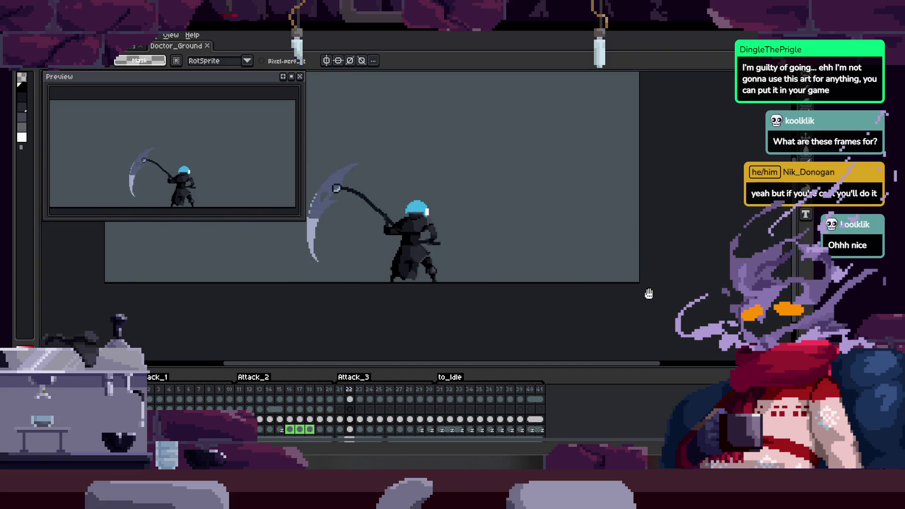
Centre the character, show the timeline, play the full attack animation, and save the sprite.
left_click_drag(476, 218, 508, 250)
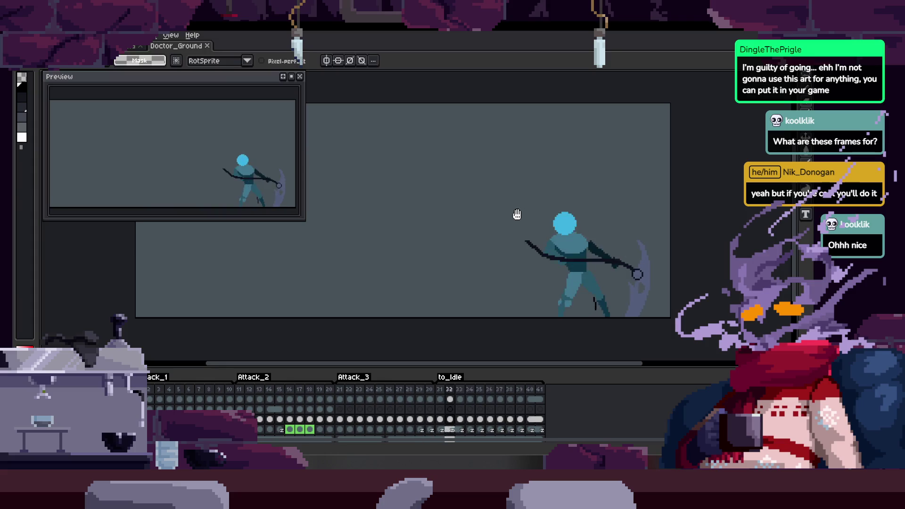
key("Tab")
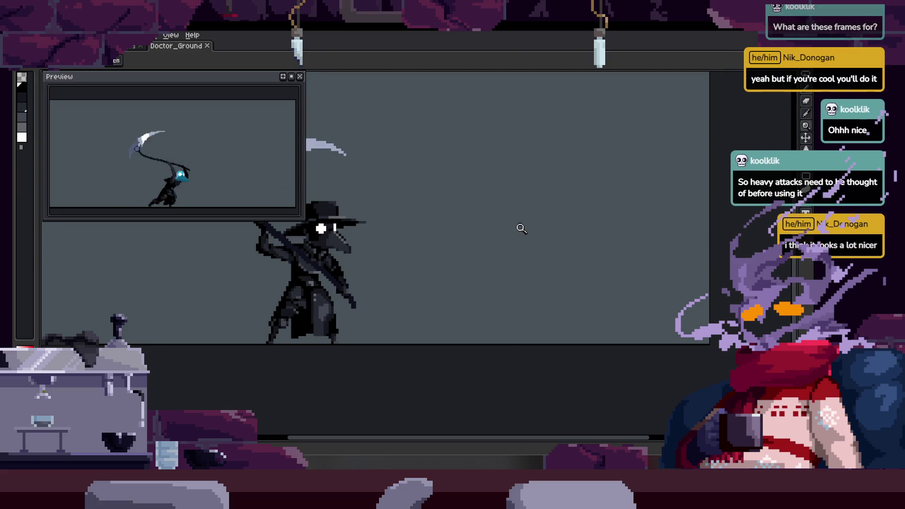
key("Tab")
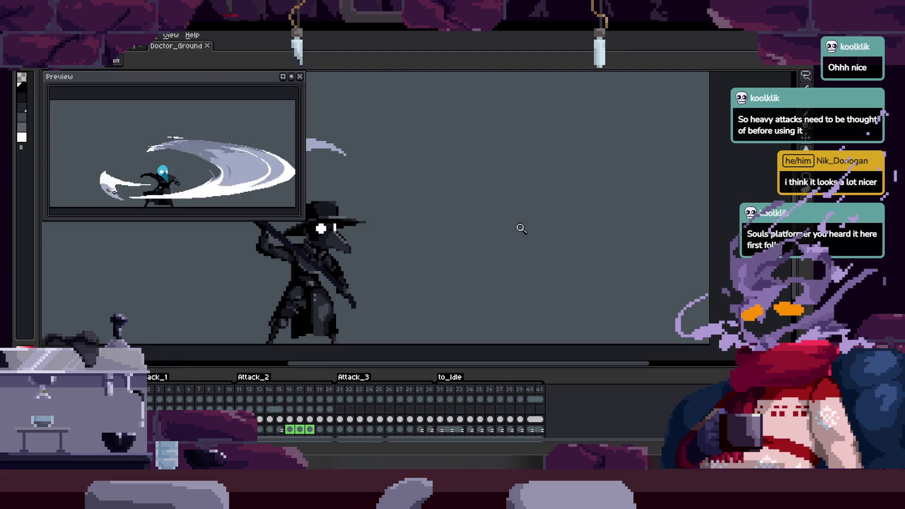
key("Return")
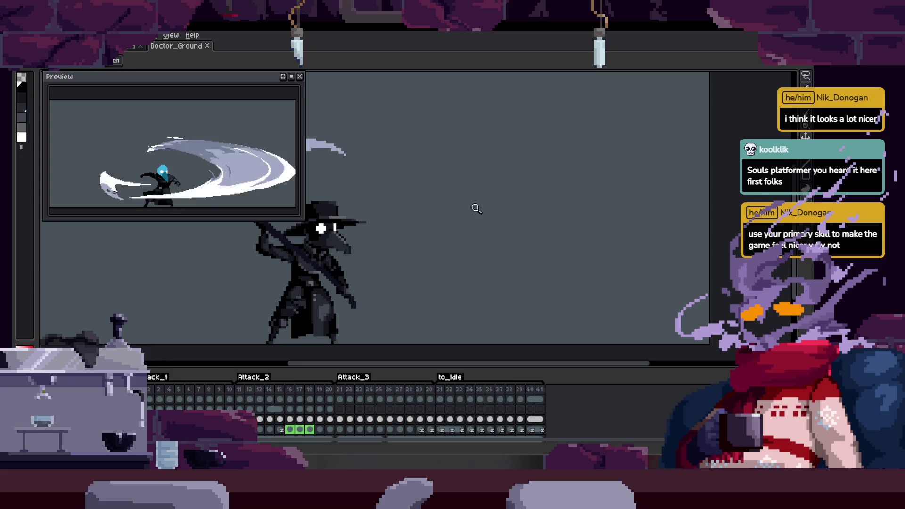
scroll(426, 269, "down", 1)
key("ctrl+s")
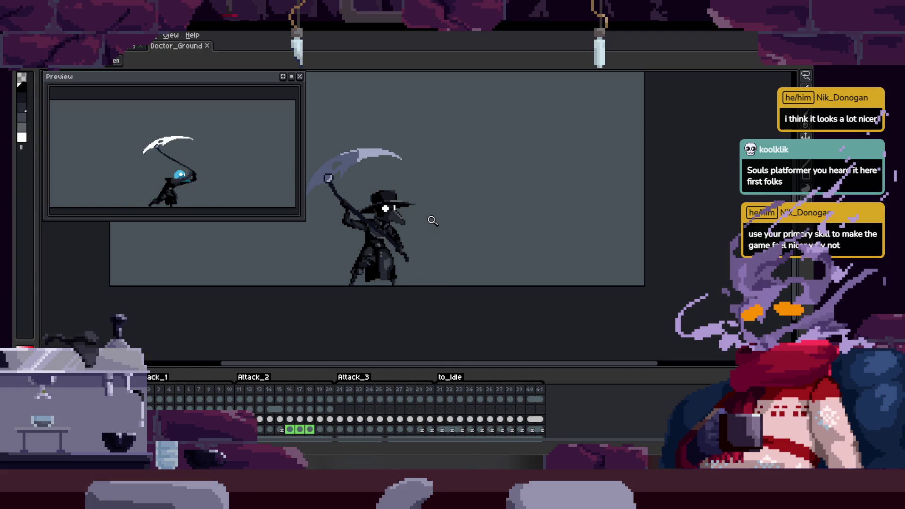
key("Return")
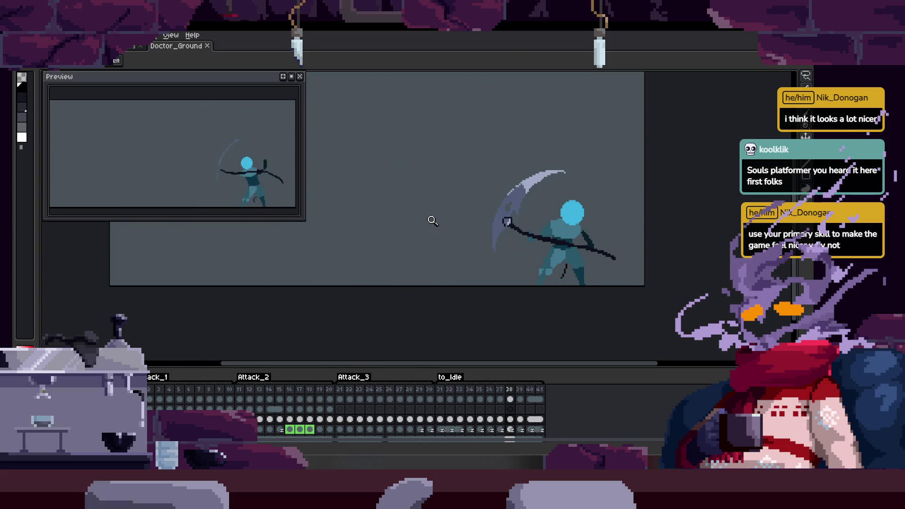
left_click(142, 50)
key("Tab")
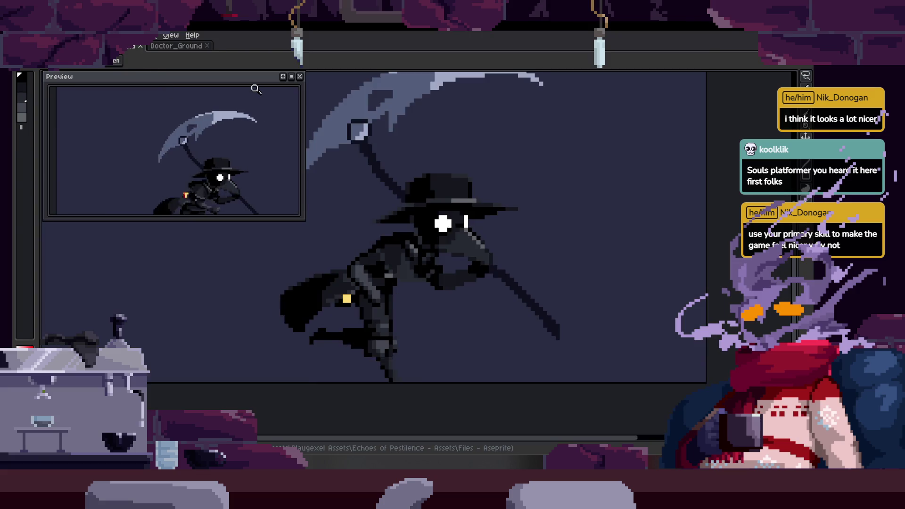
key("Tab")
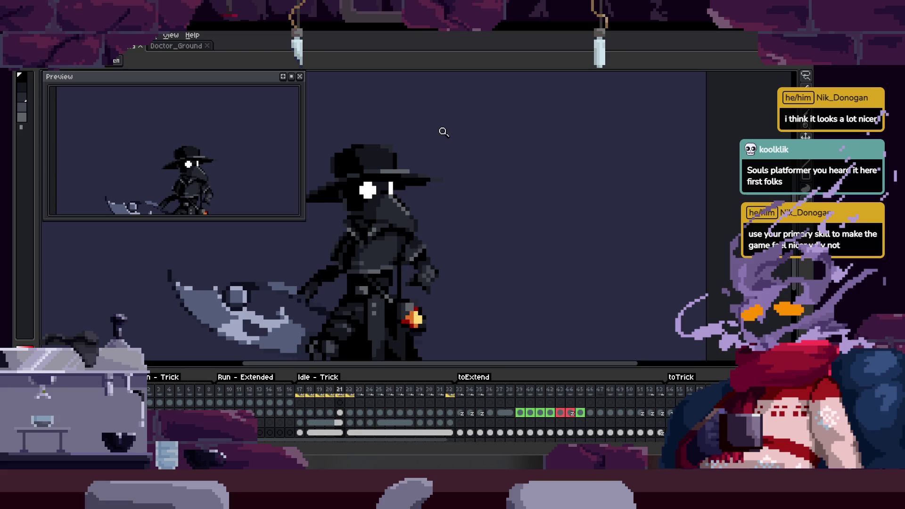
key("Tab")
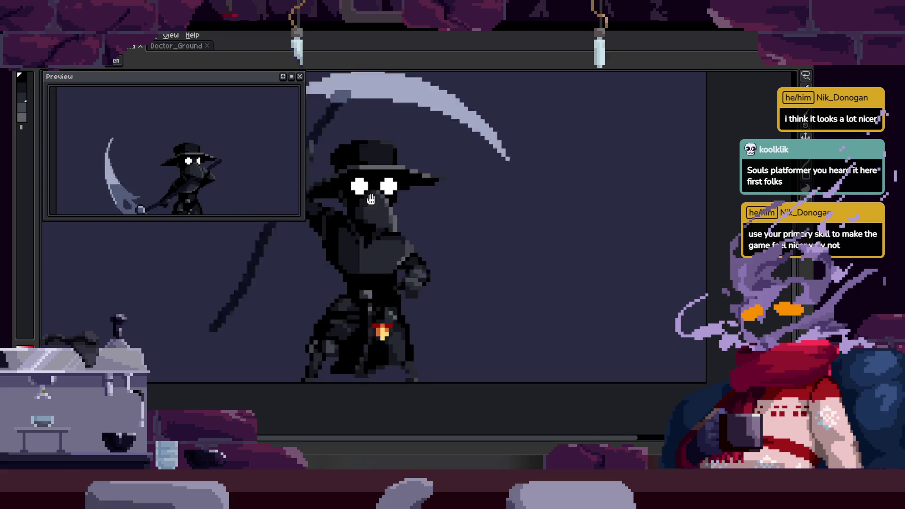
scroll(411, 236, "down", 5)
scroll(493, 228, "up", 1)
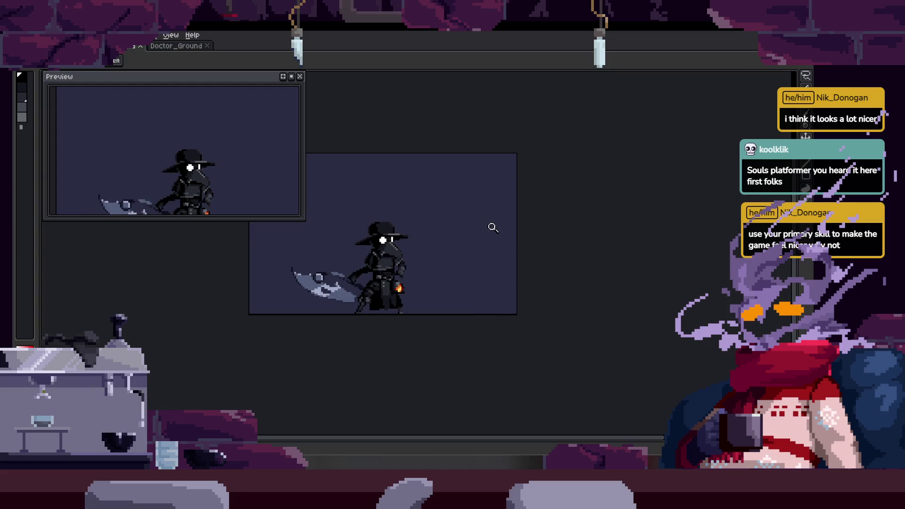
key("Tab")
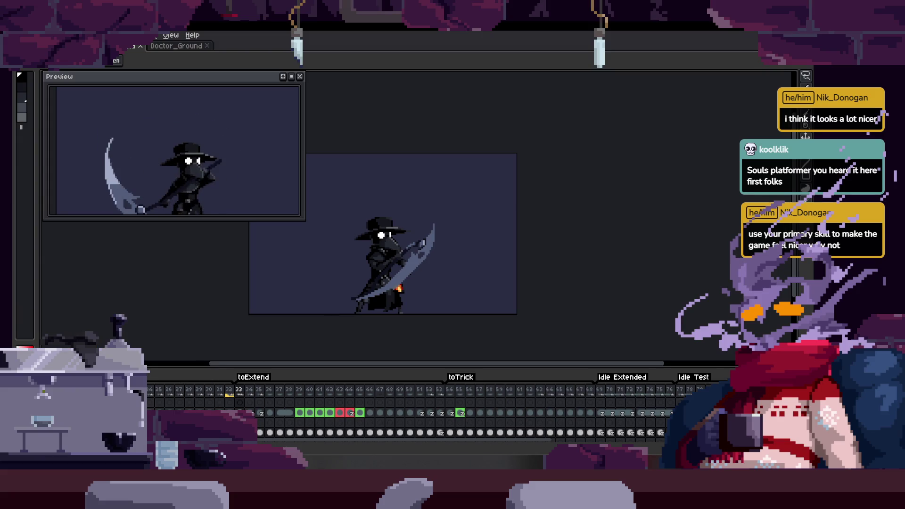
key("Tab")
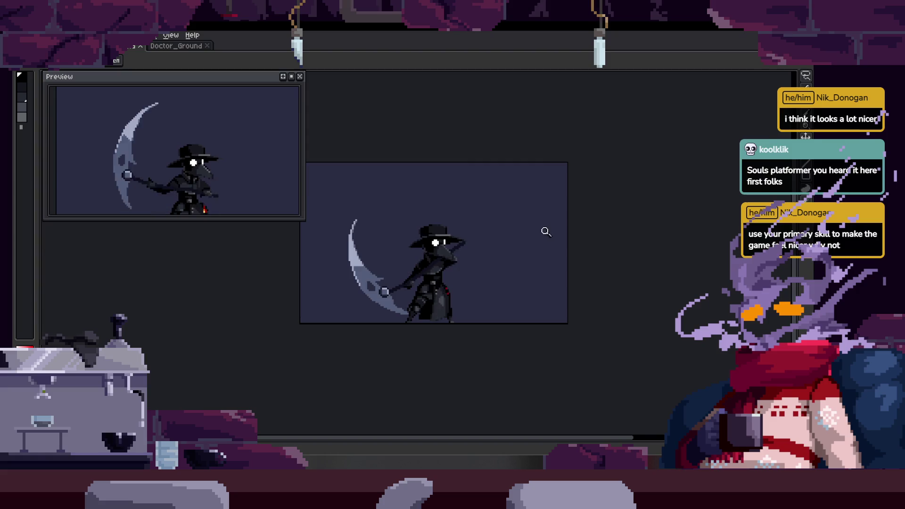
scroll(543, 245, "up", 1)
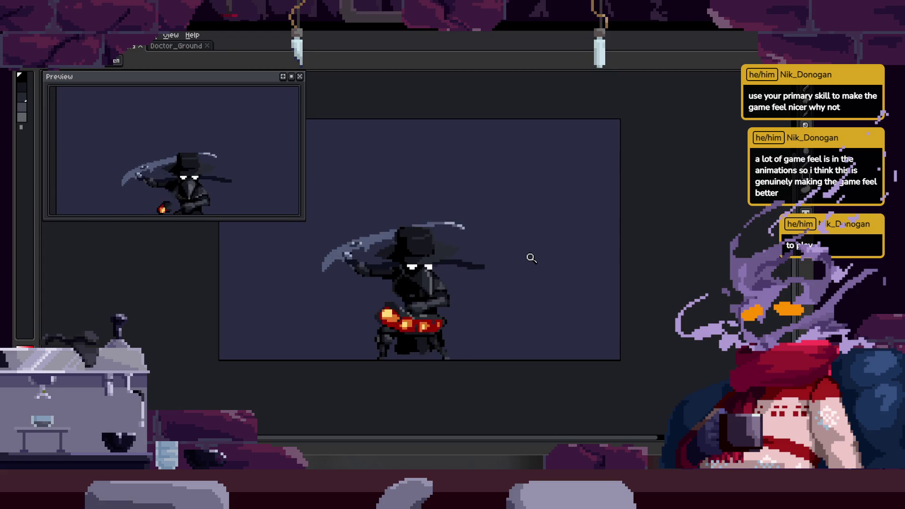
Close the preview, switch to the blue-headed attack sketch tab, zoom in, and reopen the preview.
left_click(299, 77)
left_click(179, 47)
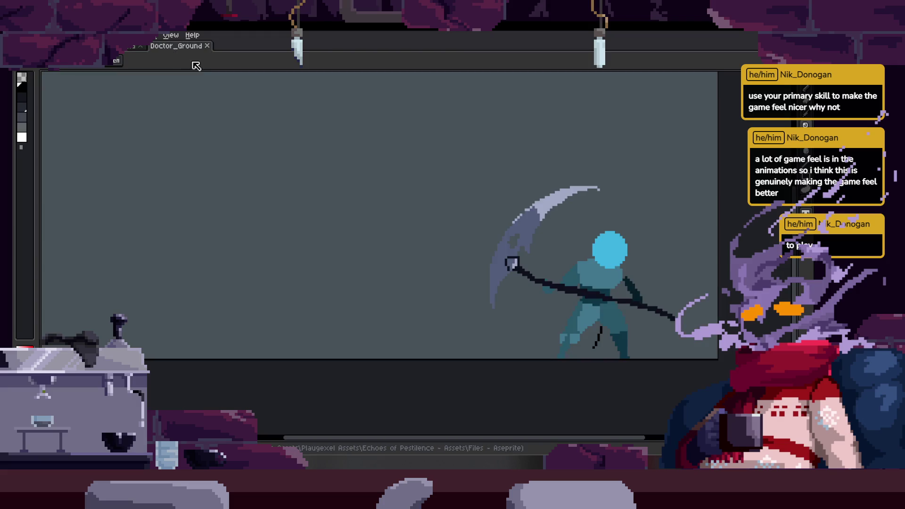
scroll(358, 184, "down", 3)
left_click(399, 187)
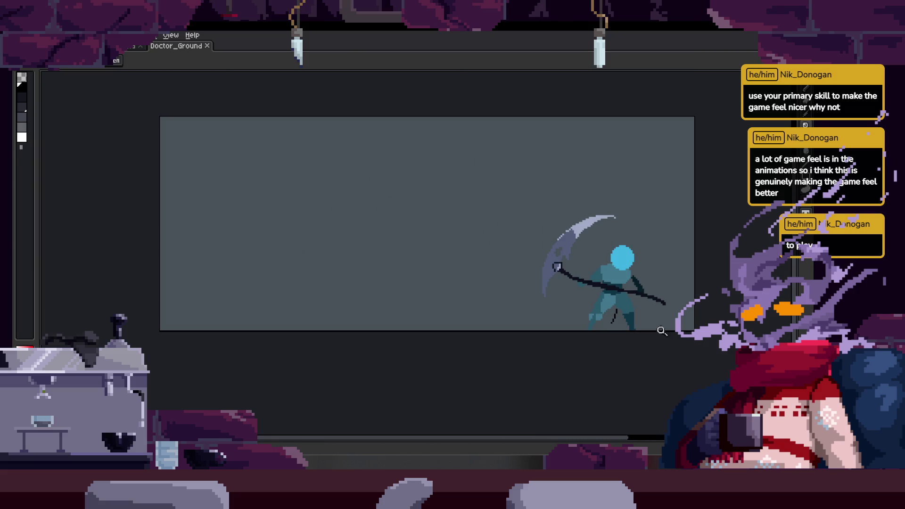
key("F7")
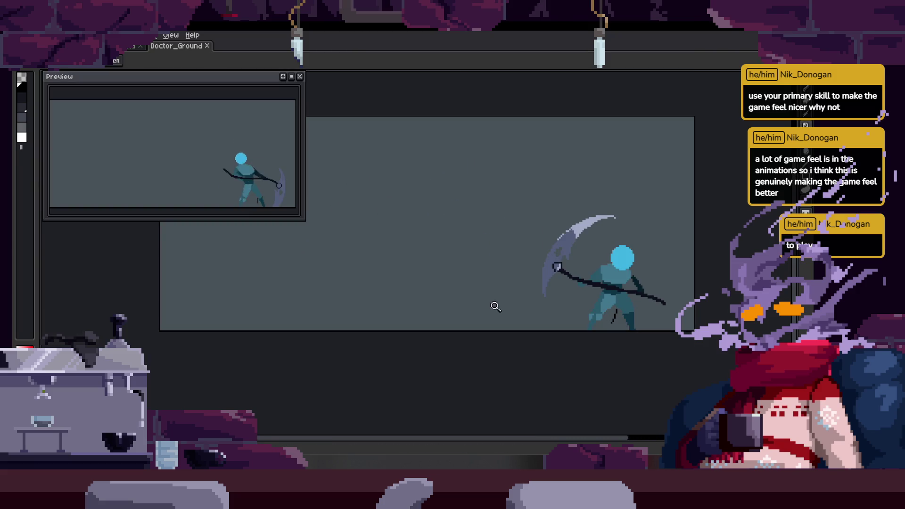
scroll(476, 269, "up", 2)
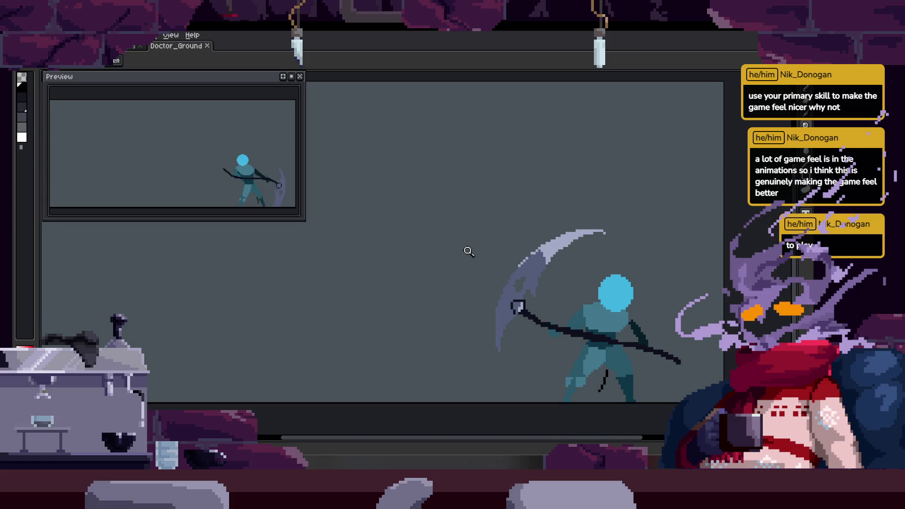
key("alt+Tab")
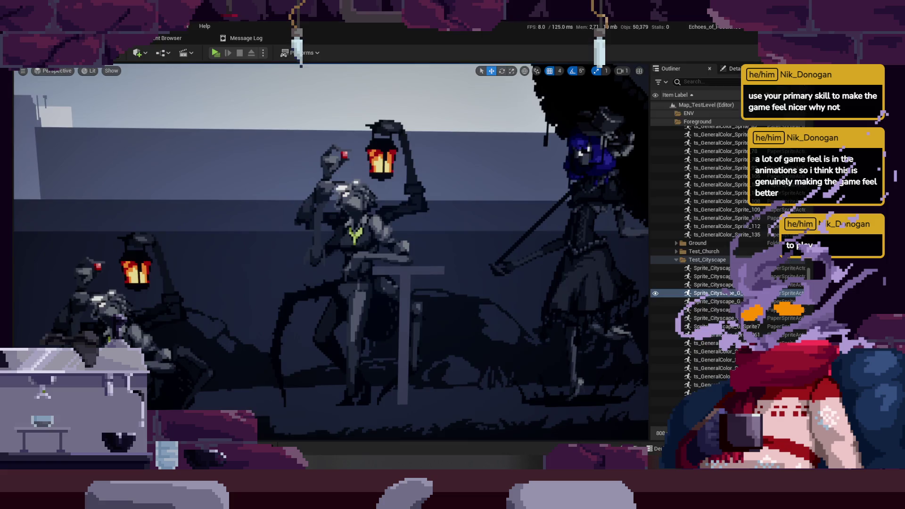
Return from the Unreal test level to the Aseprite attack sketch.
key("alt+Tab")
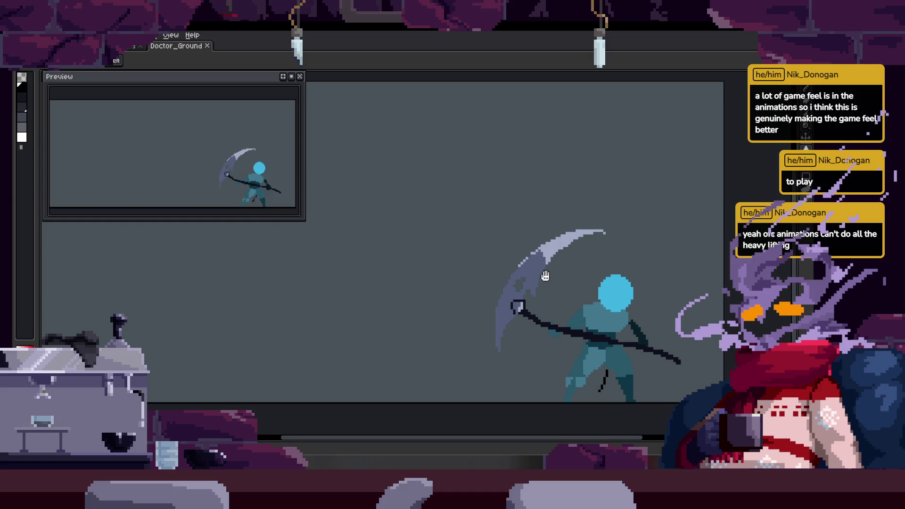
Show the timeline and flip between frames 30, 31 and 36 to compare the leg pose.
scroll(547, 241, "down", 3)
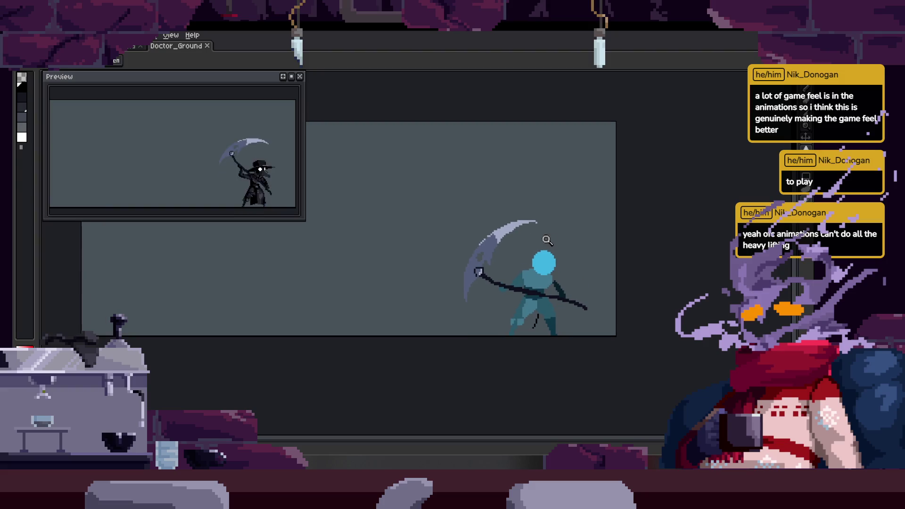
scroll(541, 249, "up", 3)
key("Tab")
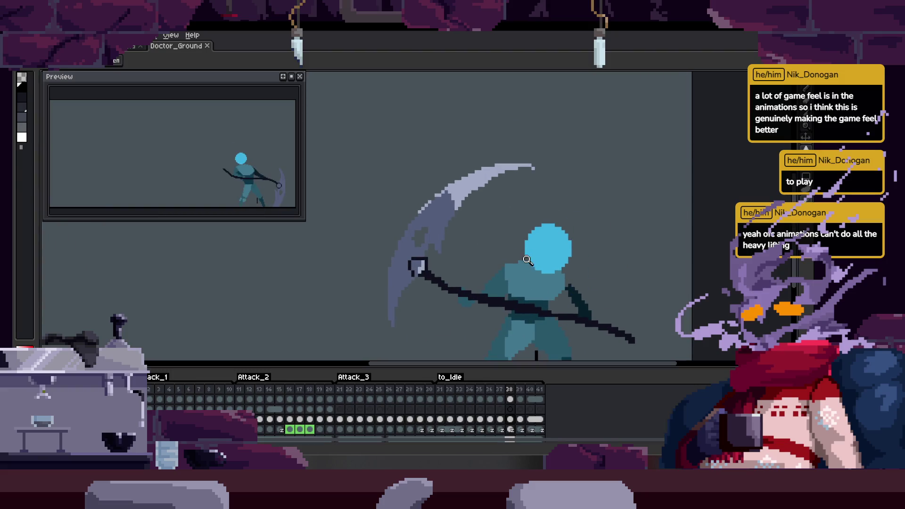
scroll(539, 200, "down", 3)
key("Left")
key("Left")
key("Left")
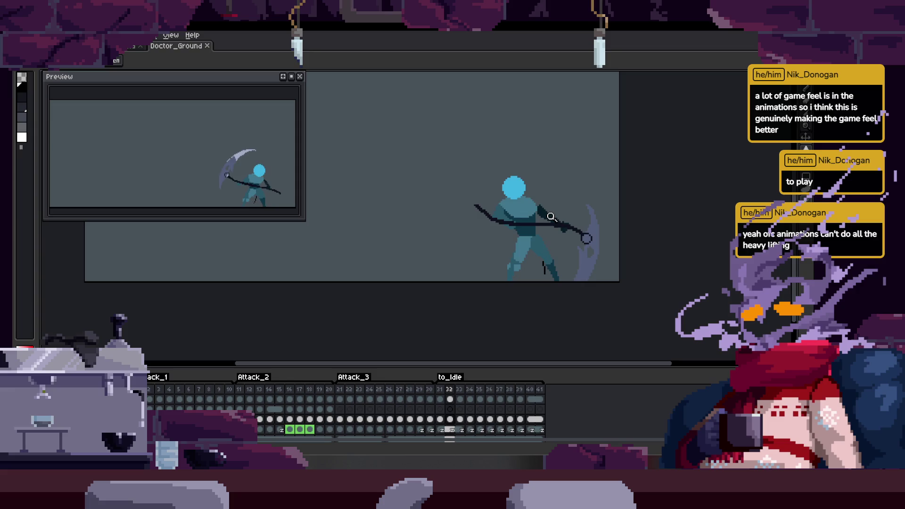
key("Right")
key("Right")
key("Right")
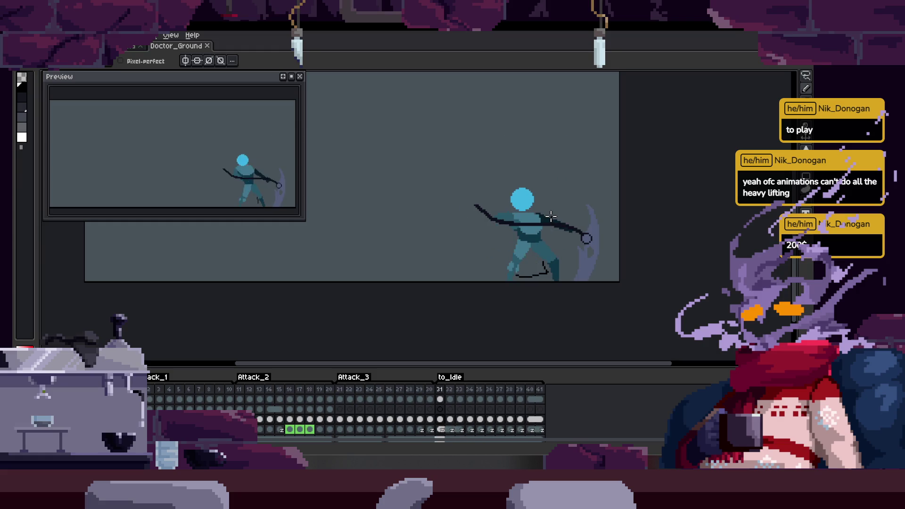
key("Left")
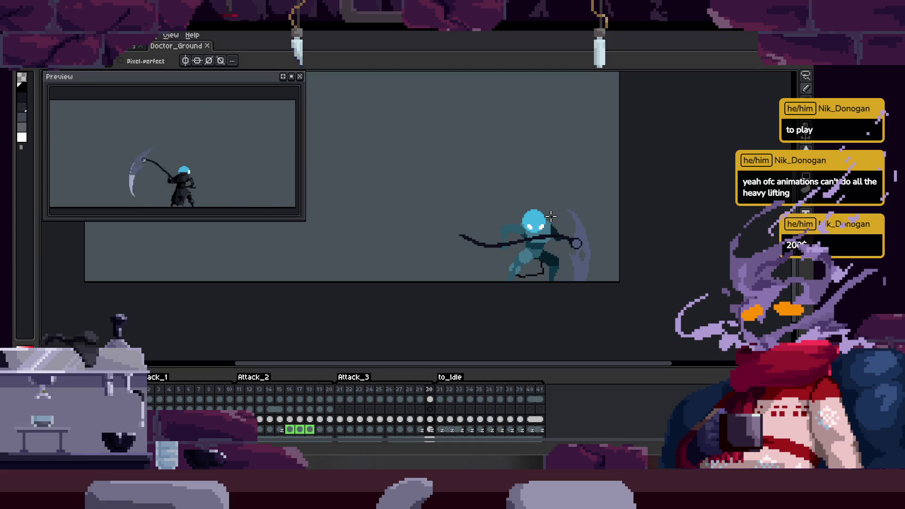
key("Right")
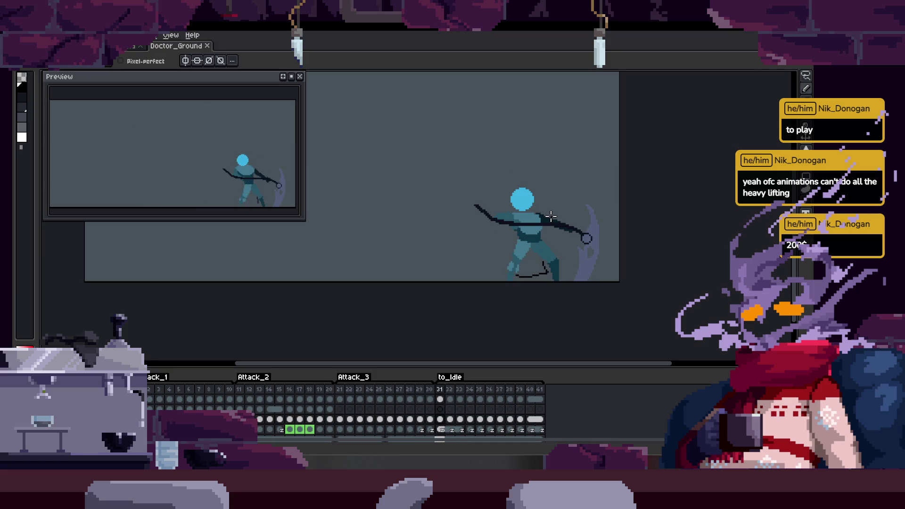
key("Right")
key("Right")
key("Right")
key("Right")
key("Right")
key("Right")
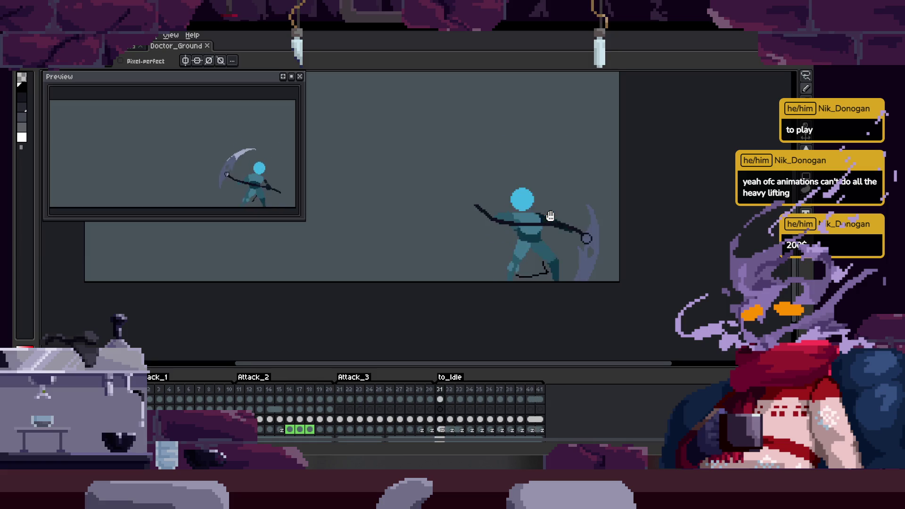
key("Left")
key("Left")
key("Left")
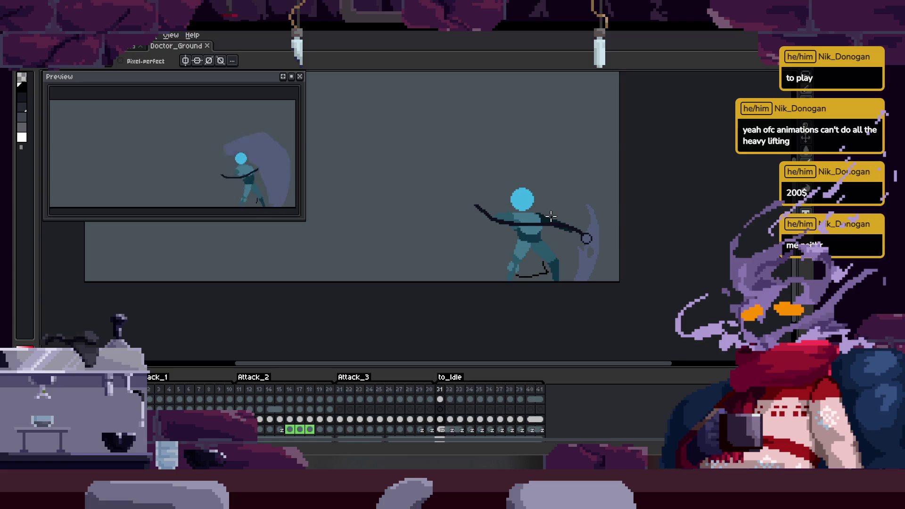
key("Right")
key("Right")
key("Right")
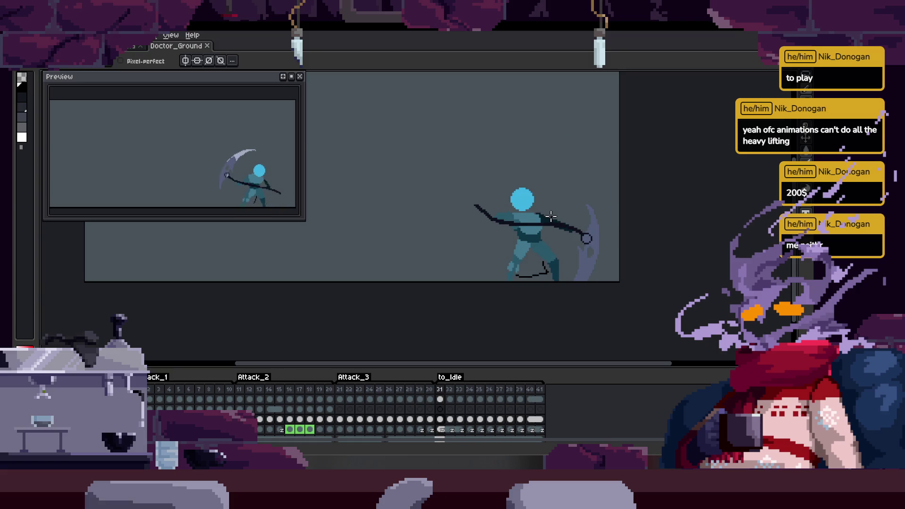
key("Left")
key("Left")
key("Left")
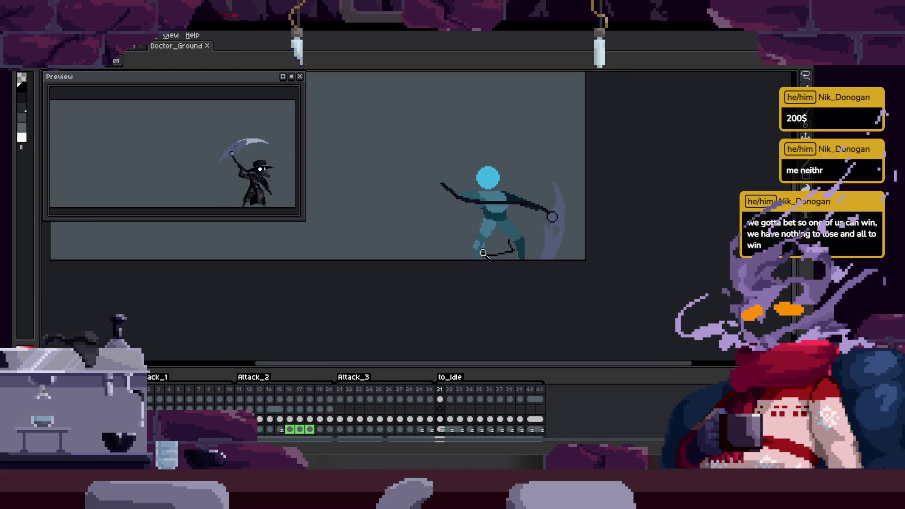
Draw a black pixel column on the figure's leg with the Pencil.
scroll(505, 219, "up", 5)
scroll(434, 284, "down", 3)
scroll(491, 243, "up", 5)
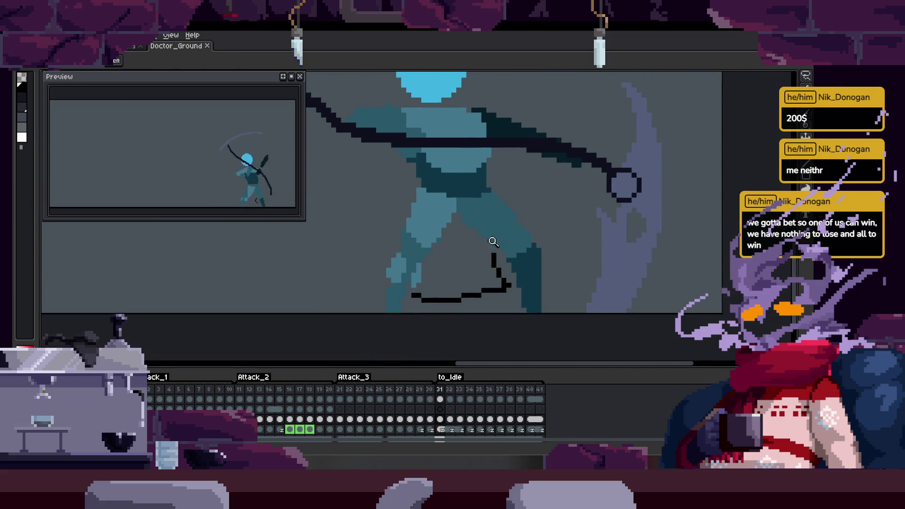
key("b")
left_click(494, 228)
Zoom around the figure, save the sprite, and hide the timeline.
key("z")
scroll(490, 236, "down", 3)
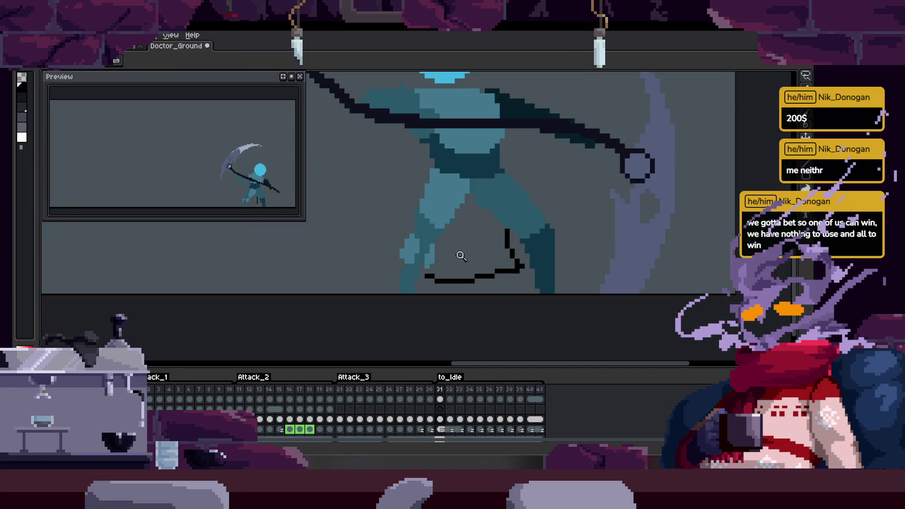
scroll(478, 239, "up", 4)
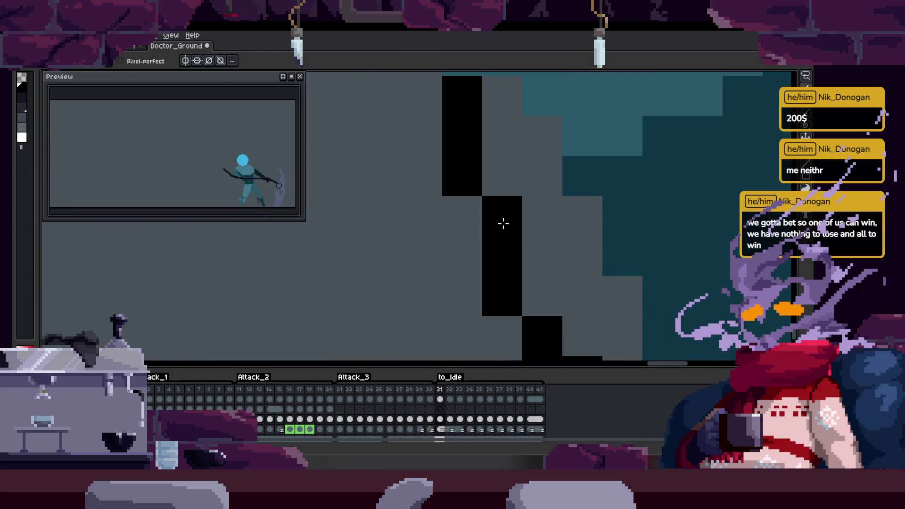
scroll(486, 241, "right", 3)
scroll(469, 266, "down", 2)
key("ctrl+s")
scroll(444, 263, "left", 2)
scroll(444, 263, "up", 2)
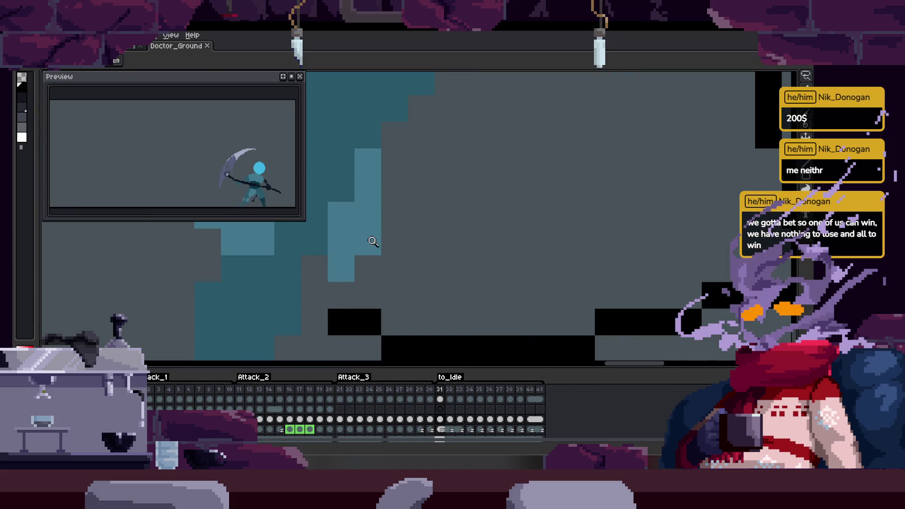
scroll(398, 295, "down", 3)
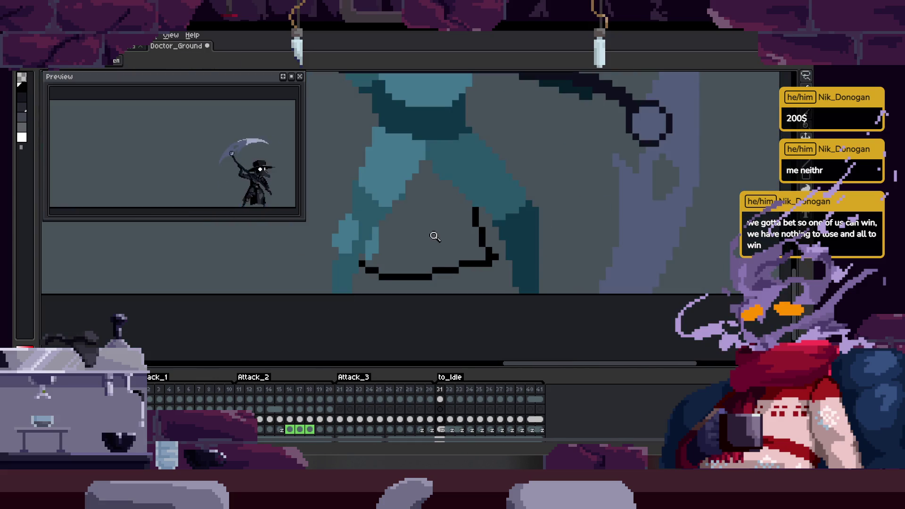
key("Tab")
key("Tab")
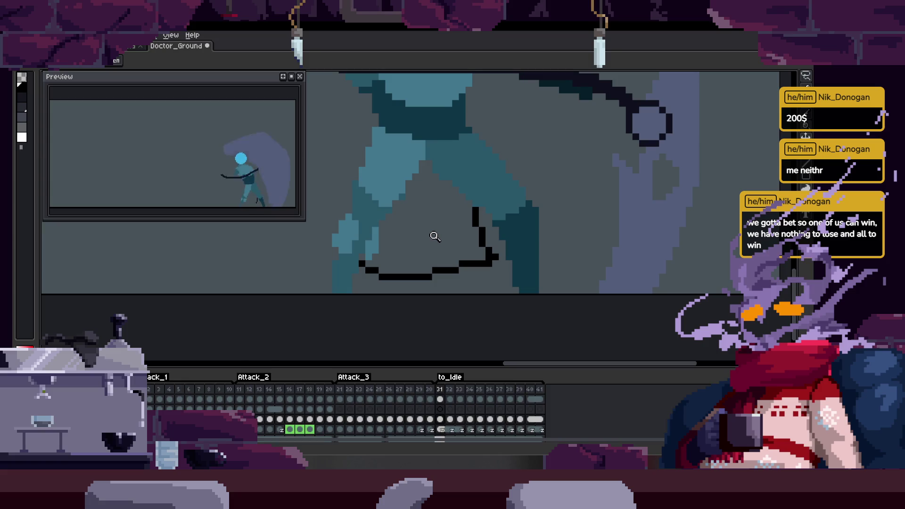
Step through the neighbouring frames and settle on frame 29 of the attack.
key("b")
key("Left")
key("Left")
key("Right")
key("Right")
key("Left")
key("Left")
key("Left")
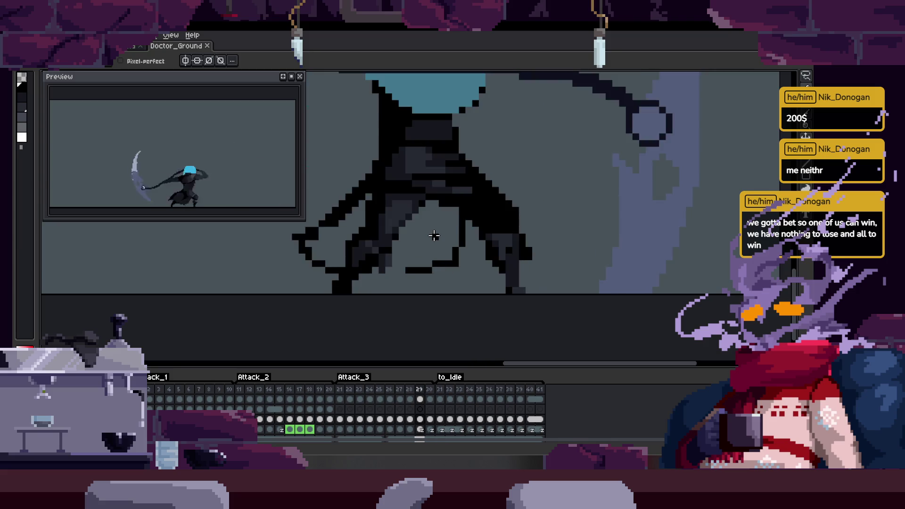
key("Right")
key("Right")
key("Right")
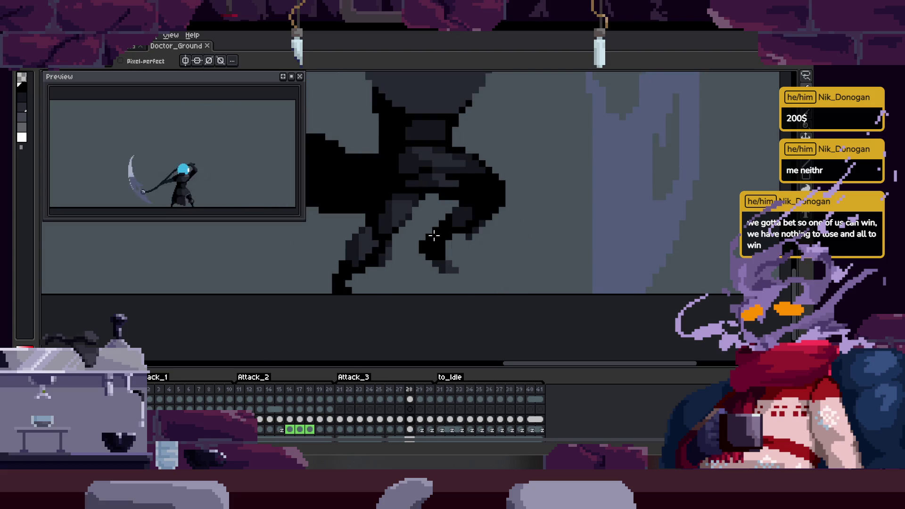
key("Right")
right_click(434, 235)
key("Escape")
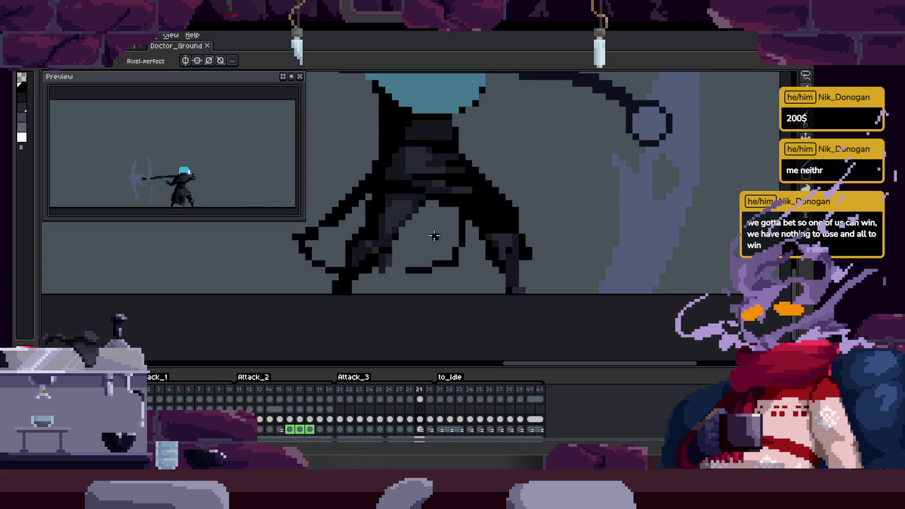
key("Right")
key("Left")
key("Left")
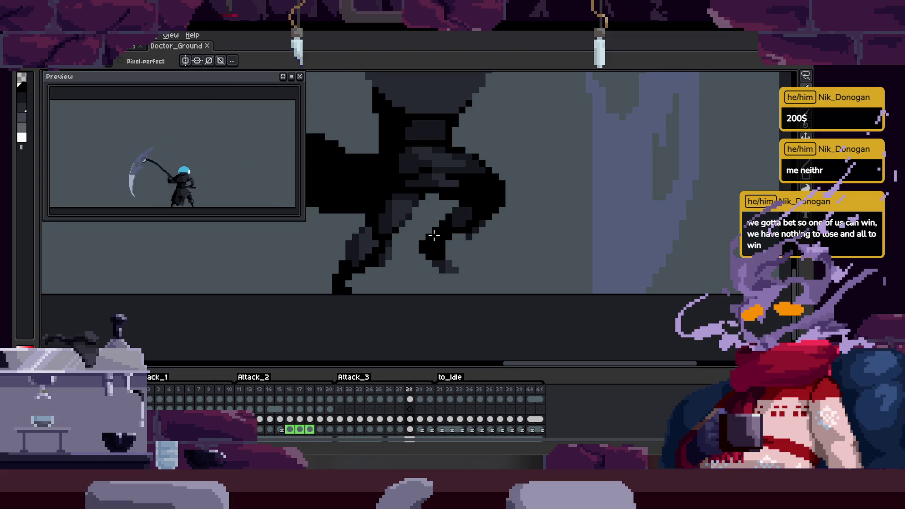
key("Right")
key("Right")
key("Right")
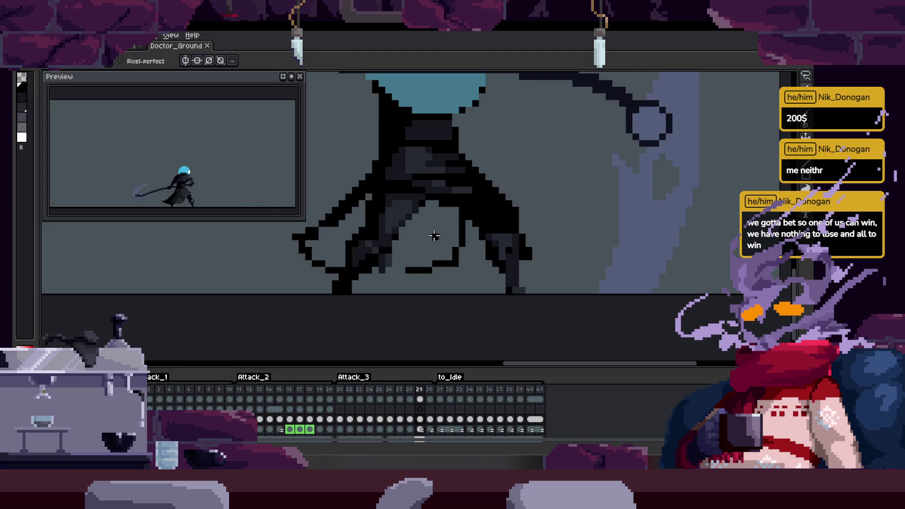
key("Left")
key("Left")
key("Left")
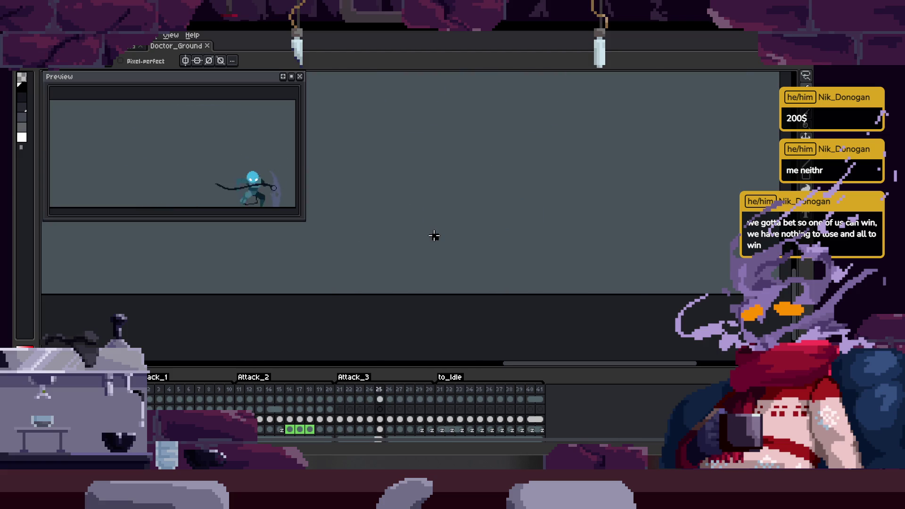
key("Right")
key("Right")
key("Right")
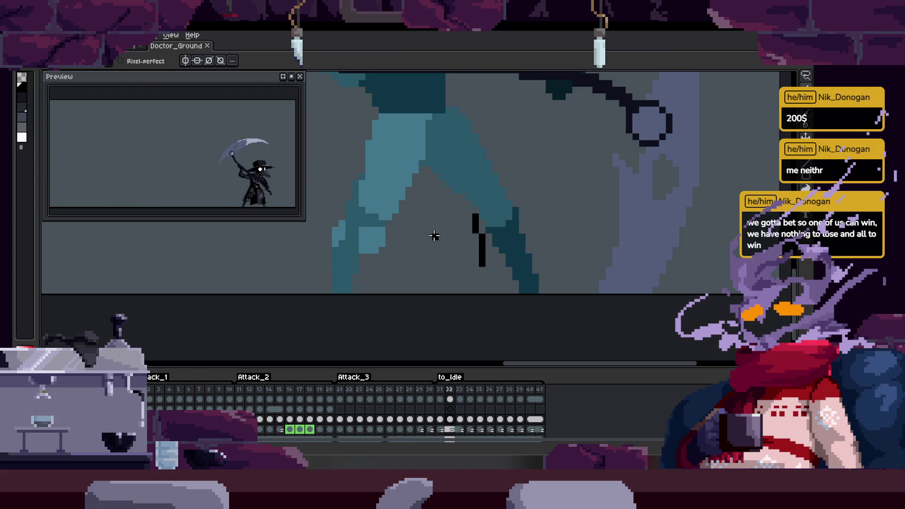
key("Left")
key("Left")
key("Left")
key("Right")
key("Left")
key("Left")
key("Left")
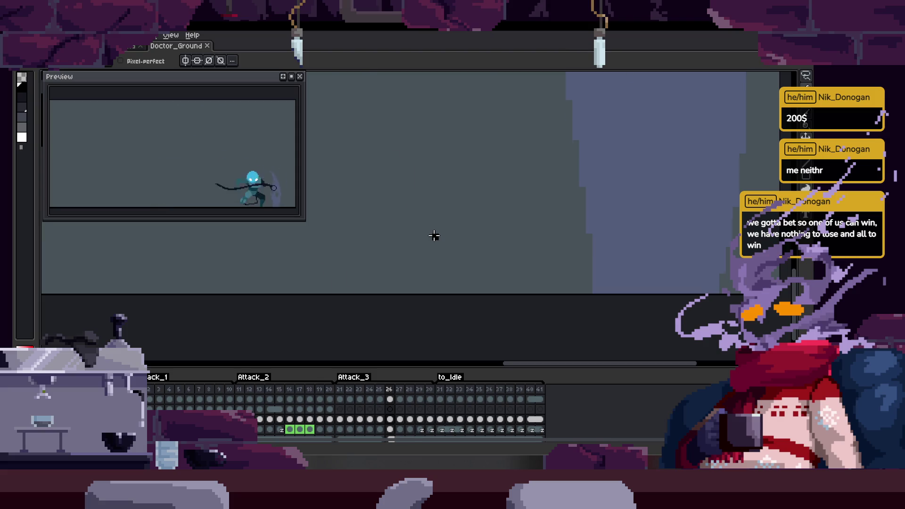
key("Left")
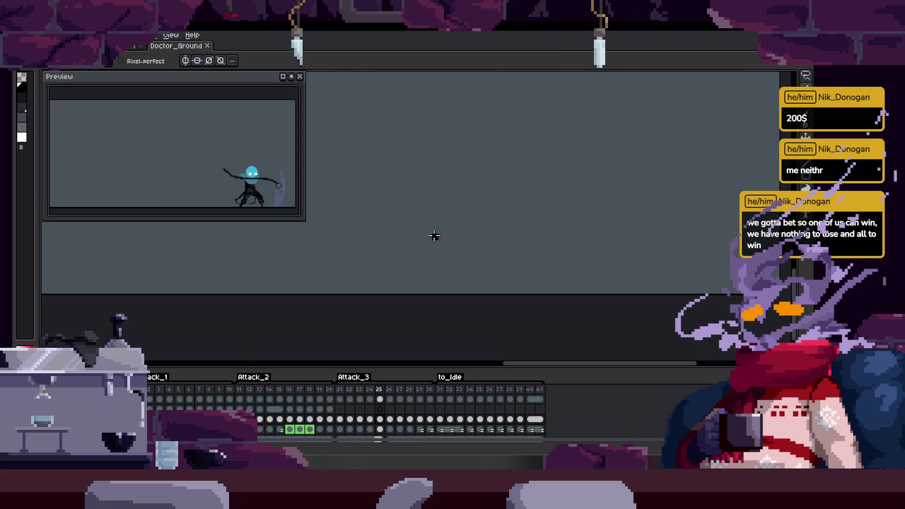
key("Right")
key("Right")
right_click(434, 236)
key("Escape")
key("Left")
key("Left")
key("Left")
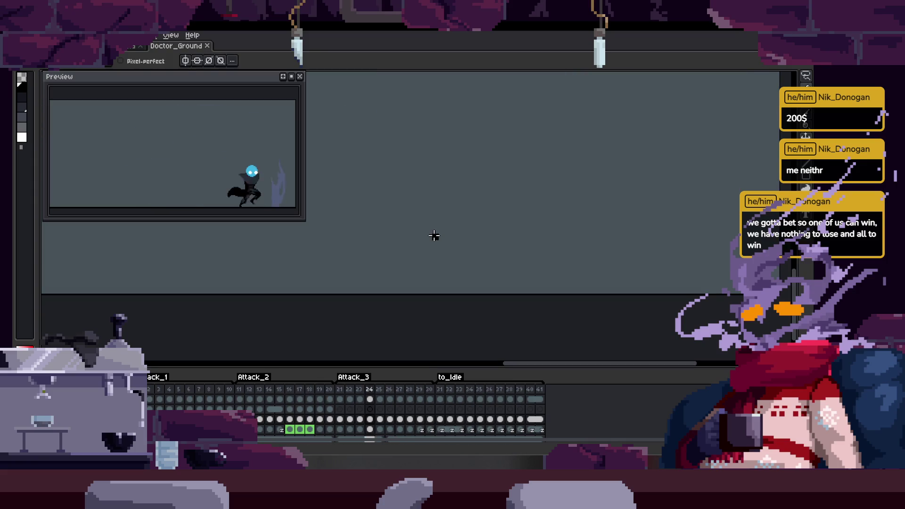
key("Right")
key("Right")
key("Right")
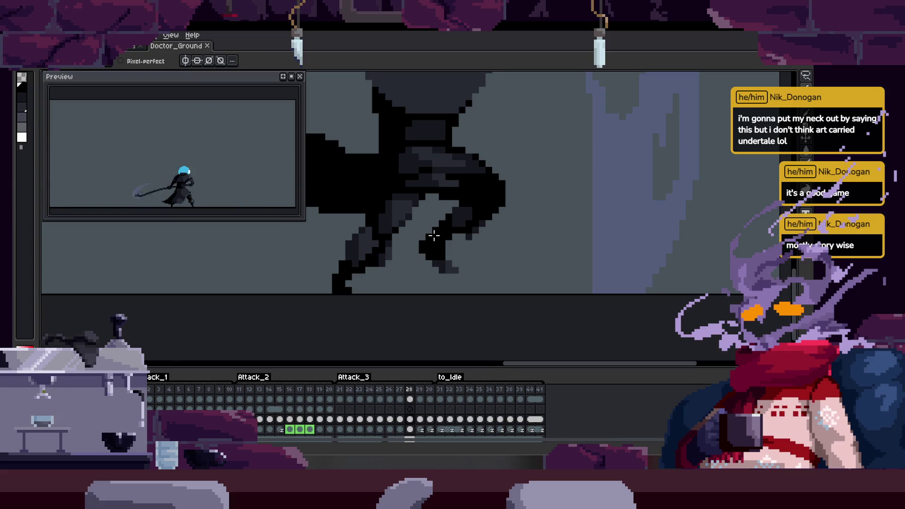
key("z")
scroll(429, 227, "up", 3)
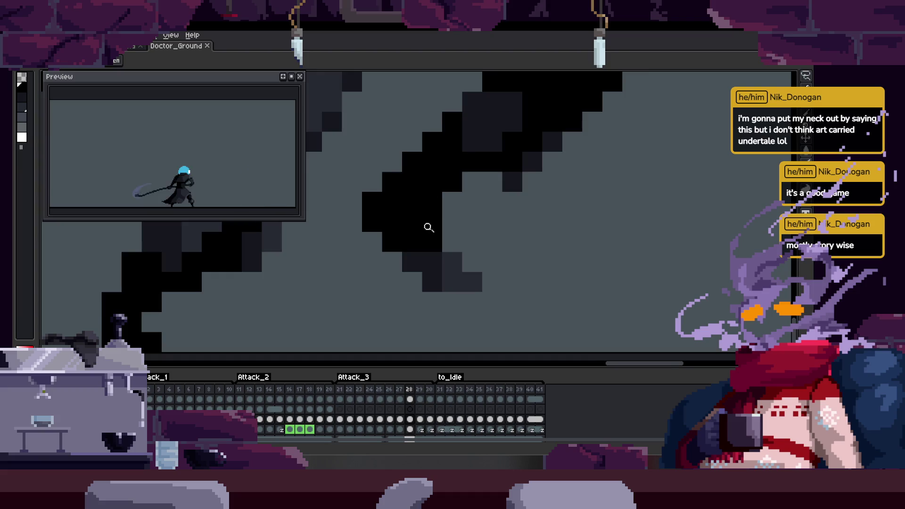
Centre the view on the character's body, show the timeline, and go to frame 29.
scroll(429, 228, "up", 2)
scroll(505, 196, "down", 5)
scroll(501, 195, "up", 2)
mouse_move(501, 195)
left_mouse_down()
mouse_move(440, 234)
mouse_move(473, 208)
mouse_move(491, 209)
left_mouse_up()
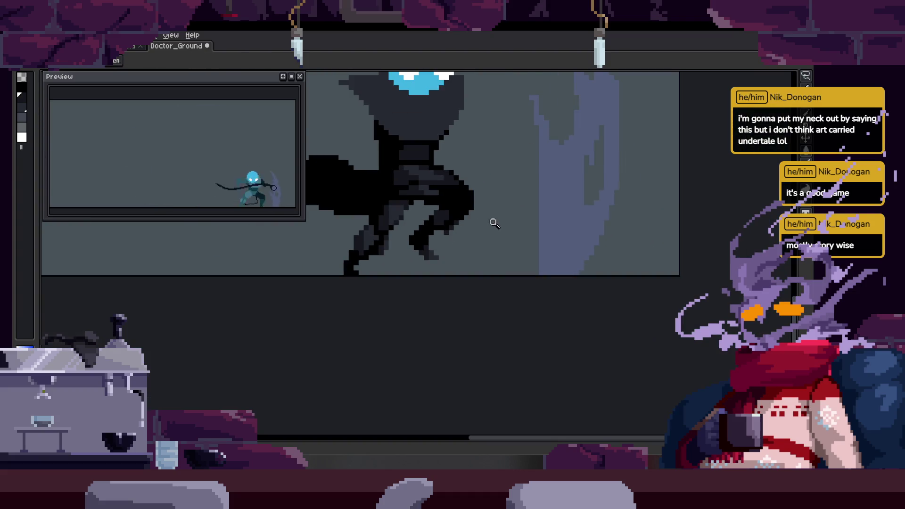
key("Tab")
scroll(440, 231, "up", 2)
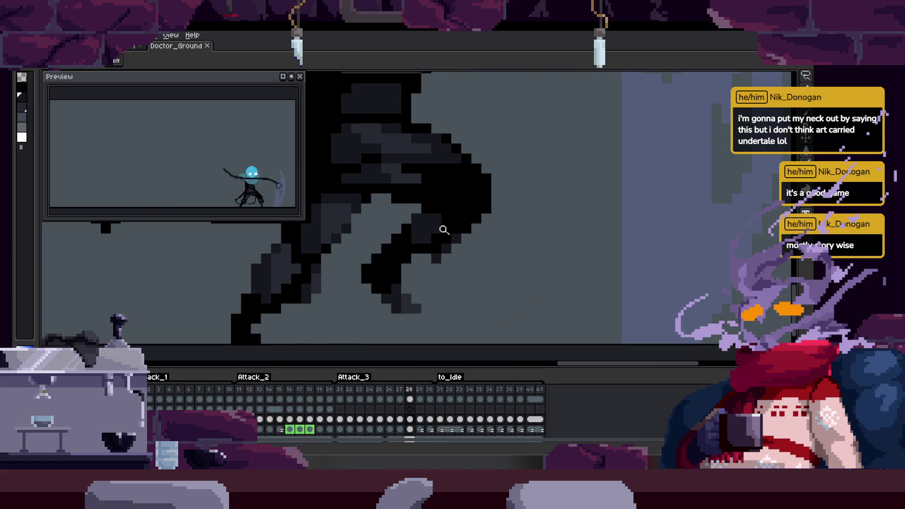
key("Right")
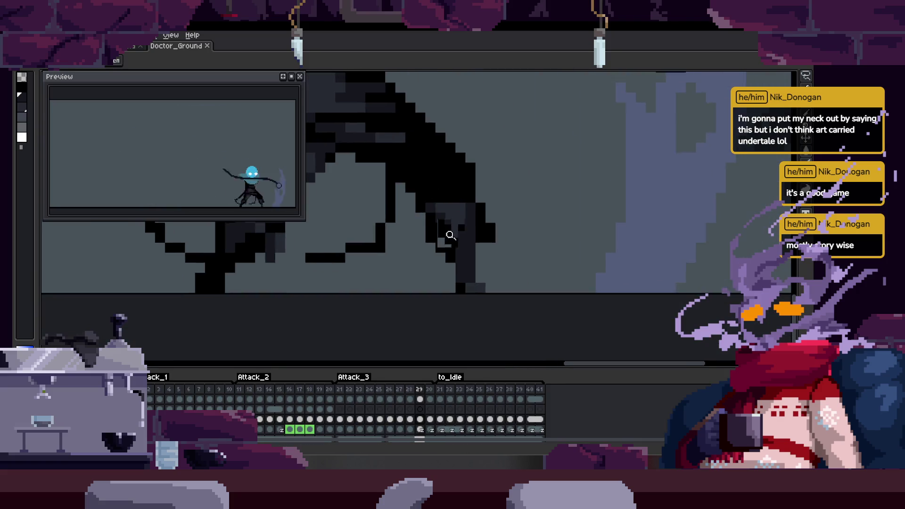
Paint black pixels along the dark diagonal shape of the cape.
scroll(451, 235, "down", 2)
scroll(469, 228, "up", 2)
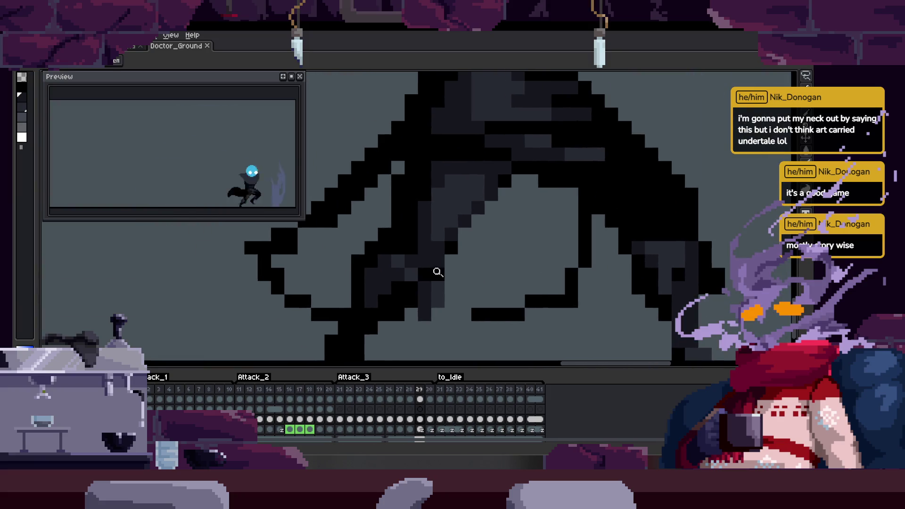
scroll(438, 272, "down", 2)
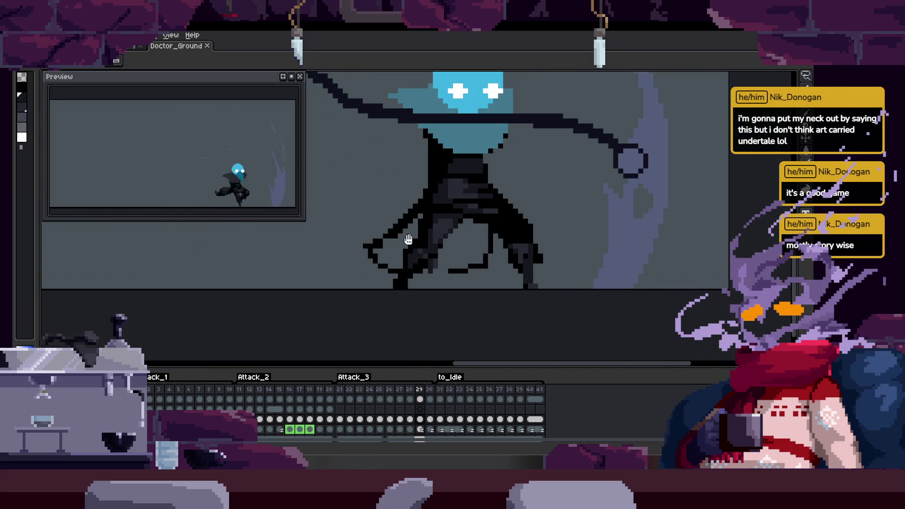
scroll(408, 239, "up", 2)
scroll(373, 243, "up", 2)
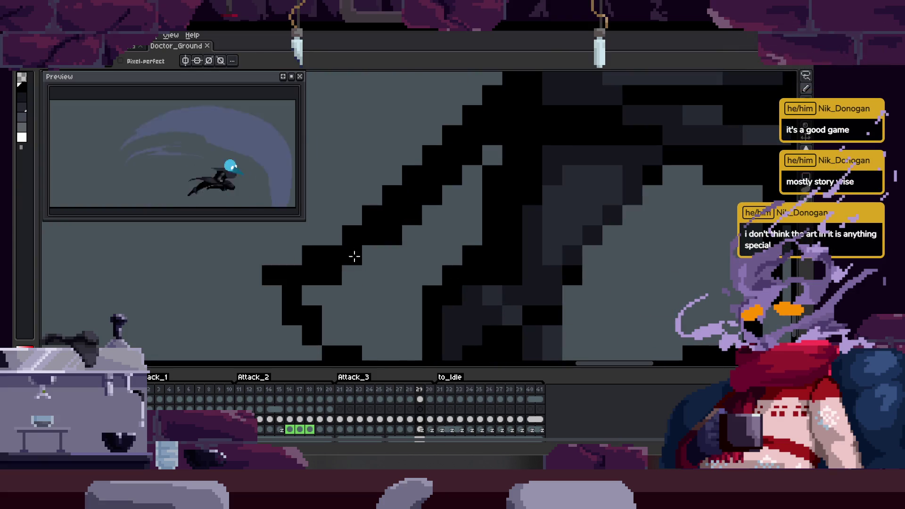
left_click_drag(355, 256, 311, 295)
mouse_move(359, 277)
left_mouse_down()
mouse_move(398, 256)
mouse_move(363, 303)
left_mouse_up()
Fill in a horizontal run of black pixels lower on the cape.
scroll(396, 230, "right", 2)
scroll(395, 230, "up", 1)
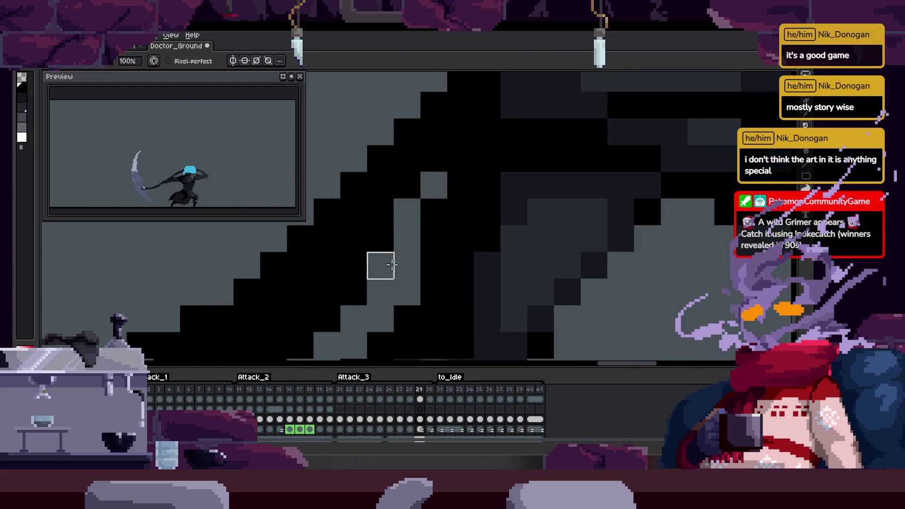
scroll(359, 285, "down", 2)
left_click_drag(281, 323, 313, 323)
scroll(346, 207, "down", 2)
scroll(346, 207, "down", 6)
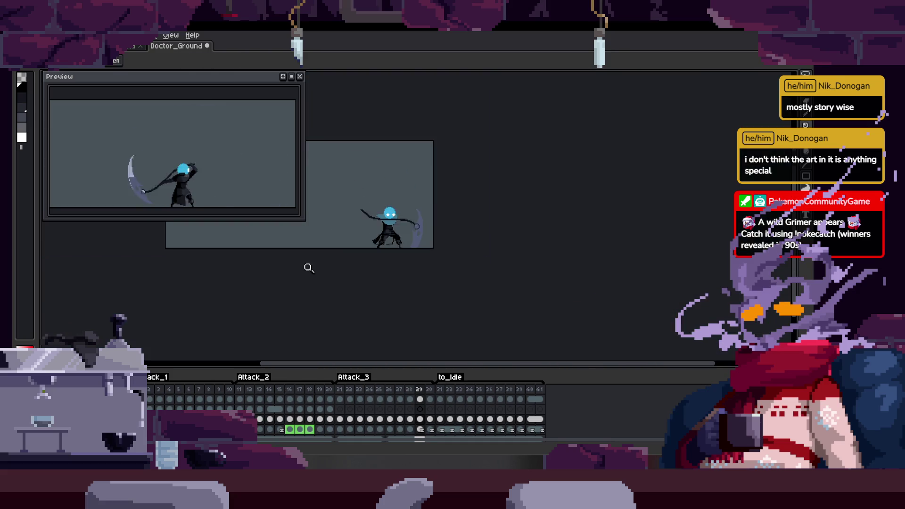
scroll(445, 226, "up", 5)
Darken the light-grey gap pixels and a stray light pixel, then save the sprite.
left_click_drag(437, 229, 444, 235)
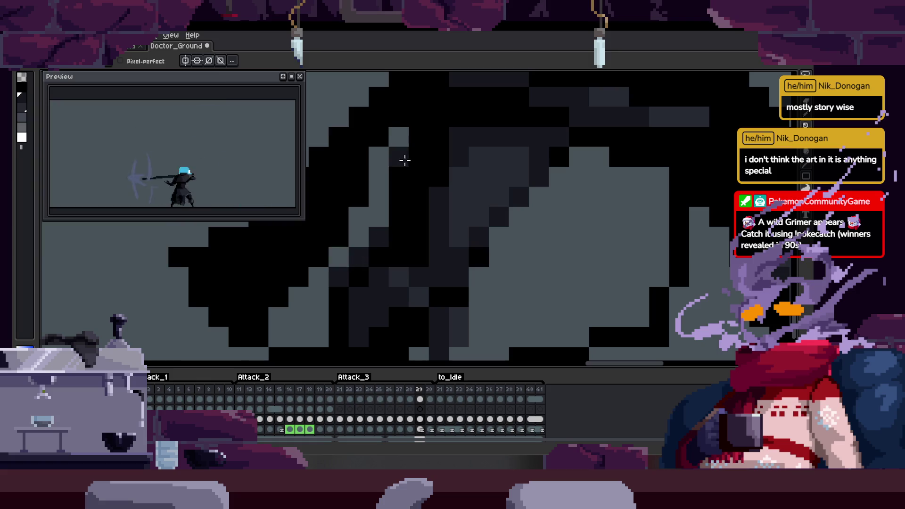
left_click_drag(366, 151, 376, 178)
left_click(399, 137)
left_click_drag(333, 245, 354, 214)
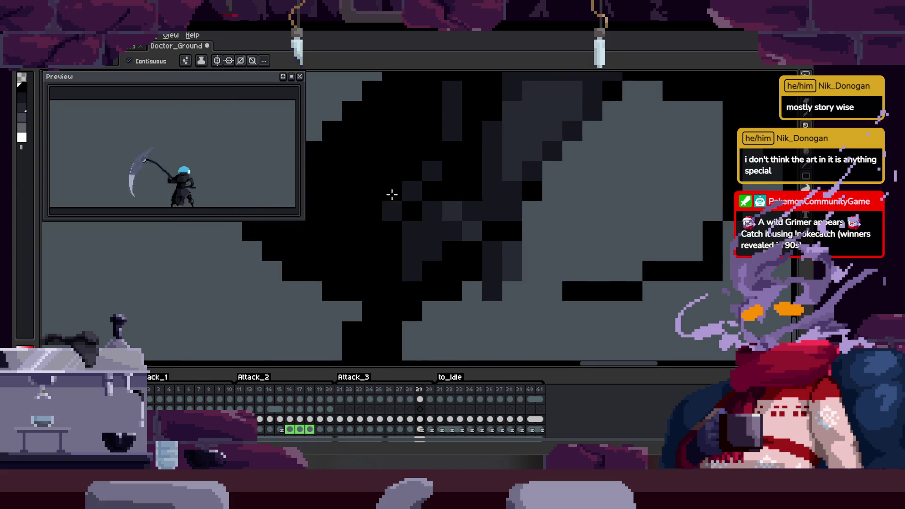
key("ctrl+s")
Place a dark pixel on another part of the cloak and zoom in on it.
scroll(378, 242, "down", 5)
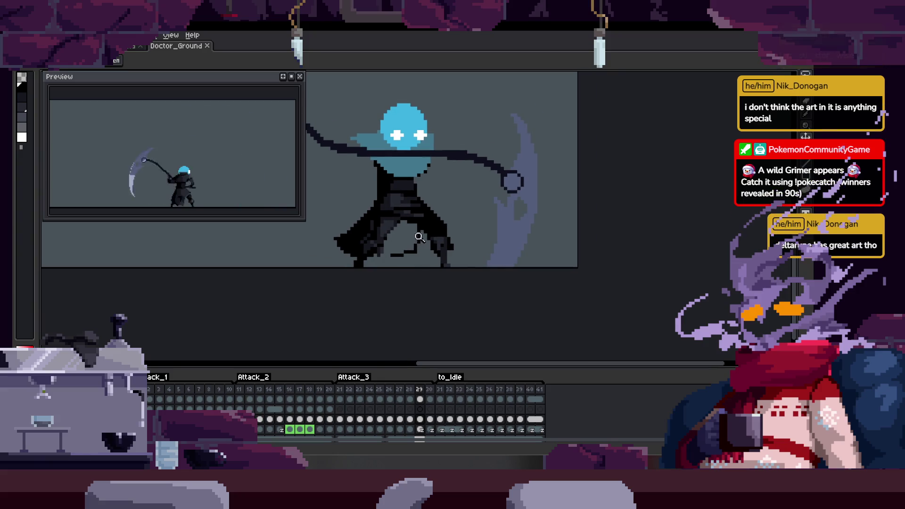
scroll(405, 227, "up", 8)
mouse_move(365, 233)
left_mouse_down()
mouse_move(374, 289)
mouse_move(392, 247)
left_mouse_up()
left_click(414, 273)
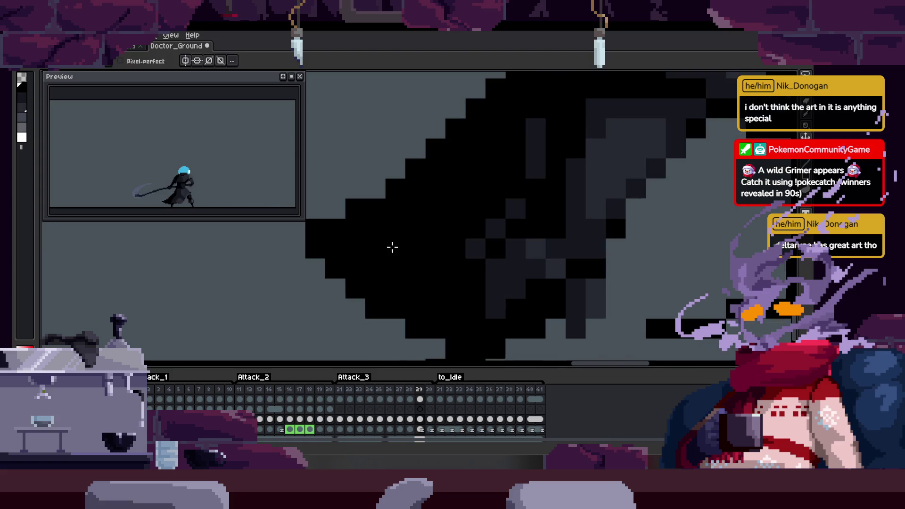
scroll(416, 228, "down", 2)
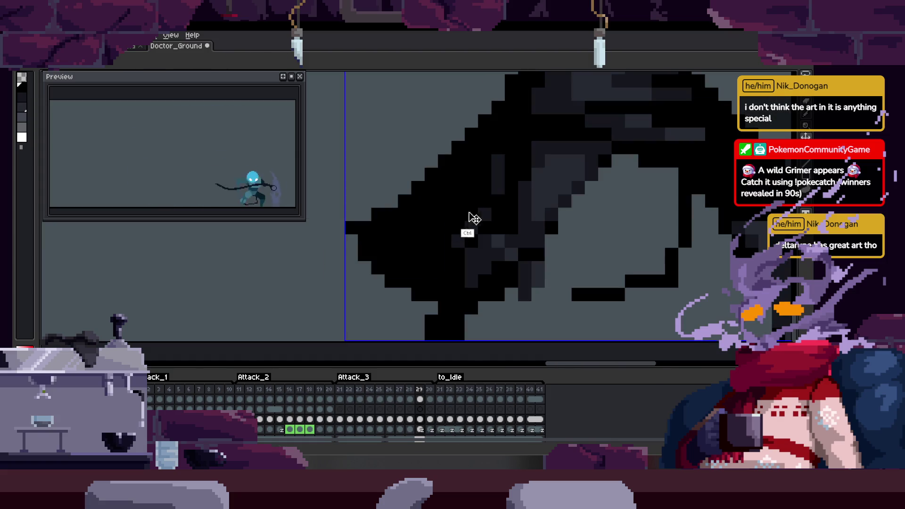
scroll(404, 226, "down", 2)
key("z")
left_click(479, 296)
key("b")
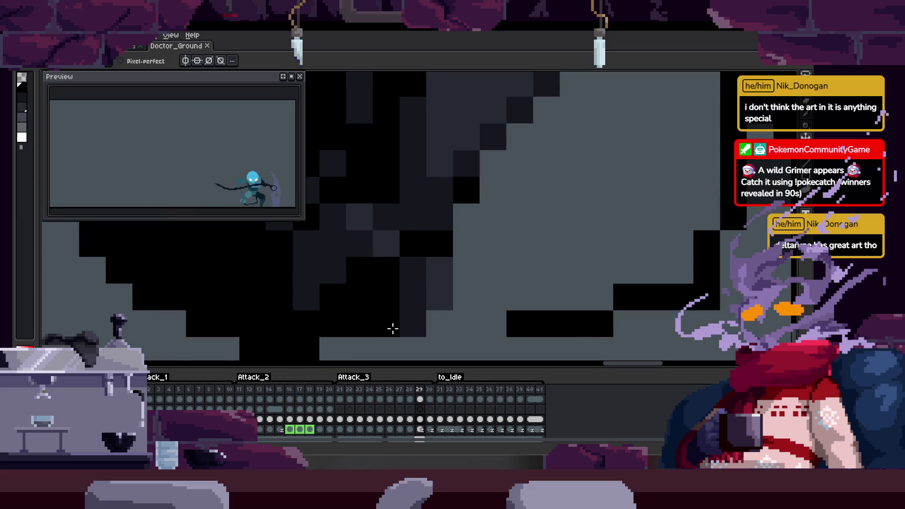
Step back through the frames to frame 26.
scroll(410, 303, "down", 2)
key("z")
scroll(457, 272, "down", 3)
key("Left")
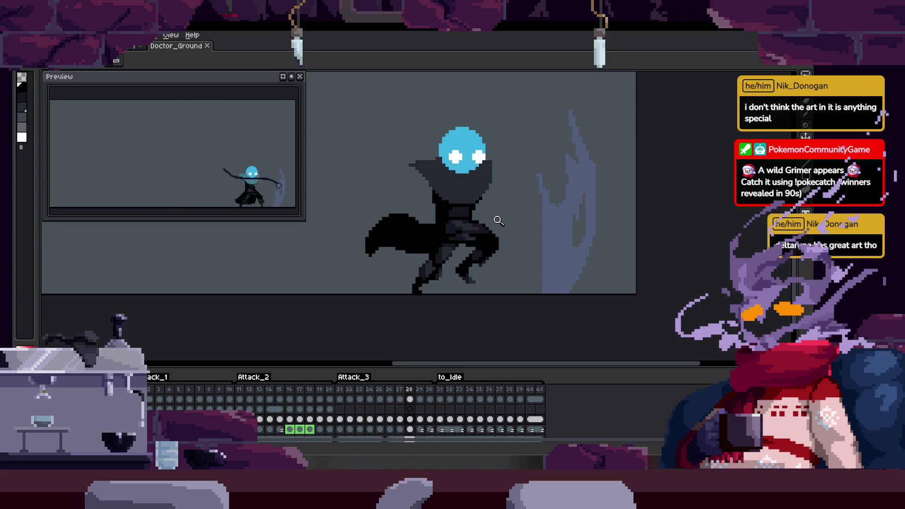
key("Left")
key("Left")
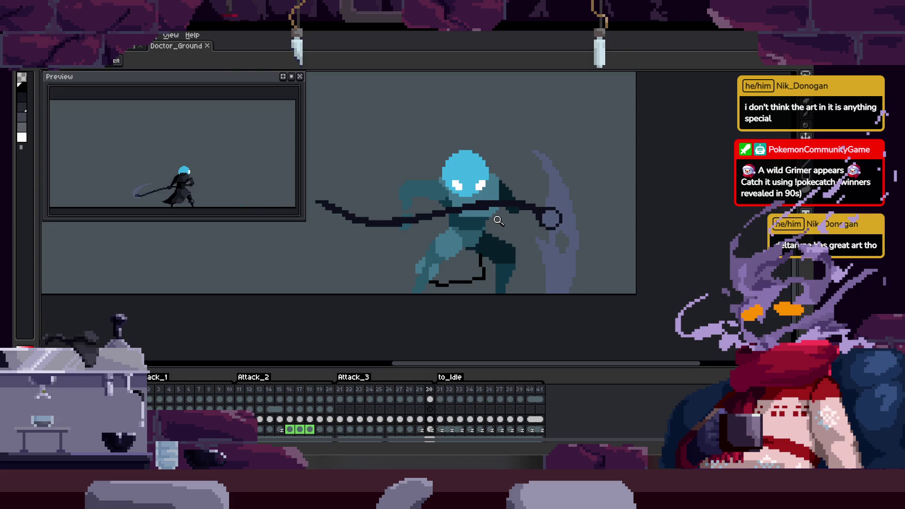
Flip through frames 36 to 39 and zoom in on the figure's legs.
key("Right")
key("Right")
key("Right")
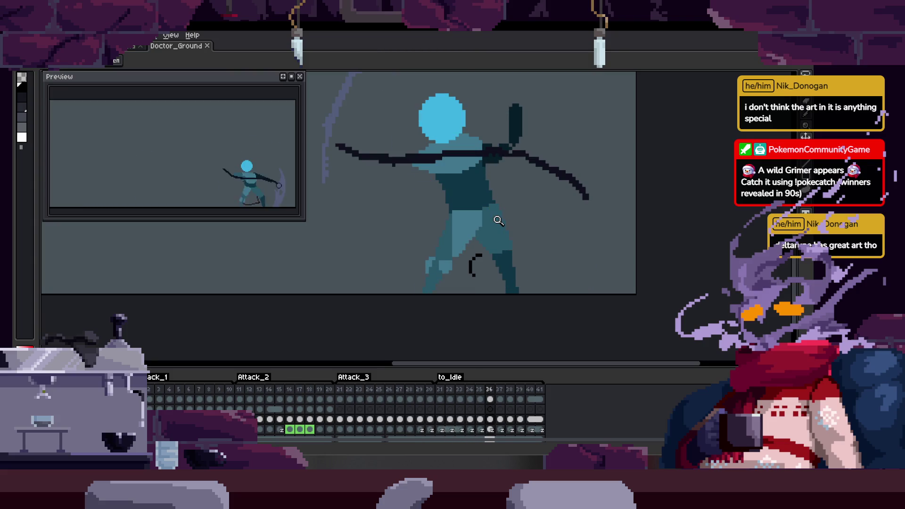
key("Right")
key("Left")
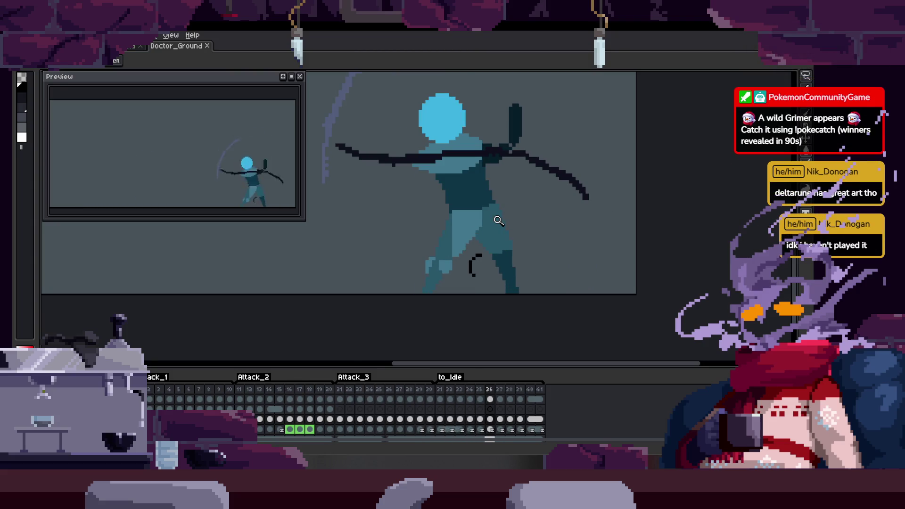
key("Right")
key("Right")
key("Right")
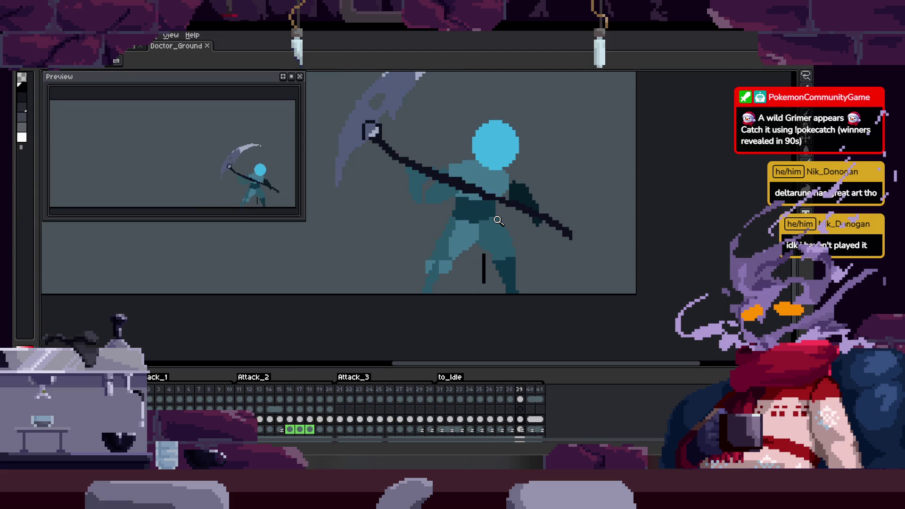
key("Left")
key("Left")
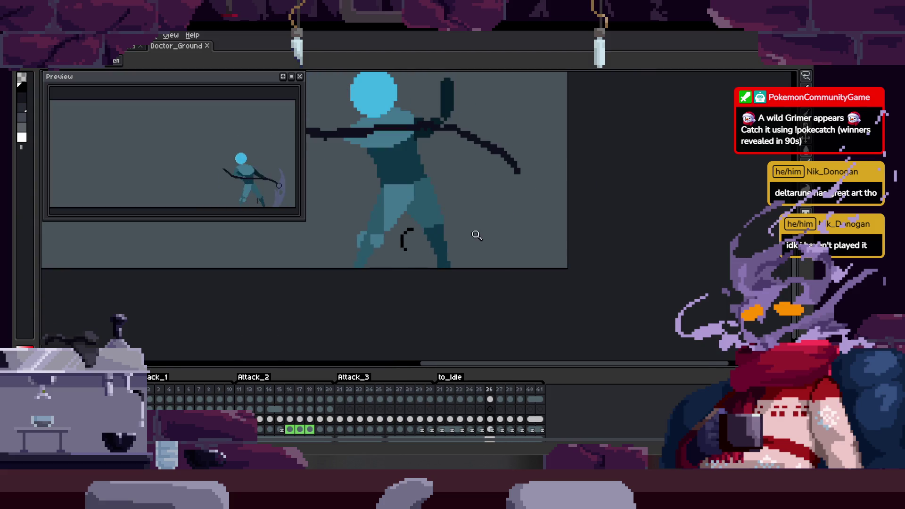
left_click(449, 213)
key("Right")
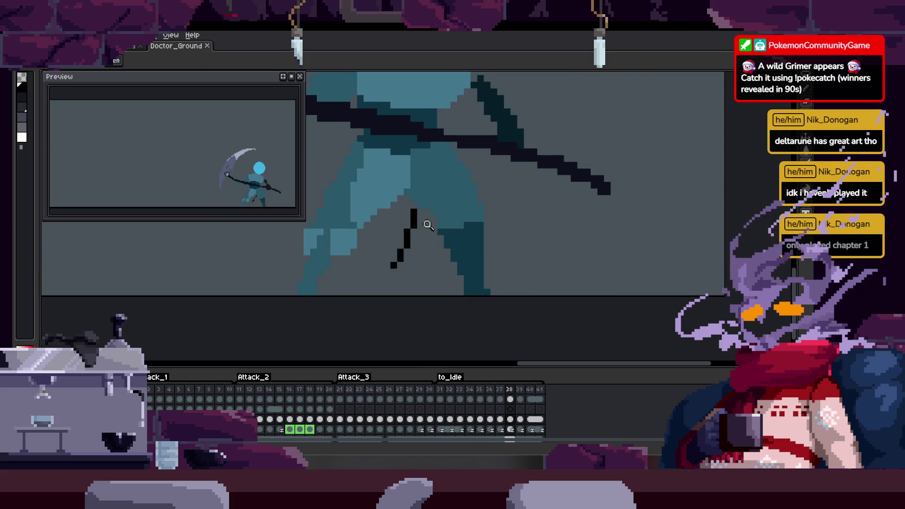
key("Right")
Zoom closer on the legs while comparing frames 39 and 40.
key("b")
key("Right")
key("Left")
key("z")
left_click(429, 263)
left_click(424, 269)
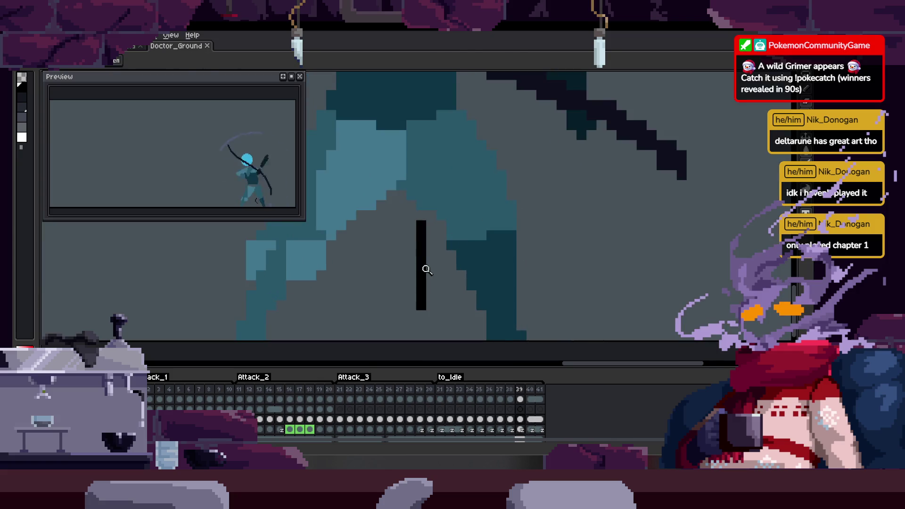
key("Right")
key("Left")
key("b")
Sample the dark outline colour from the canvas for the Pencil.
key("Right")
key("Left")
key("Right")
left_click(444, 202, "alt")
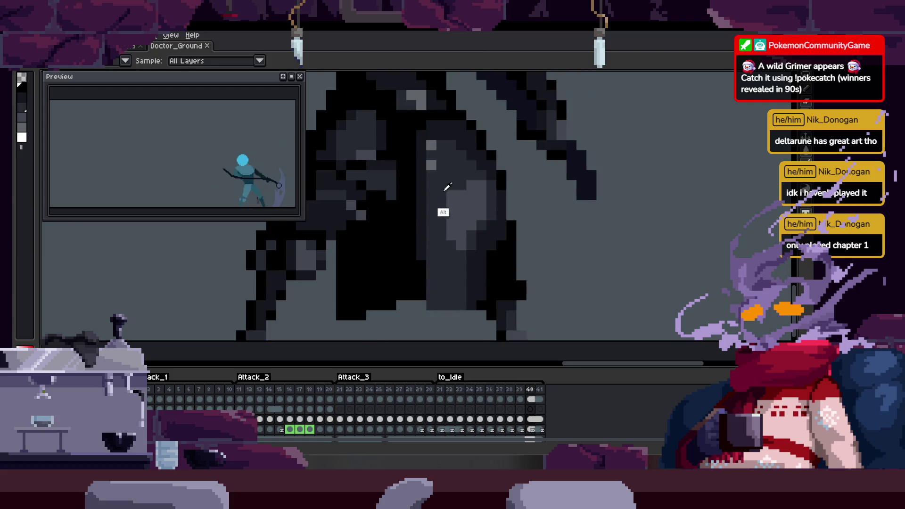
key("Left")
Draw the black leg outline on frame 39, undoing the upper line extension.
left_click(423, 135)
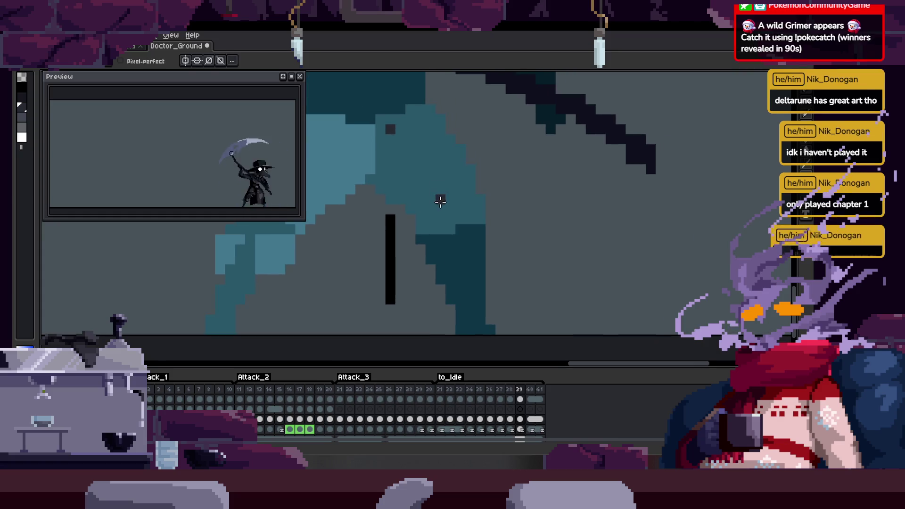
left_click(392, 137)
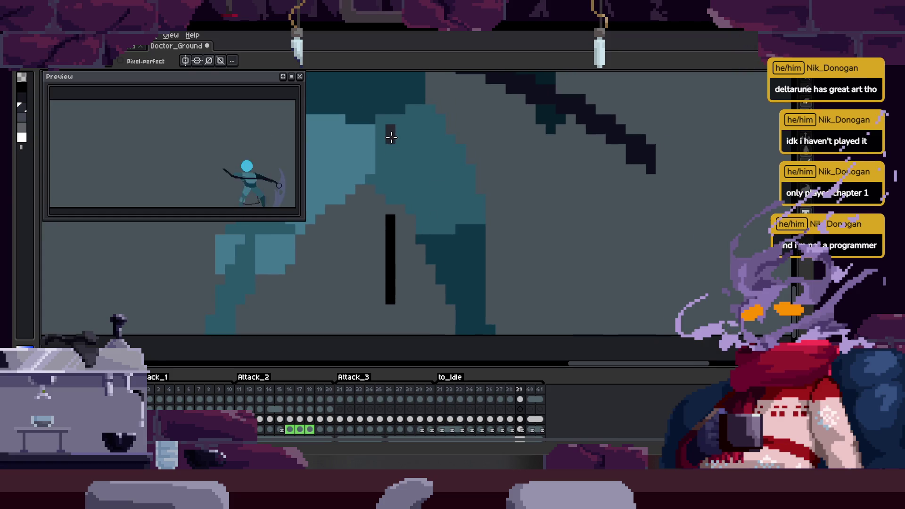
left_click(390, 204, "shift")
key("ctrl+z")
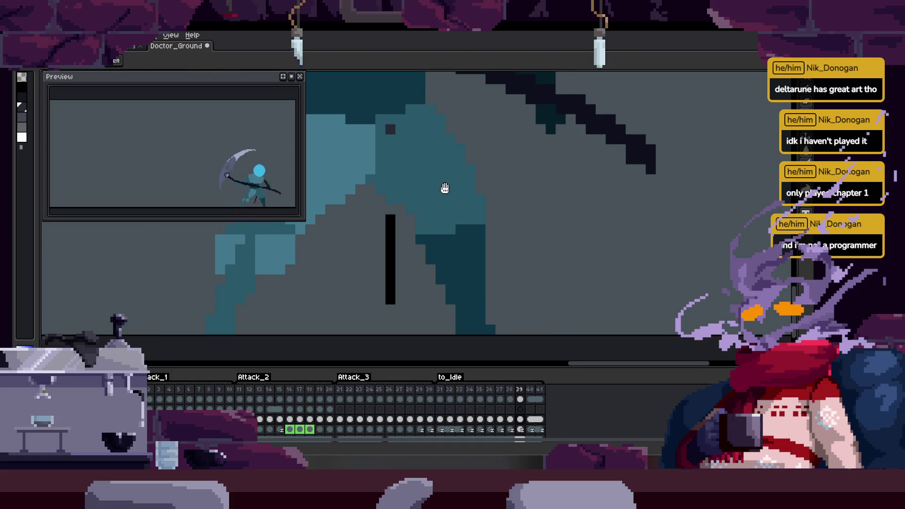
Review the attack by stepping from frame 30 through 34 and 37 to 40.
key("comma")
scroll(453, 198, "down", 2)
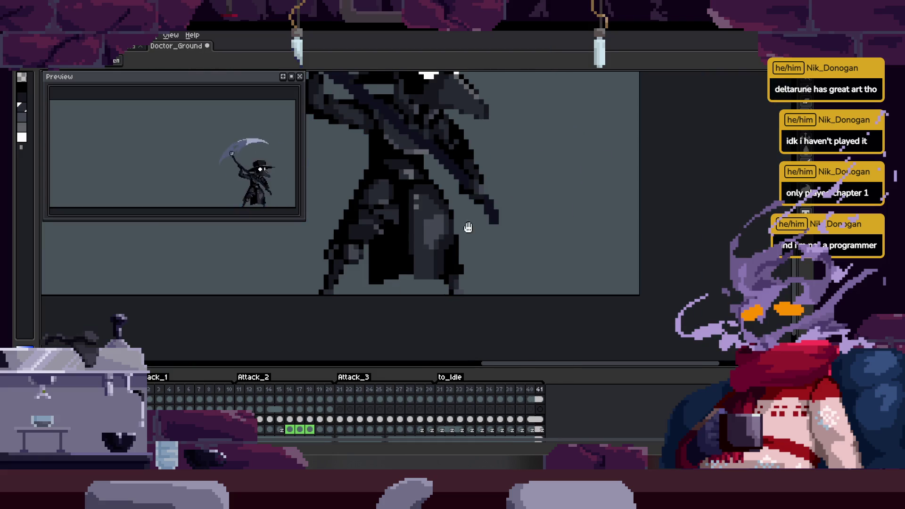
scroll(469, 228, "down", 2)
key("period")
key("comma")
key("comma")
key("comma")
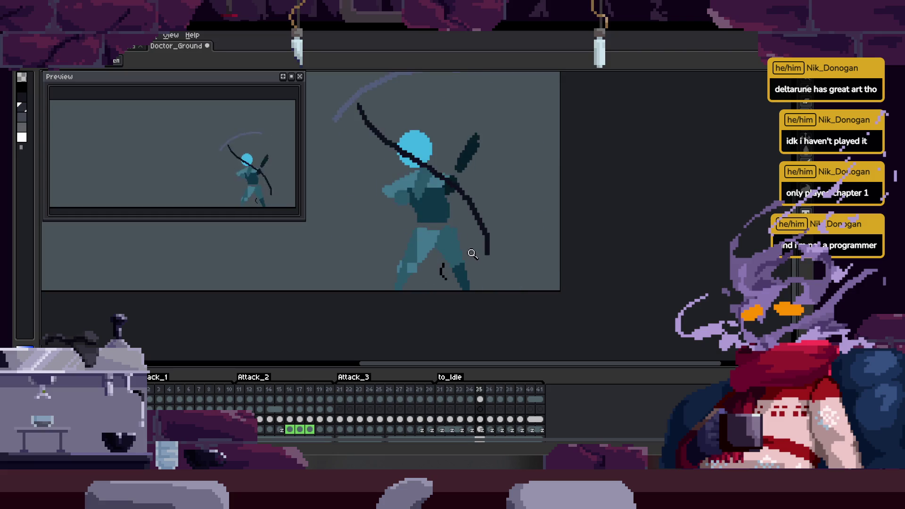
key("period")
key("comma")
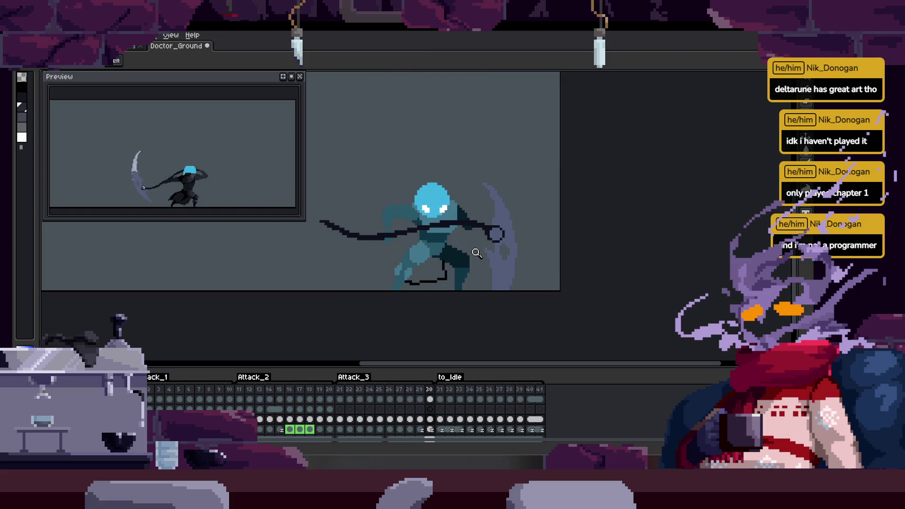
key("period")
key("period")
key("period")
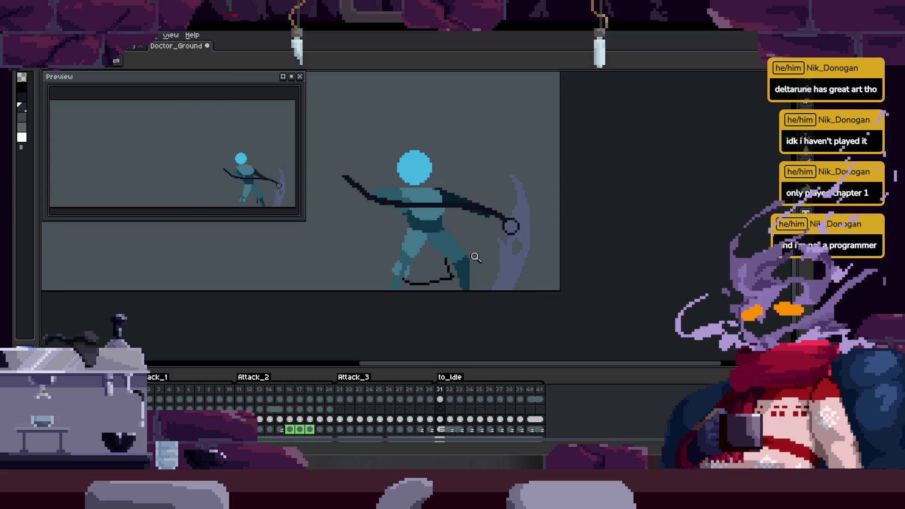
key("period")
key("period")
key("period")
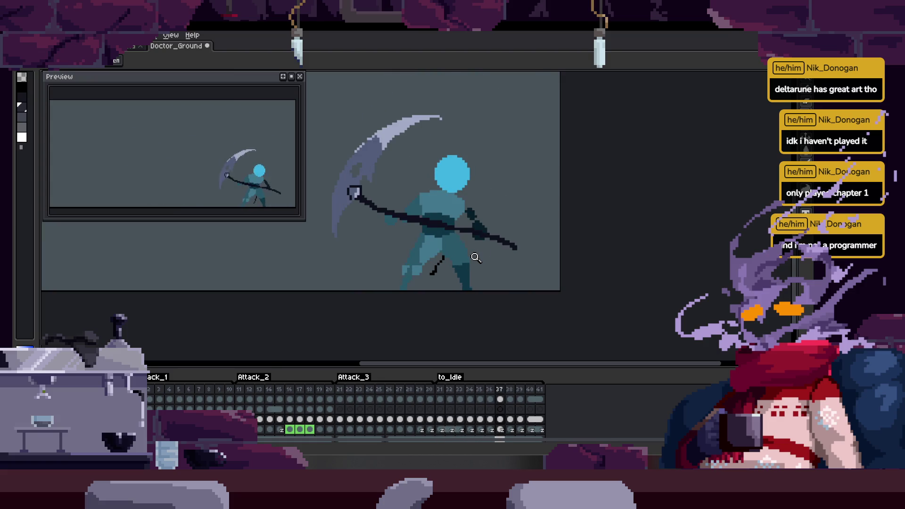
key("period")
key("period")
key("period")
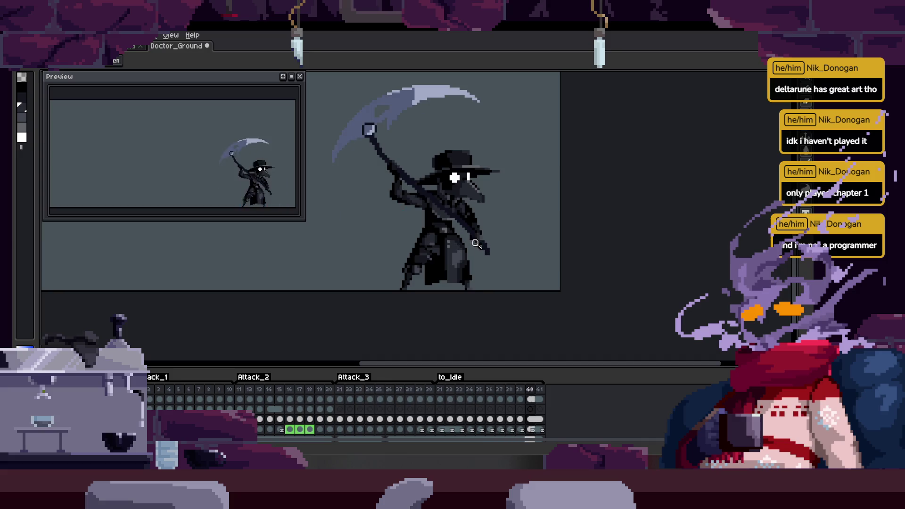
Zoom in closer around the legs with the timeline hidden and flip between attack frames.
left_click(474, 241)
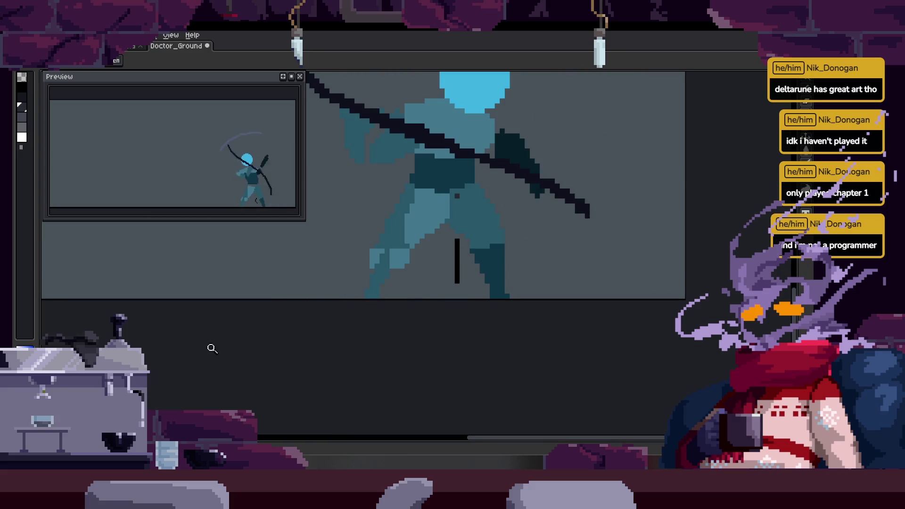
key("Tab")
left_click(481, 239)
key("b")
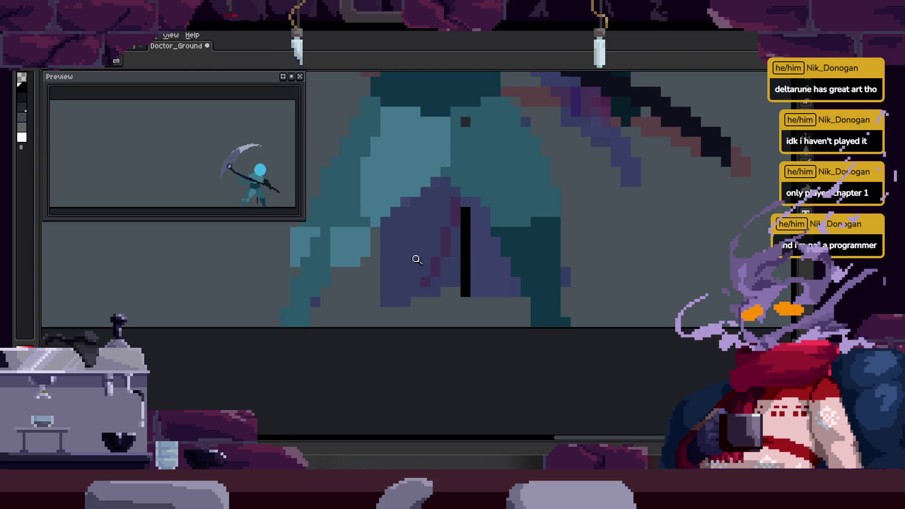
scroll(401, 250, "down", 1)
key("comma")
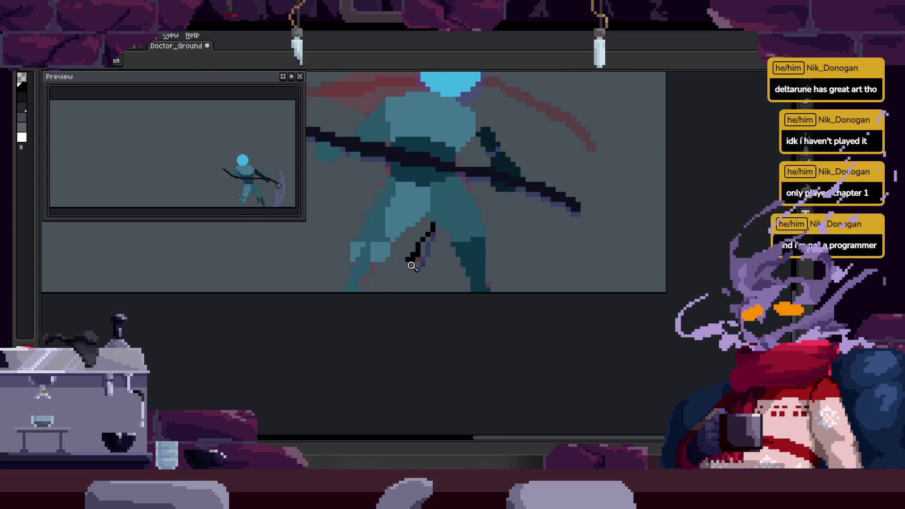
scroll(414, 253, "up", 1)
key("z")
scroll(399, 274, "down", 1)
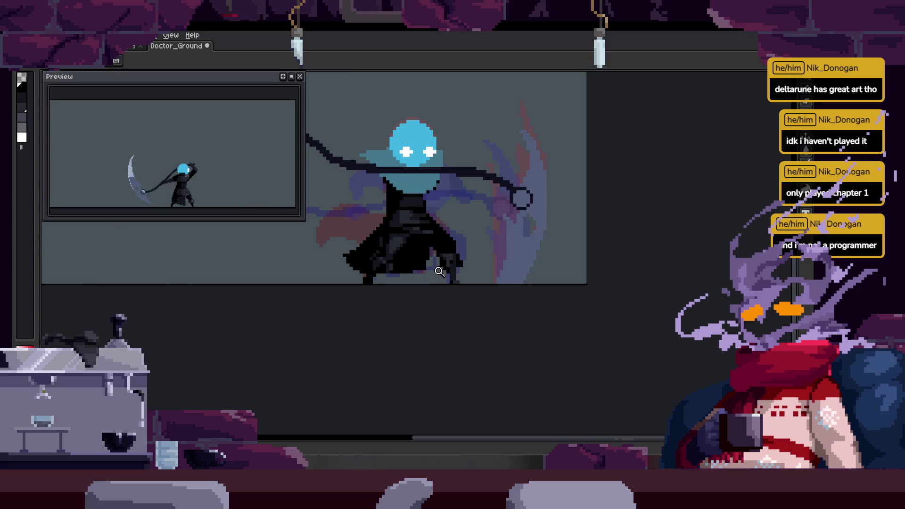
Save Doctor_Ground twice while centring and zooming on the black-caped figure.
key("ctrl+s")
mouse_move(428, 269)
left_mouse_down()
mouse_move(432, 281)
mouse_move(434, 272)
left_mouse_up()
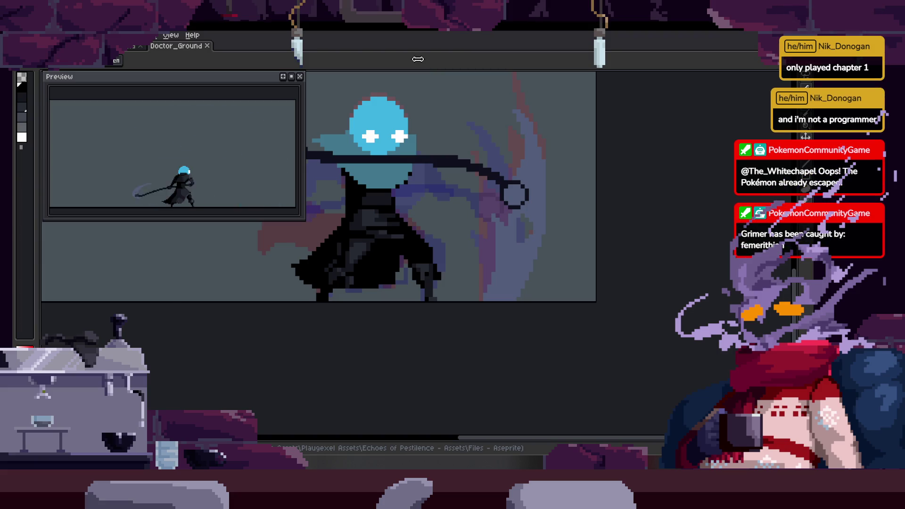
scroll(506, 260, "down", 2)
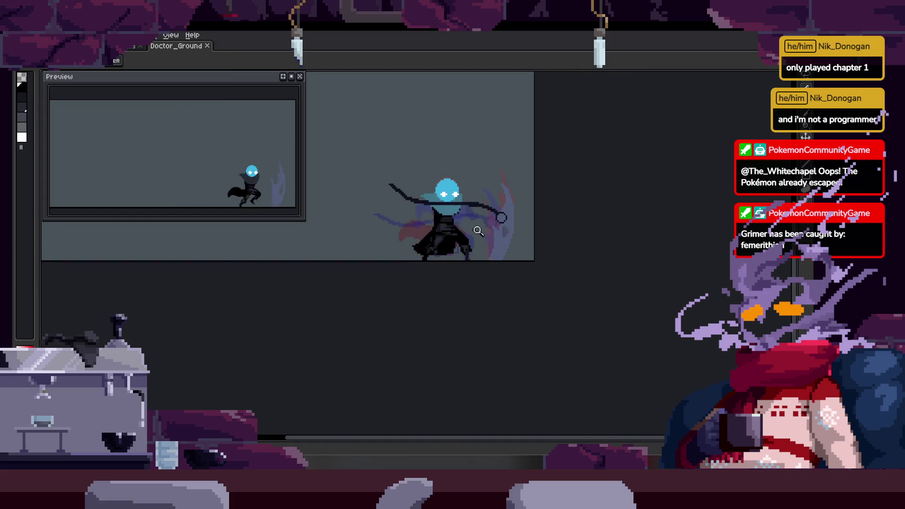
scroll(509, 245, "up", 2)
key("ctrl+s")
scroll(473, 231, "up", 2)
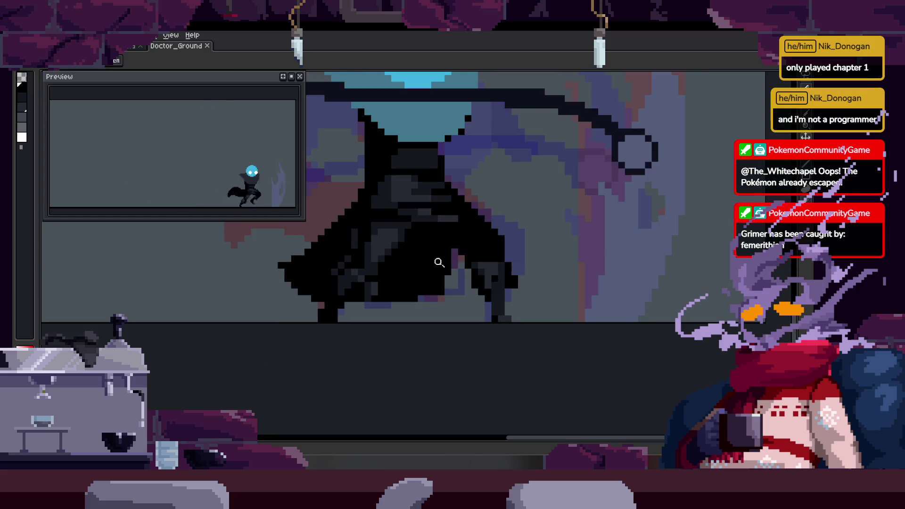
scroll(477, 189, "up", 2)
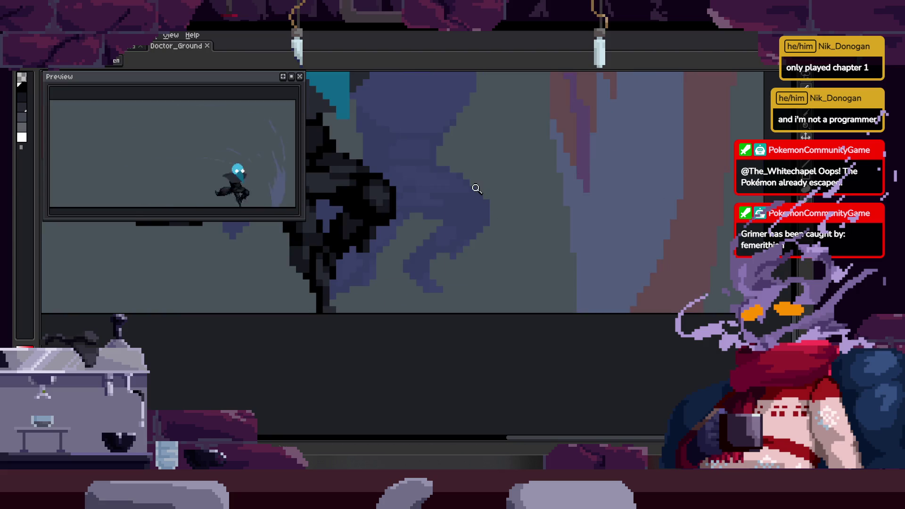
key("b")
key("Return")
key("Return")
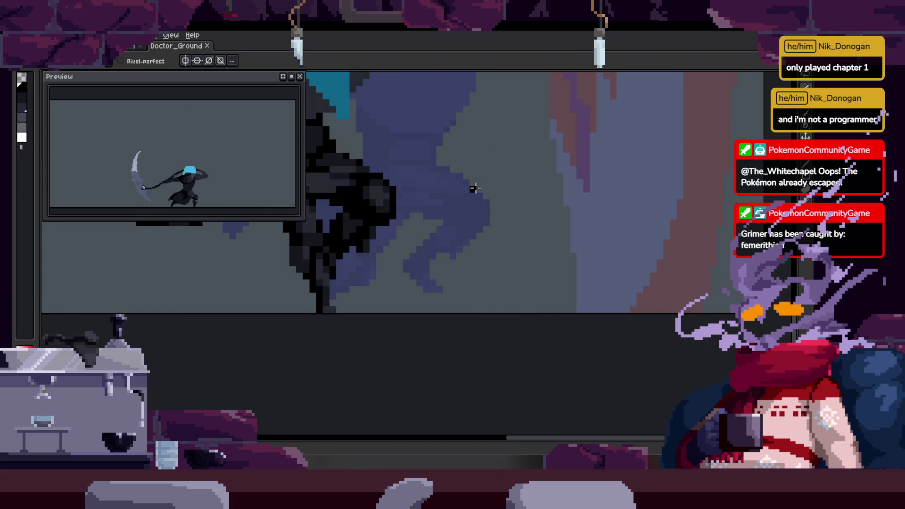
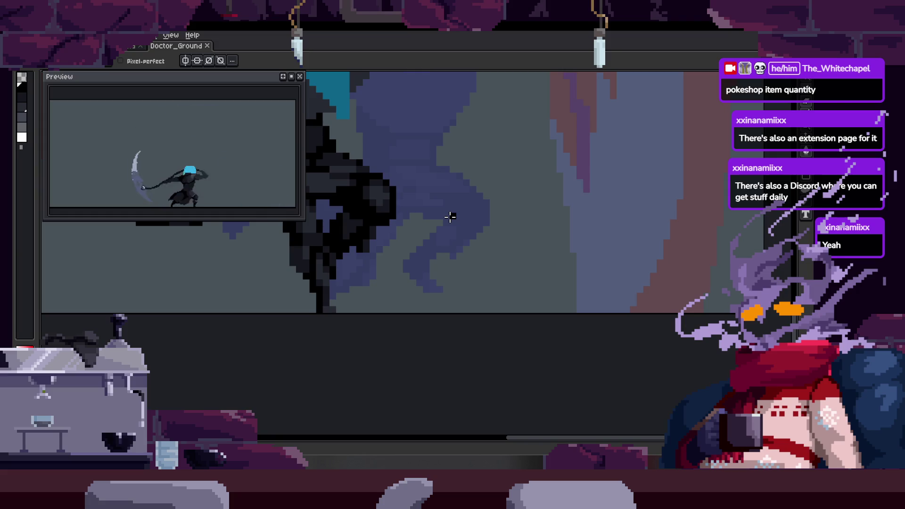
Centre the plague doctor in view and play the scythe attack animation.
scroll(429, 193, "down", 3)
right_click(428, 190)
mouse_move(429, 191)
left_mouse_down()
mouse_move(484, 271)
mouse_move(608, 329)
mouse_move(615, 345)
left_mouse_up()
key("Return")
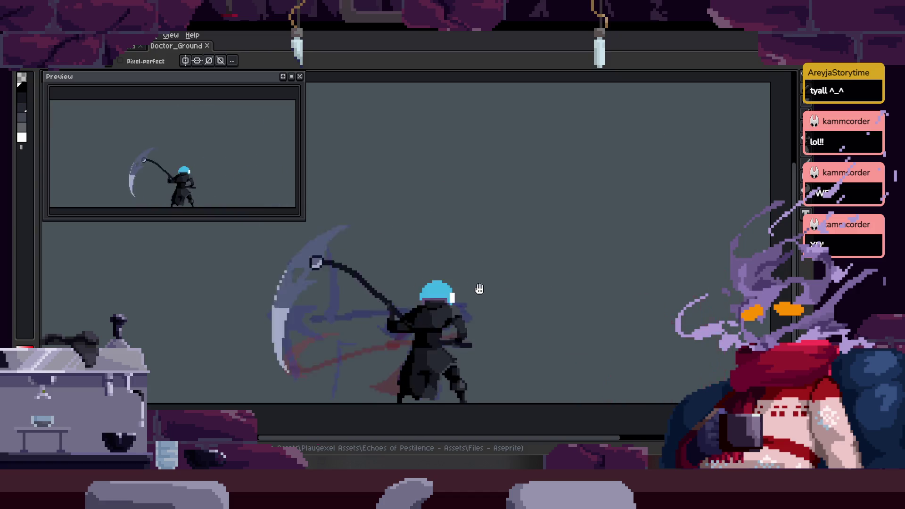
Zoom in on the doctor and play through the attack frames with the timeline shown.
key("z")
left_click(493, 237)
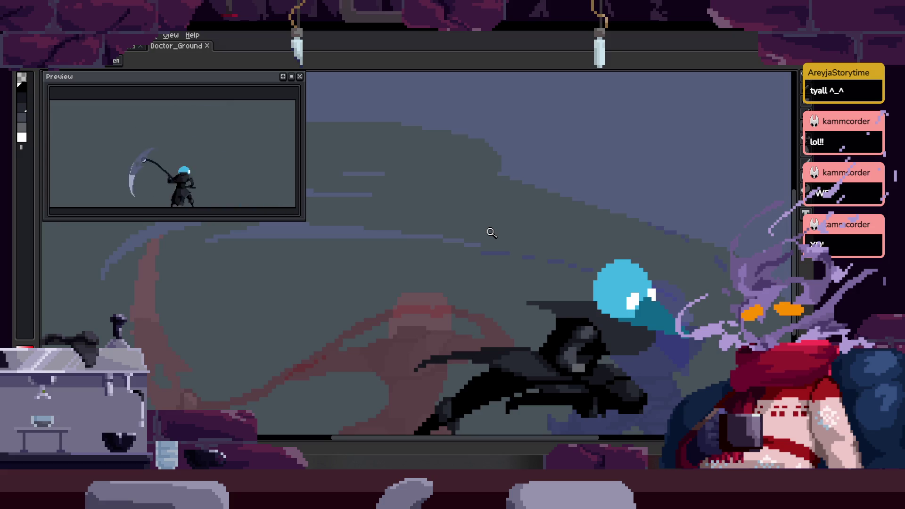
mouse_move(572, 206)
left_mouse_down()
mouse_move(539, 196)
mouse_move(514, 150)
left_mouse_up()
scroll(514, 150, "down", 1)
scroll(500, 183, "up", 1)
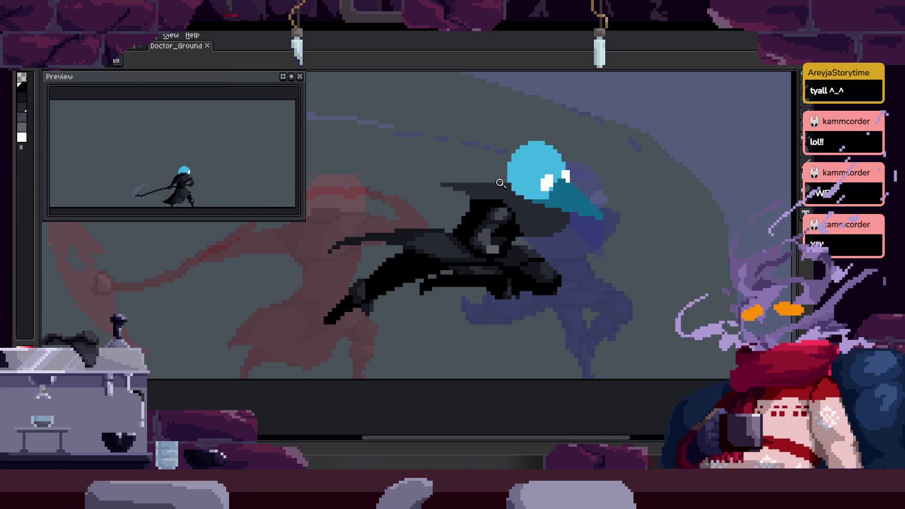
key("Tab")
key("Return")
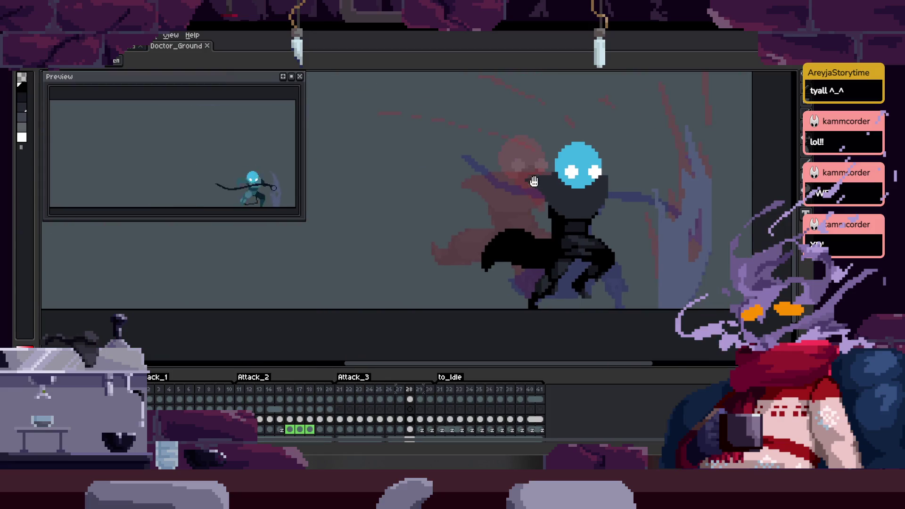
Zoom in closely on the cloak's lower edge and legs, hiding the timeline.
left_click_drag(534, 181, 505, 115)
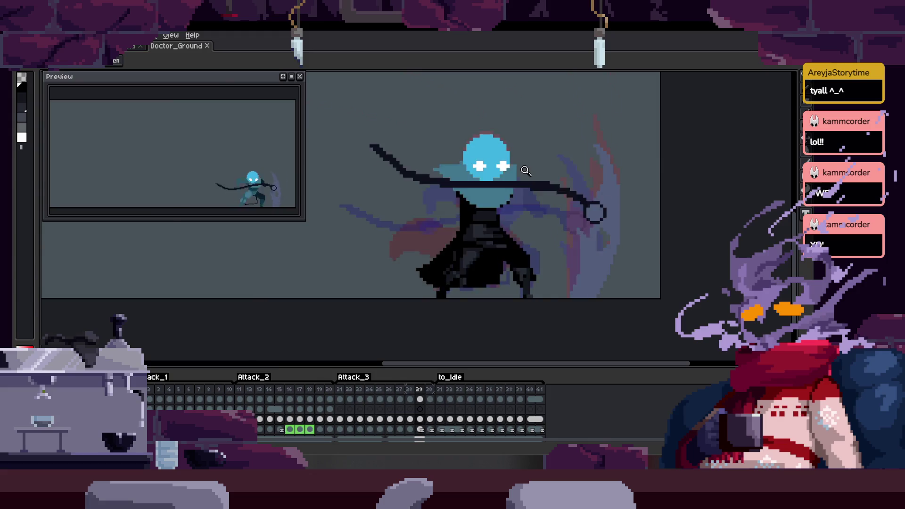
left_click_drag(527, 171, 404, 220)
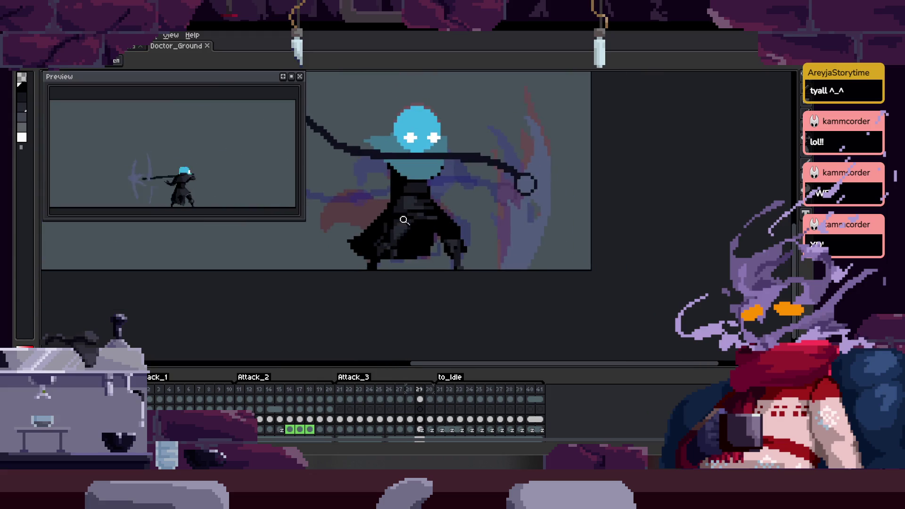
left_click(404, 220)
left_click(432, 225)
key("Tab")
left_click(446, 182)
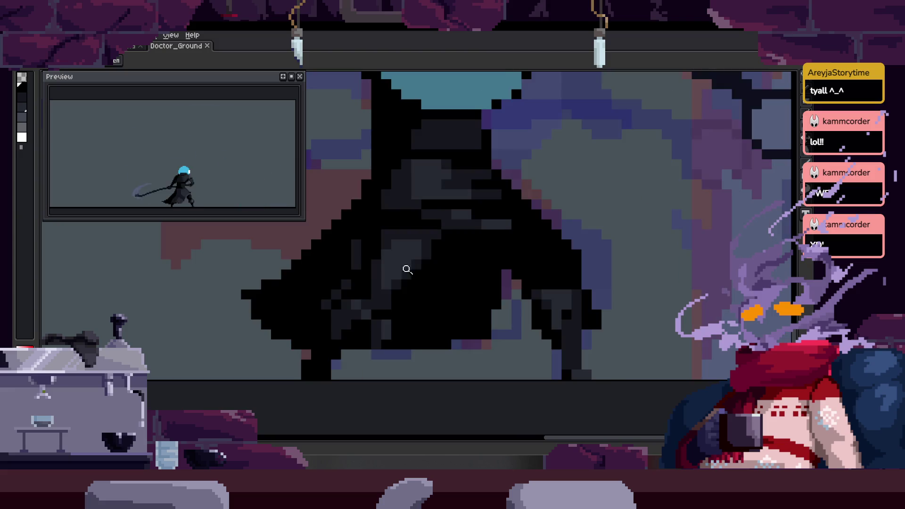
scroll(467, 226, "down", 2)
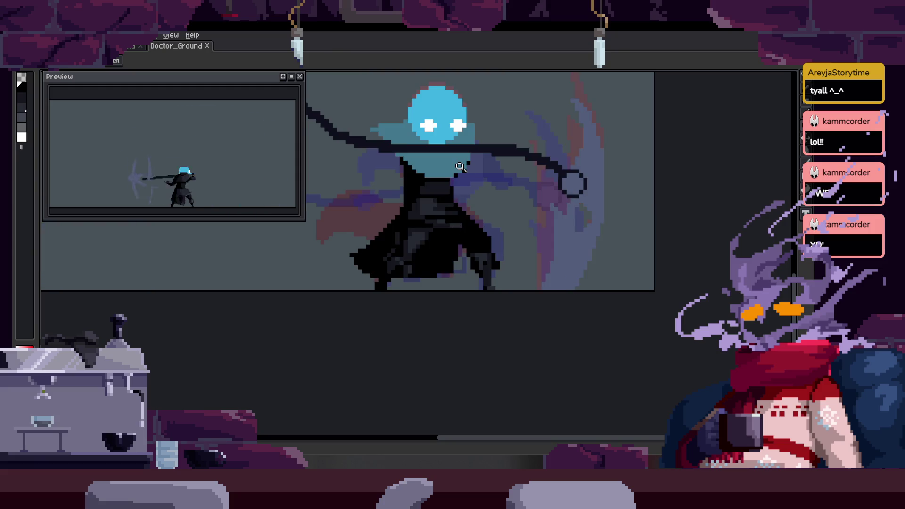
key("Tab")
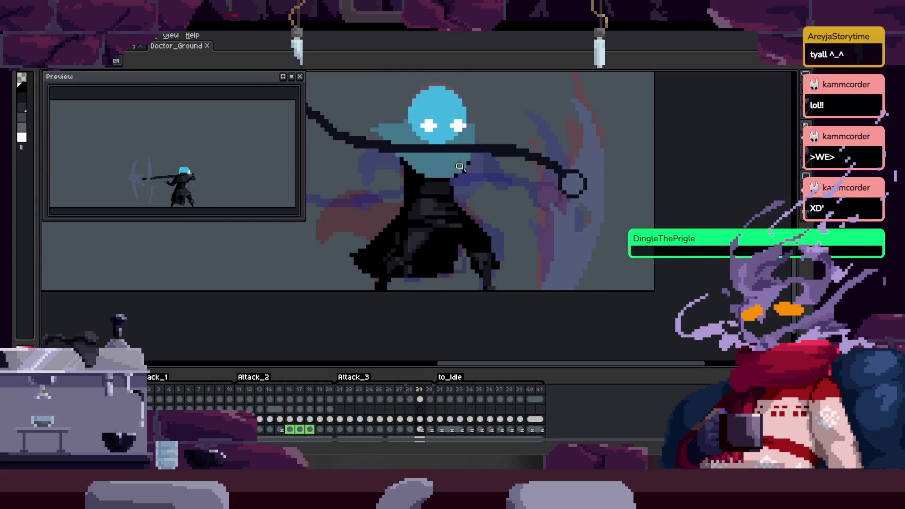
key("Tab")
left_click(377, 259)
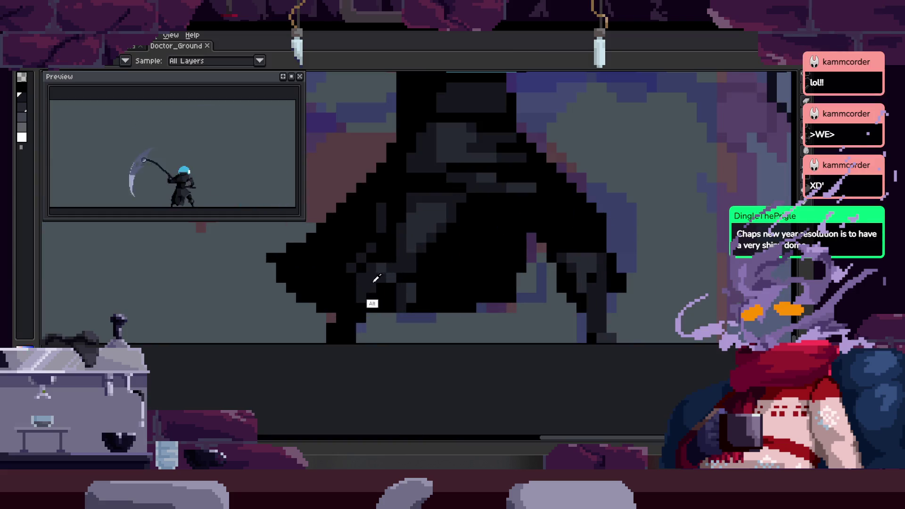
left_click(376, 259)
Zoom back out to the whole character and save the Doctor_Ground sprite.
key("w")
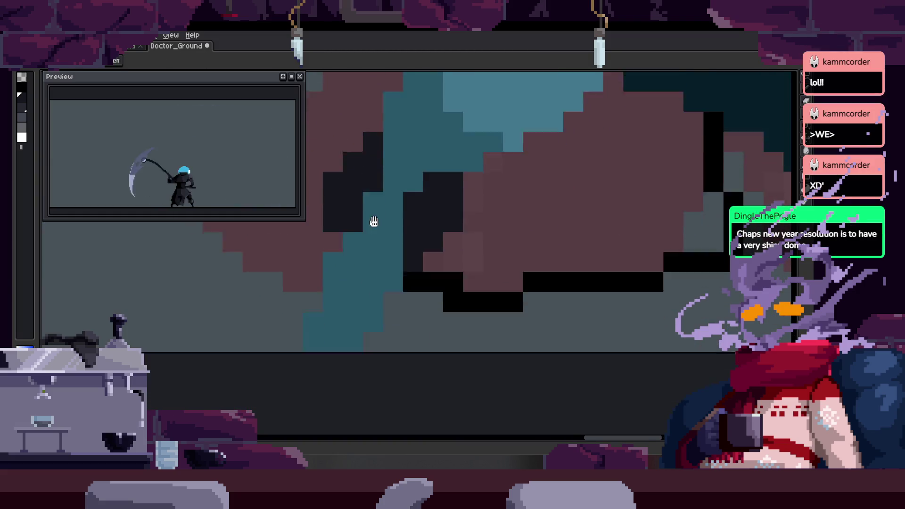
key("b")
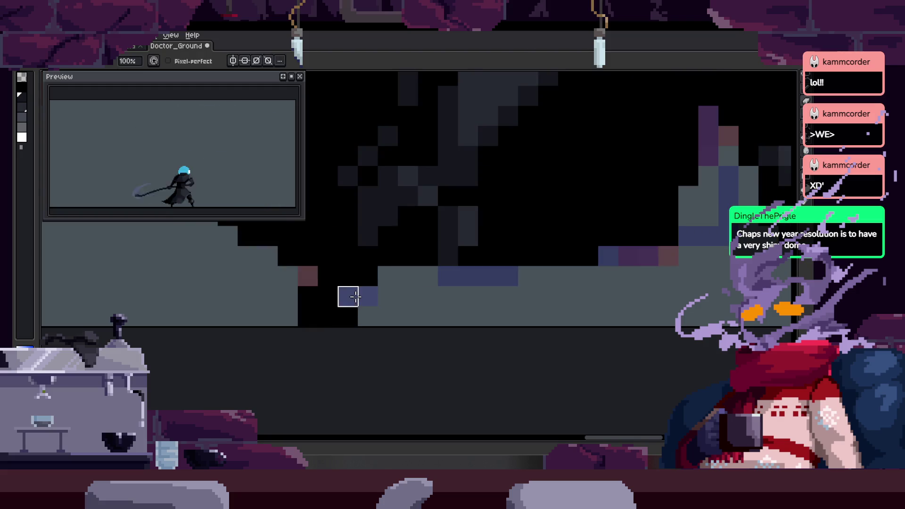
key("z")
scroll(343, 297, "down", 4)
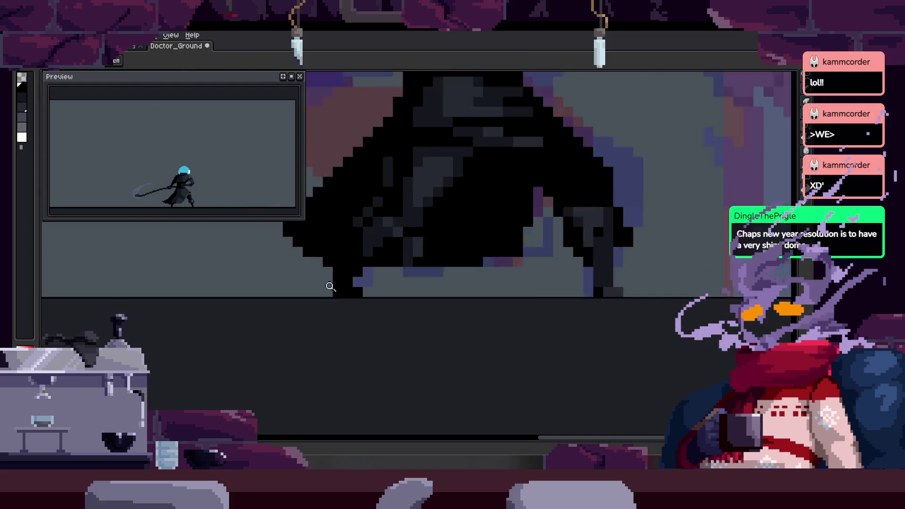
key("ctrl")
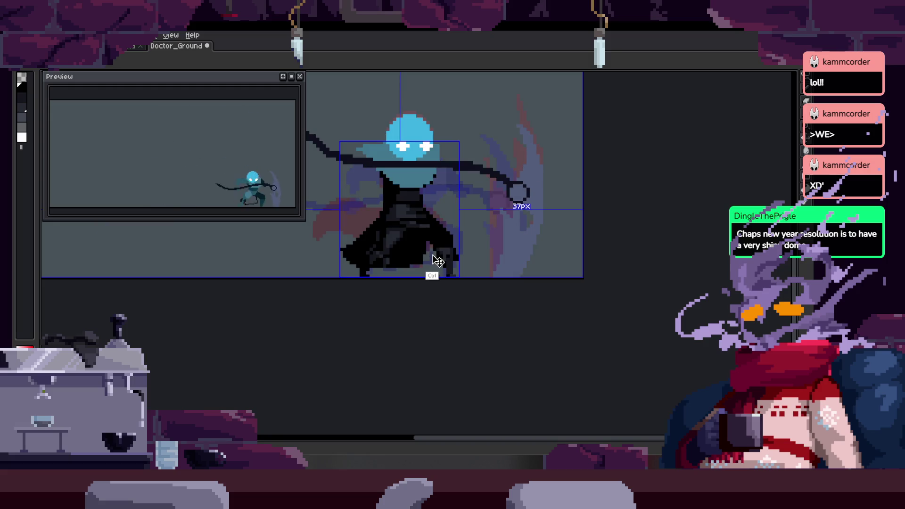
key("ctrl+s")
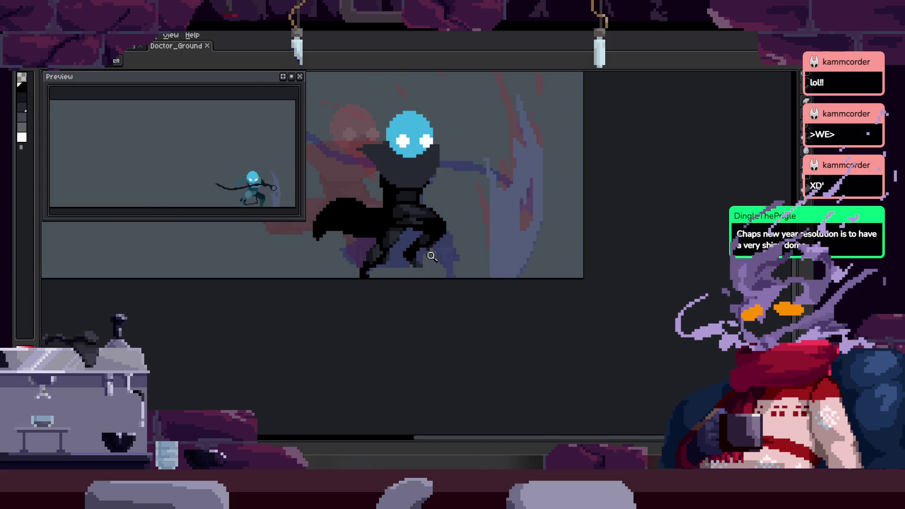
scroll(372, 275, "up", 5)
Repaint the boot-edge pixels with the dark cloak colour, blacken the stray reddish pixel, and save.
key("b")
left_click(318, 314, "alt")
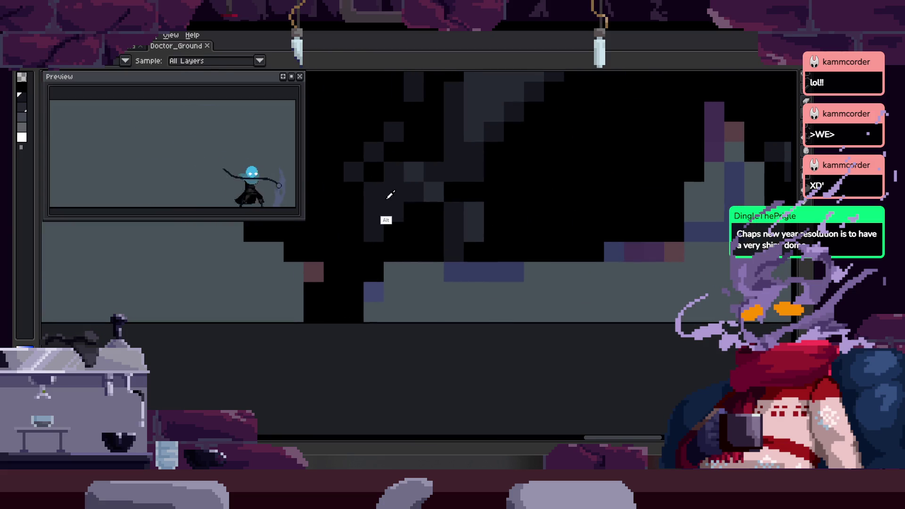
left_click(313, 312)
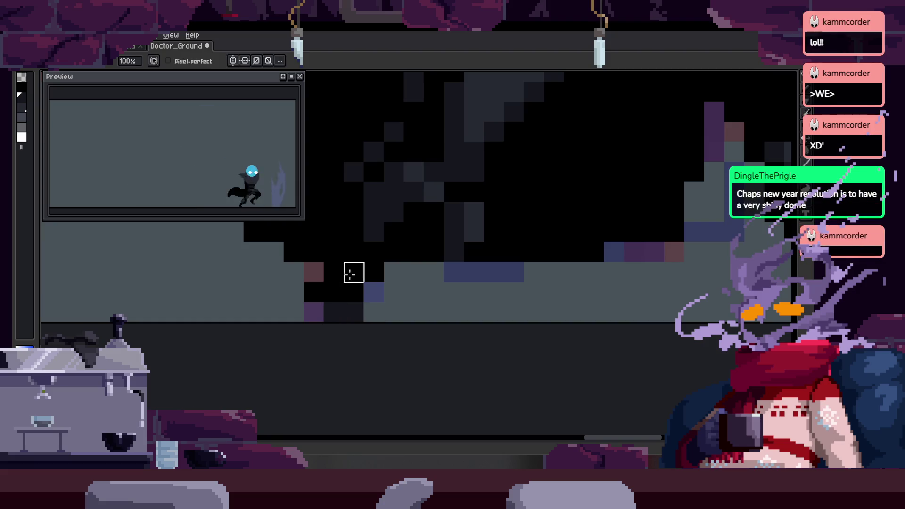
left_click_drag(348, 295, 324, 303)
left_click(330, 320)
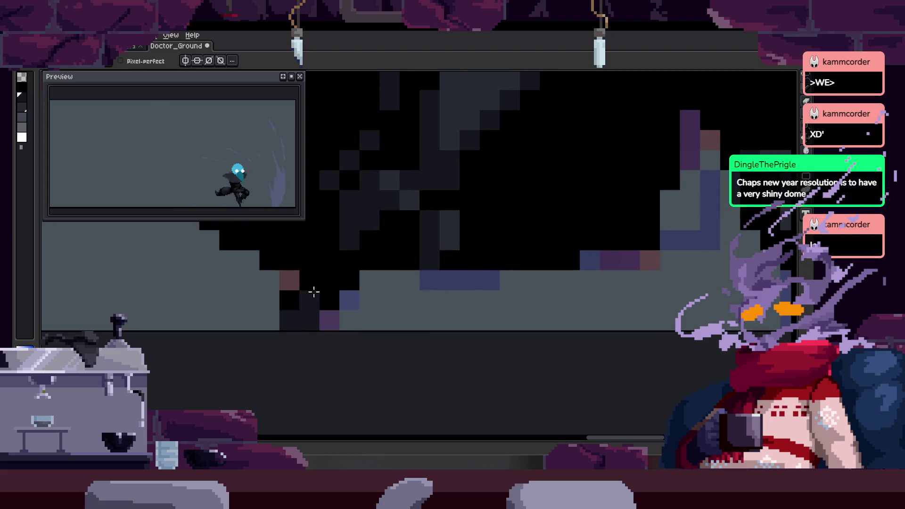
left_click(290, 280)
key("ctrl+s")
Move a 2x2 pixel block up-left, remove the stray brown pixel, add a blue pixel, and save.
scroll(331, 305, "down", 2)
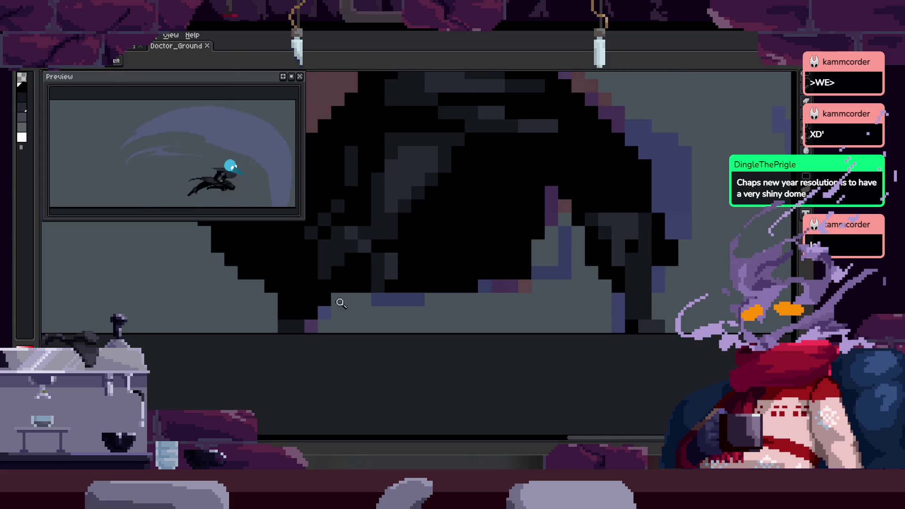
scroll(345, 304, "up", 3)
mouse_move(367, 324)
left_mouse_down()
mouse_move(386, 274)
mouse_move(334, 313)
mouse_move(338, 296)
left_mouse_up()
scroll(402, 274, "up", 2)
key("ctrl+v")
key("Return")
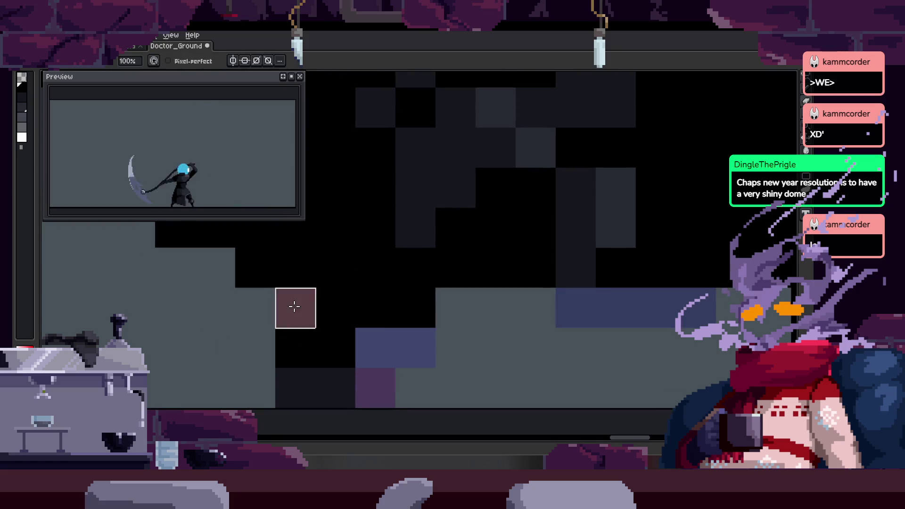
key("ctrl+z")
left_click_drag(369, 327, 353, 348)
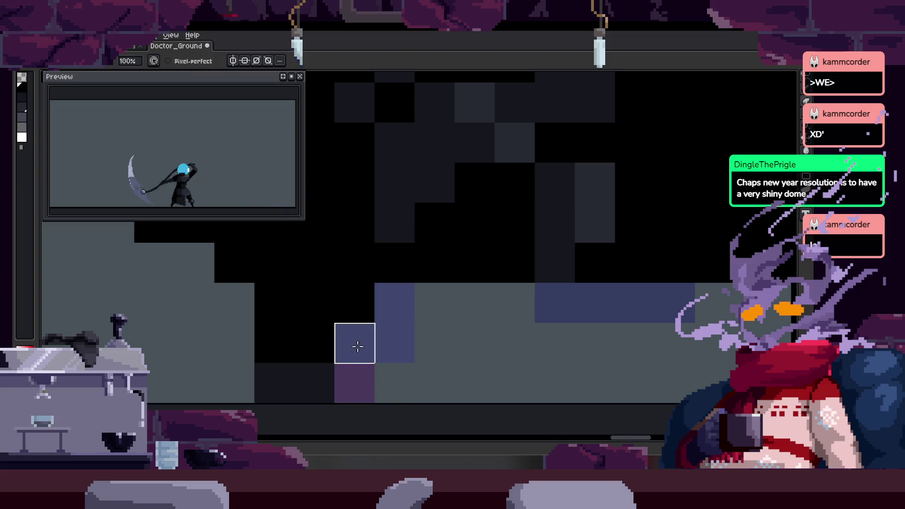
key("Return")
scroll(326, 367, "down", 3)
scroll(330, 359, "up", 2)
key("ctrl+s")
Pan and zoom out to view more of the boot and cloak hem.
left_click_drag(334, 356, 347, 343)
left_click_drag(319, 309, 369, 303)
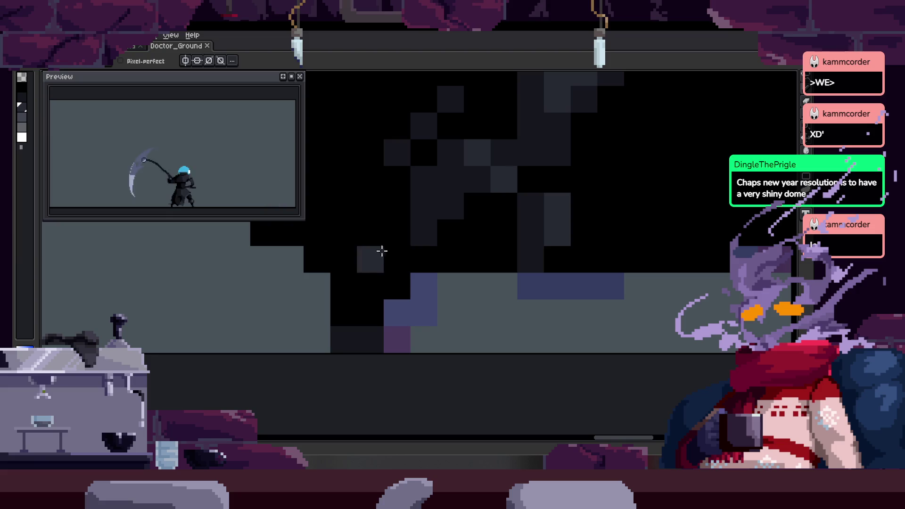
key("z")
right_click(397, 274)
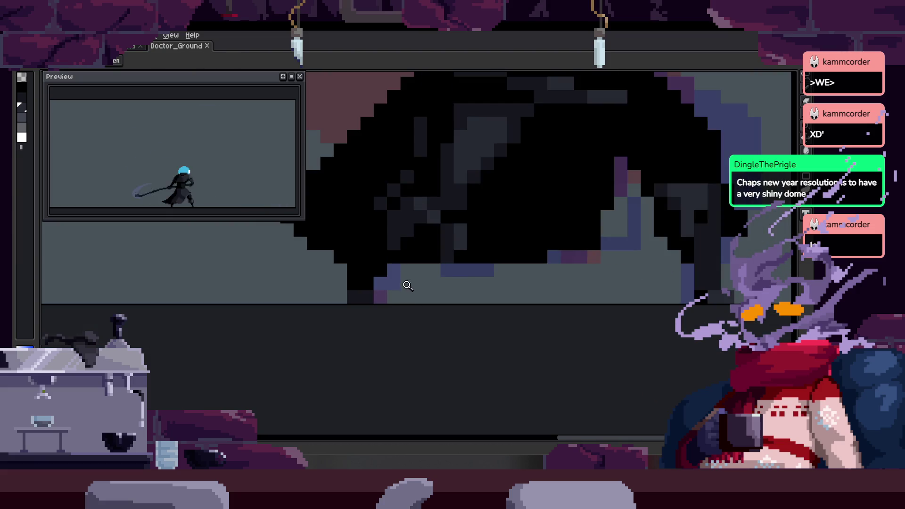
scroll(409, 286, "up", 2)
scroll(507, 238, "down", 2)
scroll(364, 350, "up", 1)
key("b")
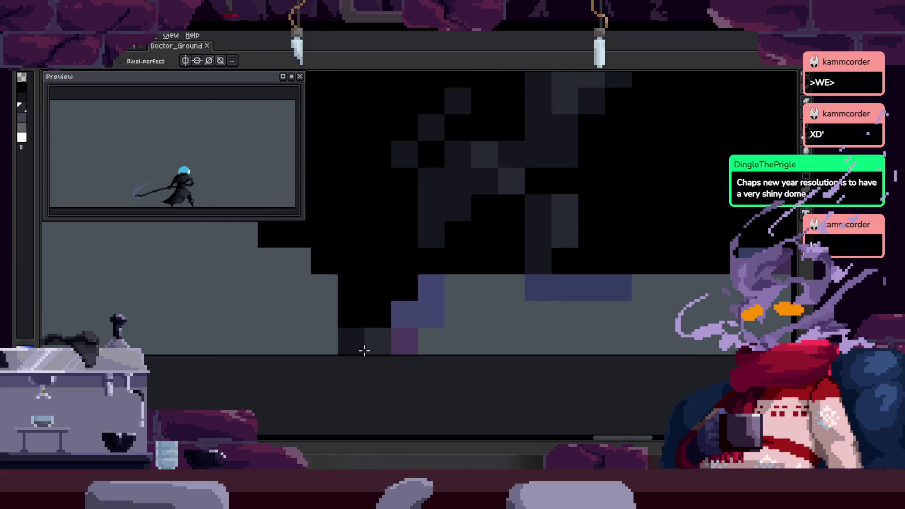
scroll(425, 335, "down", 3)
scroll(432, 299, "up", 2)
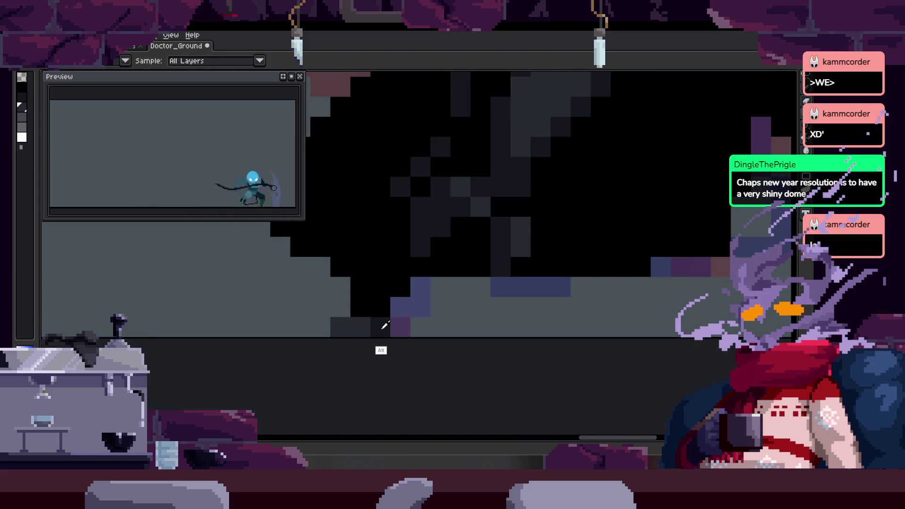
key("z")
scroll(435, 291, "down", 3)
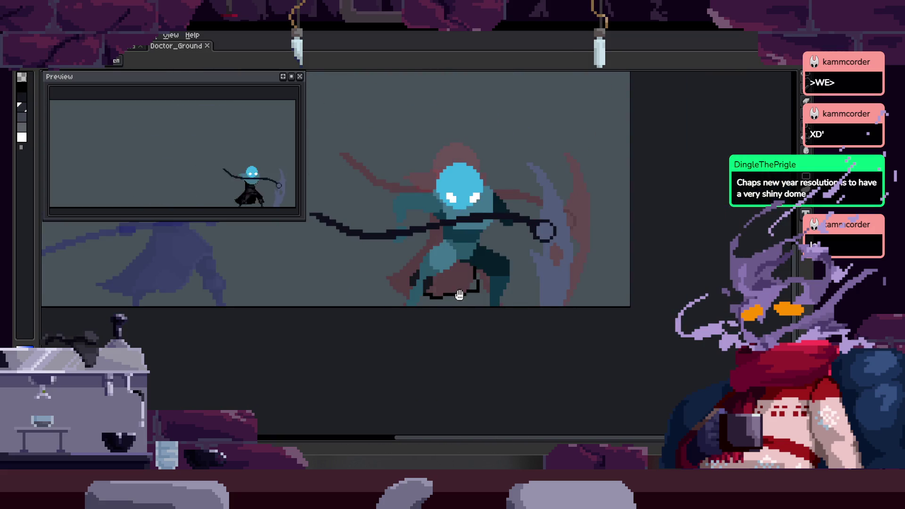
Paint dark-grey pixels along the cloak's diagonal fold.
scroll(390, 309, "up", 5)
mouse_move(356, 295)
left_mouse_down()
mouse_move(350, 352)
mouse_move(364, 309)
mouse_move(386, 288)
mouse_move(370, 325)
mouse_move(334, 356)
left_mouse_up()
key("b")
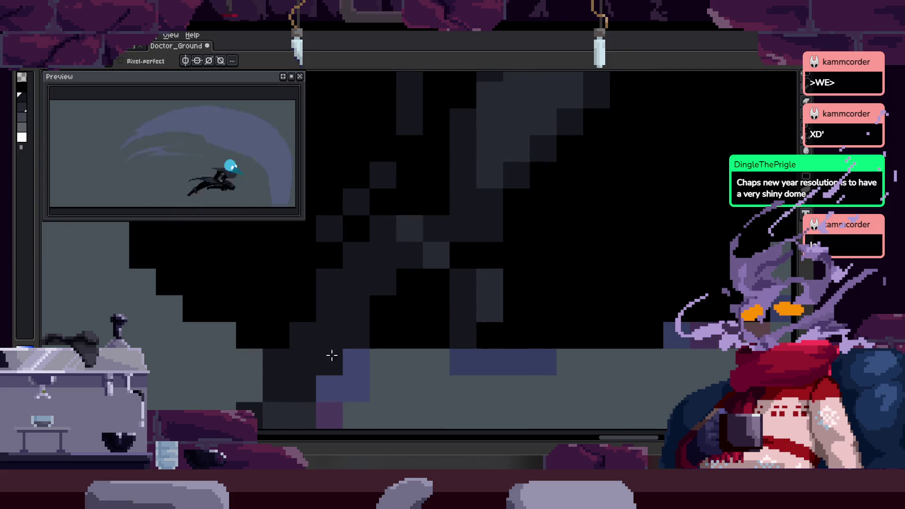
left_click_drag(391, 276, 377, 323)
scroll(390, 309, "down", 6)
right_click(386, 210)
left_click(410, 264)
On the scythe-pose frame, draw a black line along the cloak diagonal with dark-grey cells beside it.
key("Right")
left_click(428, 269)
left_click(406, 281)
mouse_move(406, 281)
left_mouse_down()
mouse_move(394, 274)
mouse_move(293, 297)
left_mouse_up()
scroll(394, 273, "up", 1)
scroll(383, 289, "up", 1)
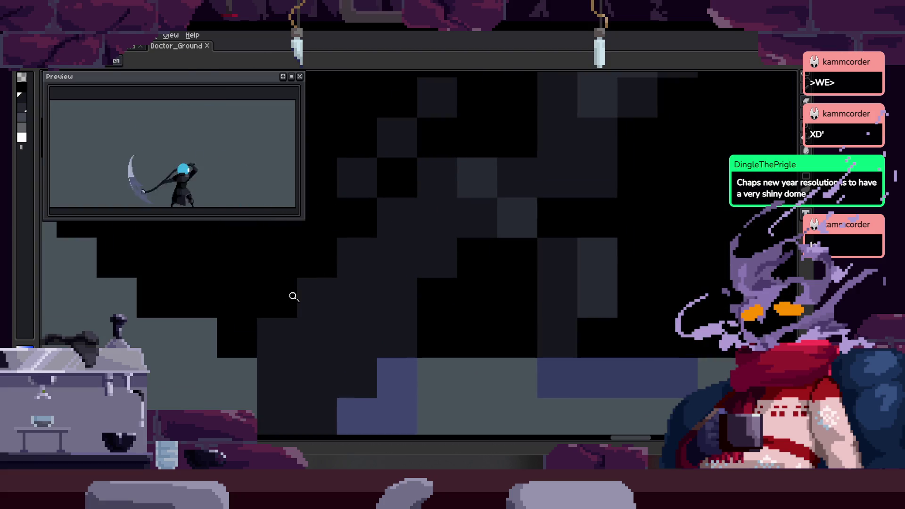
key("b")
left_click_drag(279, 338, 360, 256)
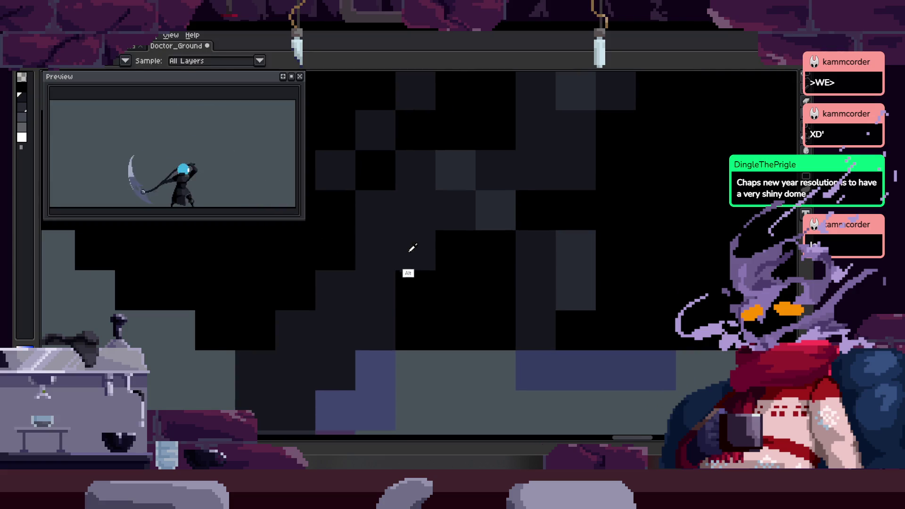
left_click(406, 268, "alt")
left_click_drag(415, 283, 458, 258)
key("z")
scroll(447, 295, "down", 3)
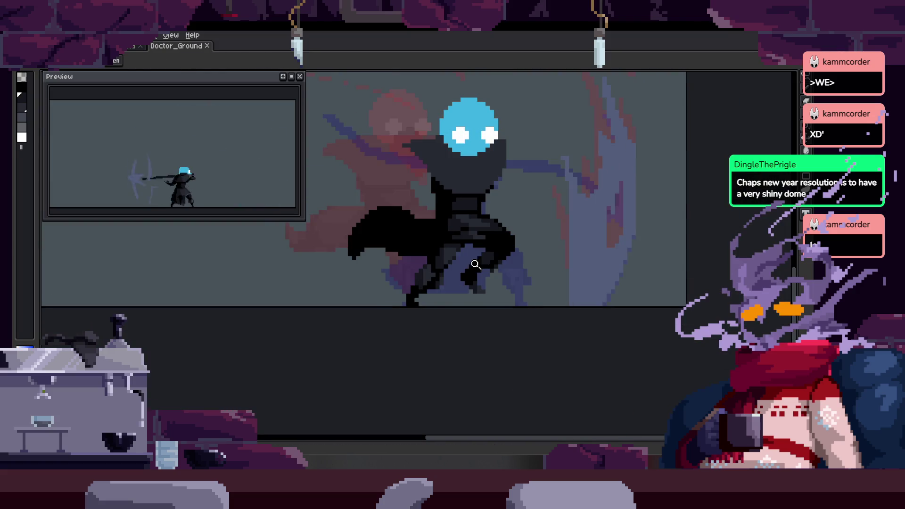
Add dark-grey cloak pixels and lighten a short run of them.
left_click(441, 288)
left_click(441, 288)
key("b")
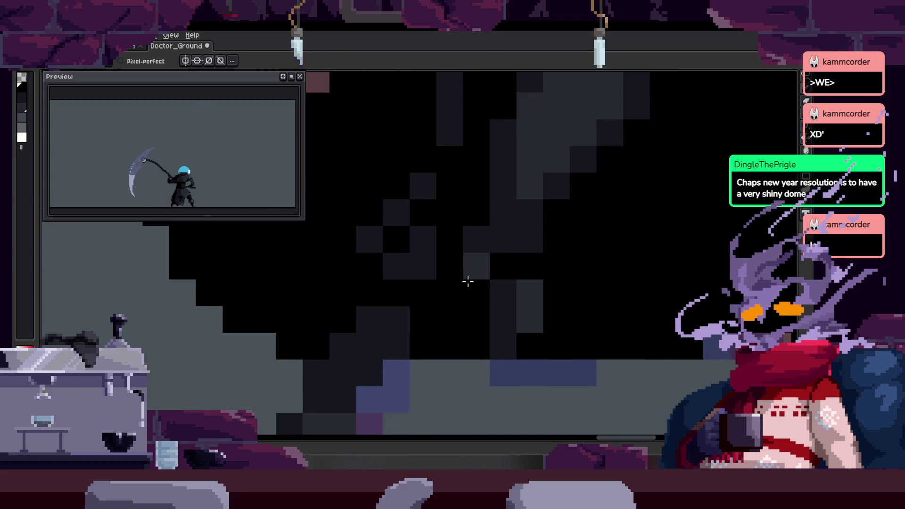
scroll(468, 282, "up", 2)
left_click(429, 299, "alt")
mouse_move(424, 259)
left_mouse_down()
mouse_move(414, 259)
mouse_move(470, 304)
left_mouse_up()
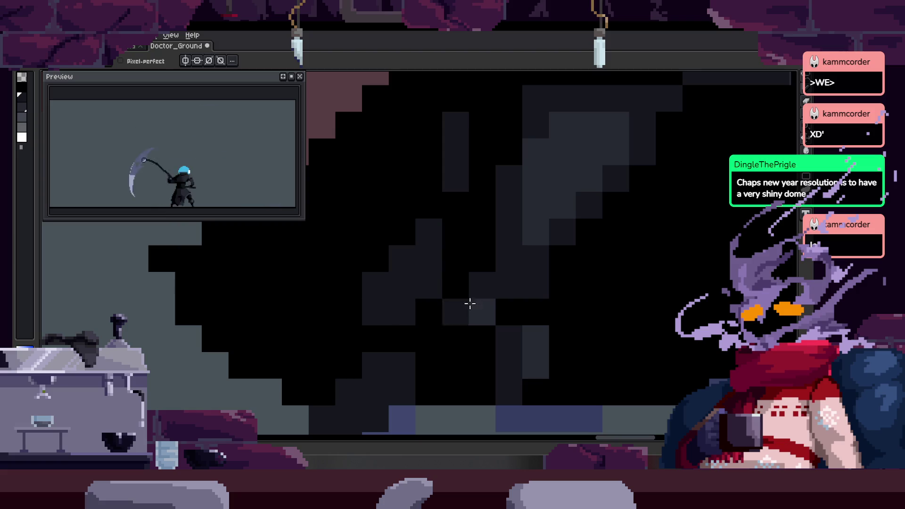
left_click_drag(425, 264, 403, 325)
scroll(401, 307, "down", 2)
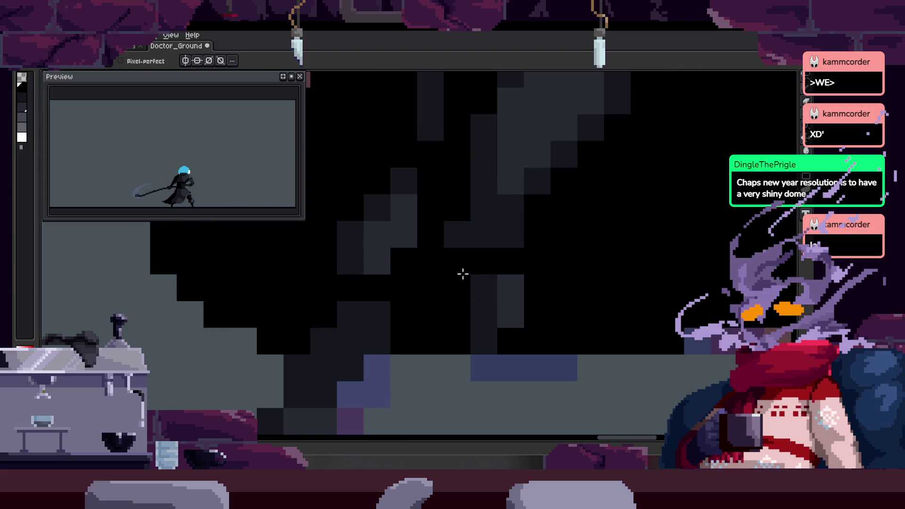
scroll(430, 288, "down", 2)
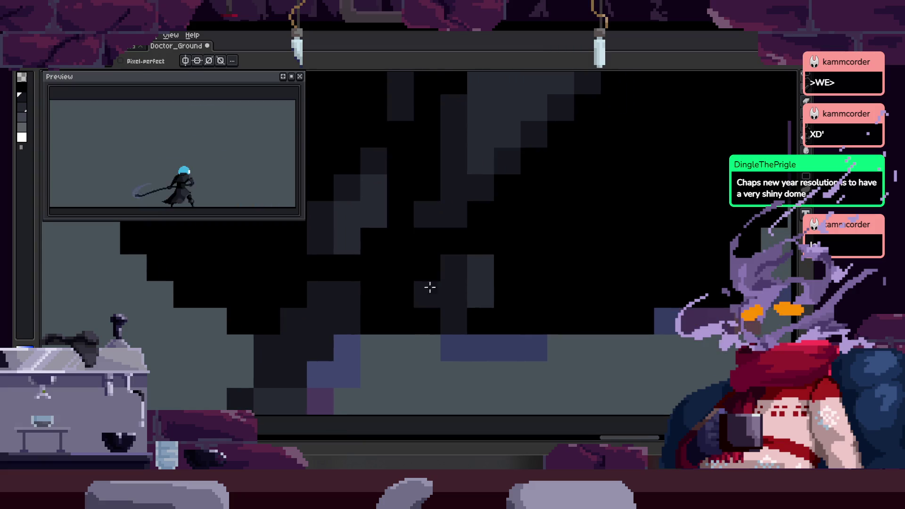
Retouch cloak pixels with dark grey, black, and lighter grey shading.
left_click(429, 288)
left_click(491, 255)
left_click(373, 206, "alt")
left_click_drag(401, 267, 427, 265)
left_click(366, 222, "alt")
left_click(345, 261)
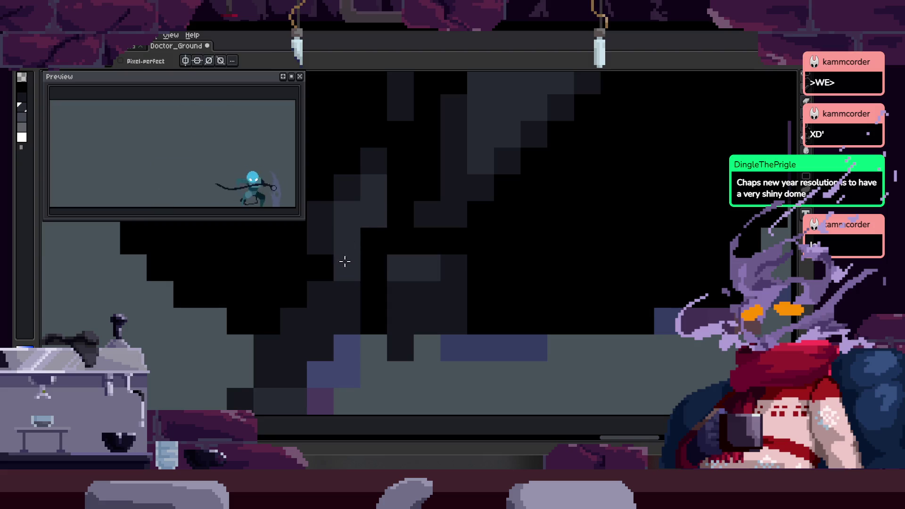
Zoom out to review the whole character, then zoom back in on the cloak.
key("z")
scroll(426, 260, "down", 5)
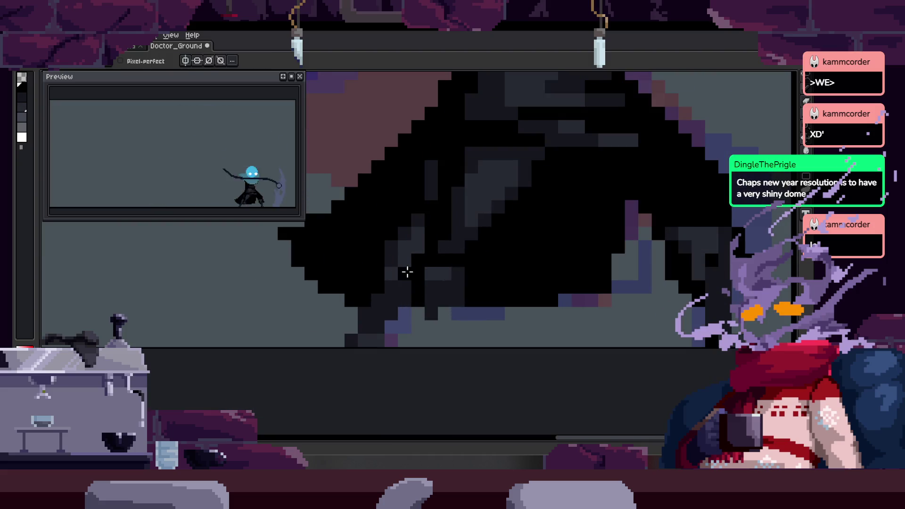
scroll(401, 271, "right", 2)
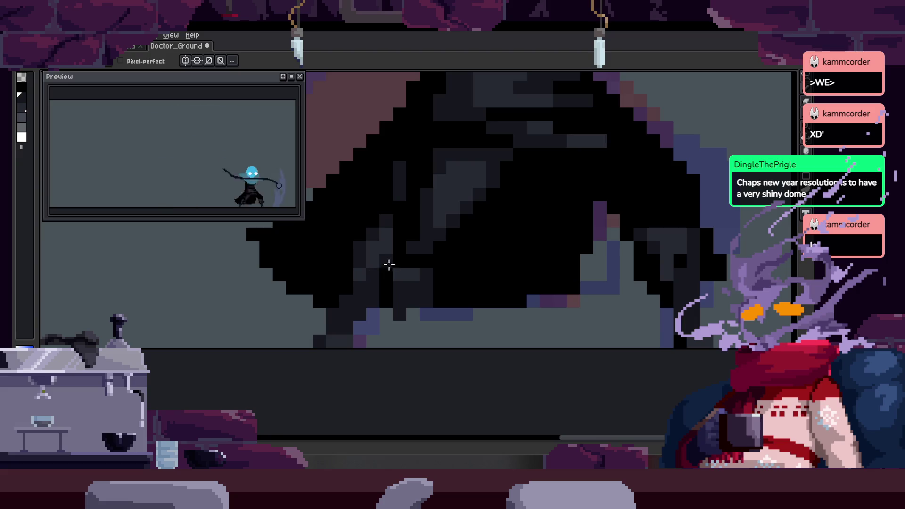
scroll(411, 252, "up", 3)
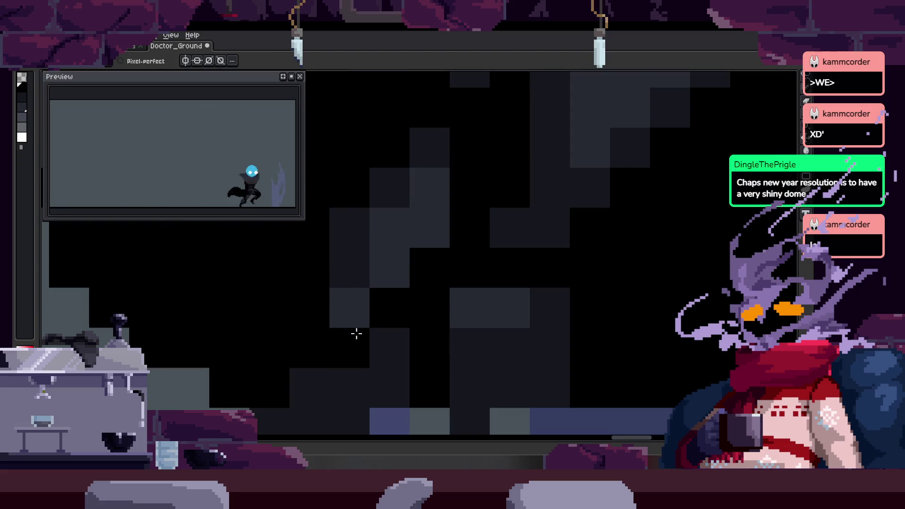
scroll(400, 262, "down", 4)
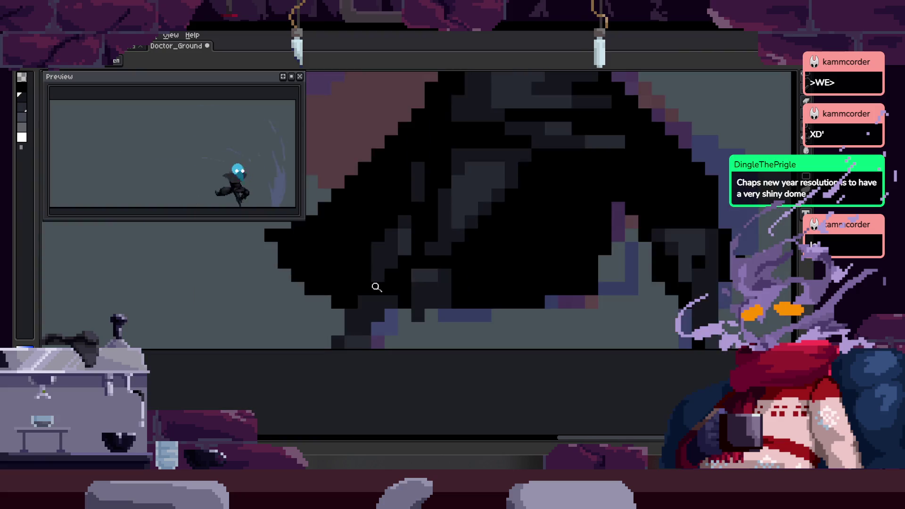
left_click(444, 272)
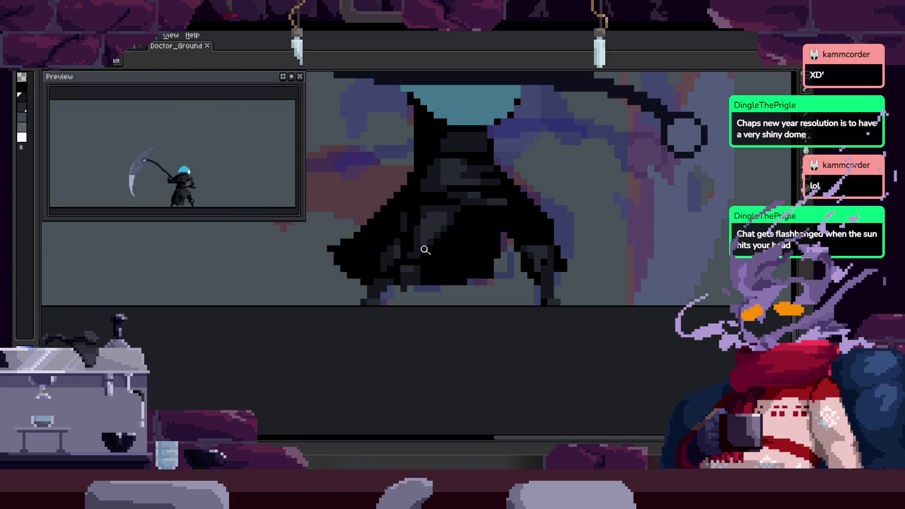
scroll(426, 250, "up", 4)
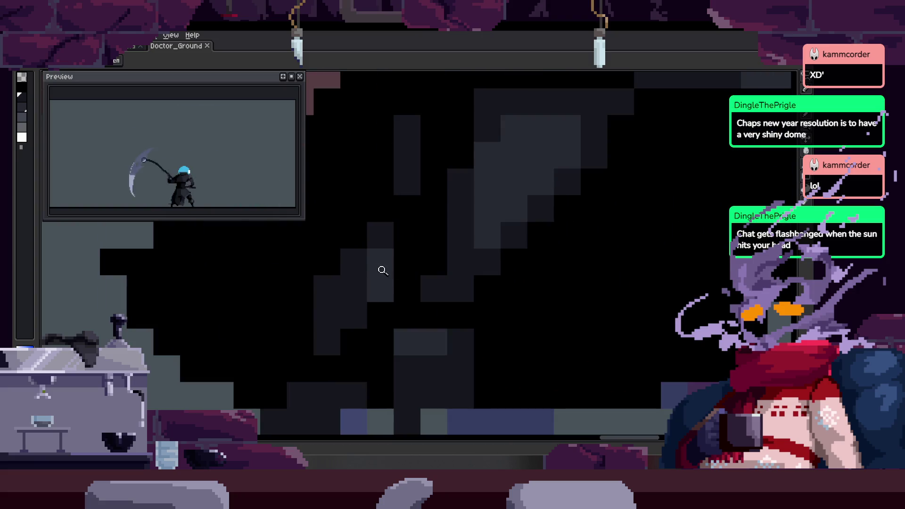
left_click(330, 269)
key("b")
scroll(316, 282, "down", 1)
scroll(375, 269, "up", 3)
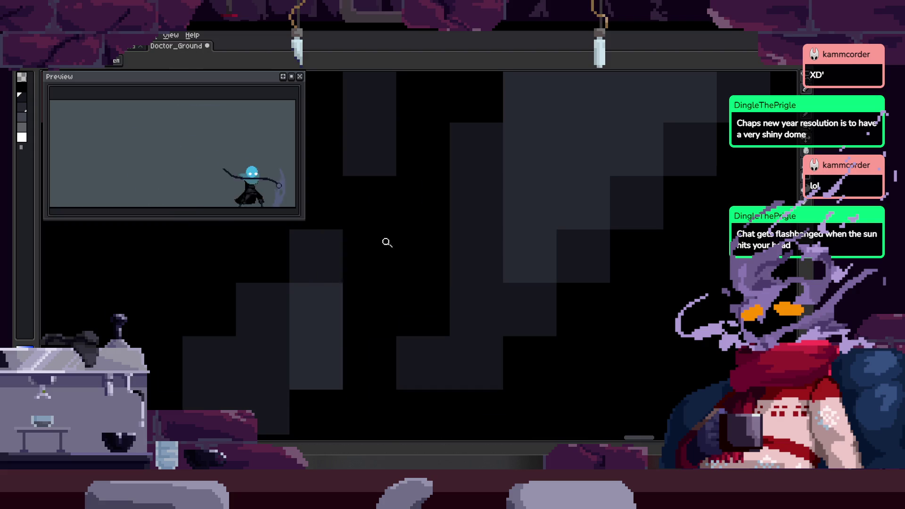
Extend the dark cross doodle with vertical and horizontal pencil strokes.
scroll(387, 243, "down", 3)
scroll(387, 214, "up", 2)
key("b")
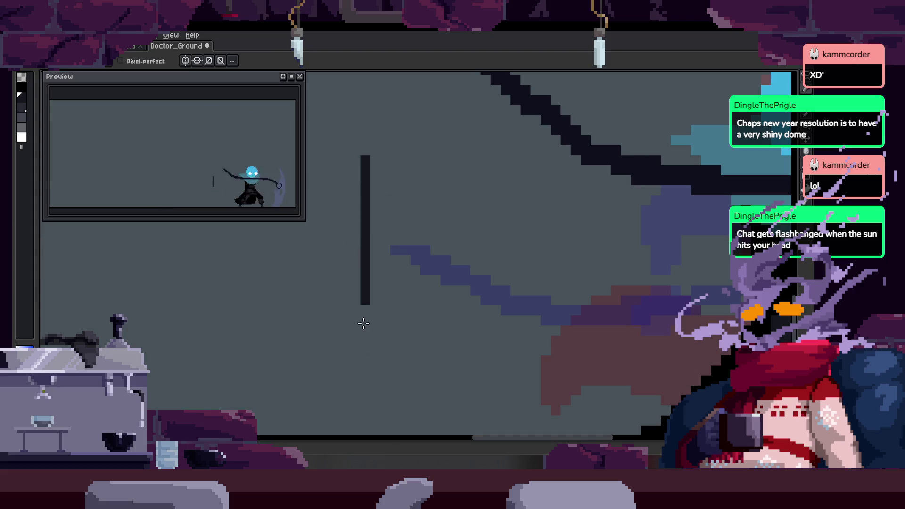
left_click_drag(364, 323, 386, 182)
mouse_move(386, 349)
left_mouse_down()
mouse_move(465, 225)
mouse_move(305, 219)
left_mouse_up()
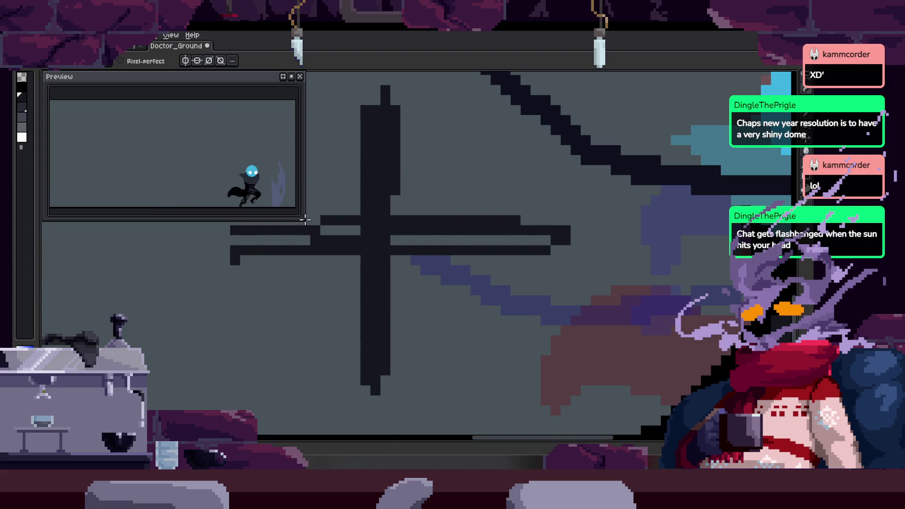
scroll(513, 249, "down", 3)
Lasso the cross doodle beside the doctor and delete it.
key("z")
left_click(347, 244)
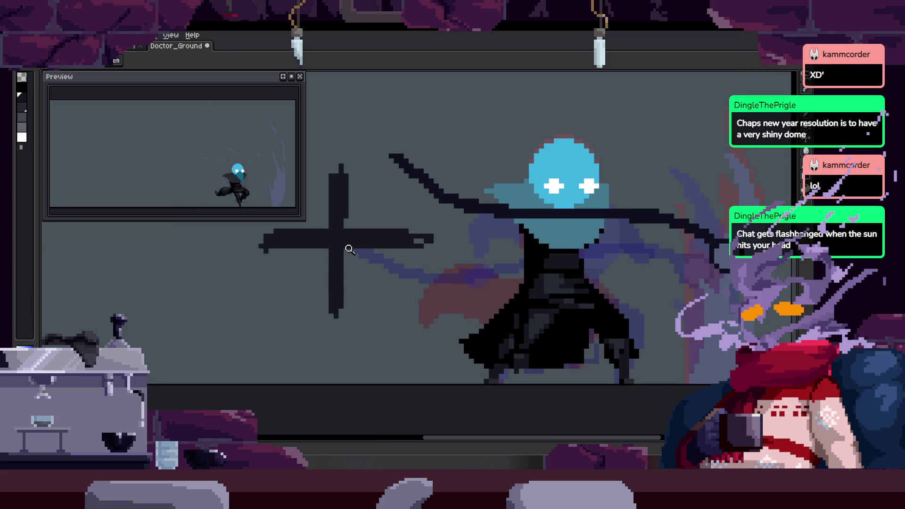
left_click(347, 244)
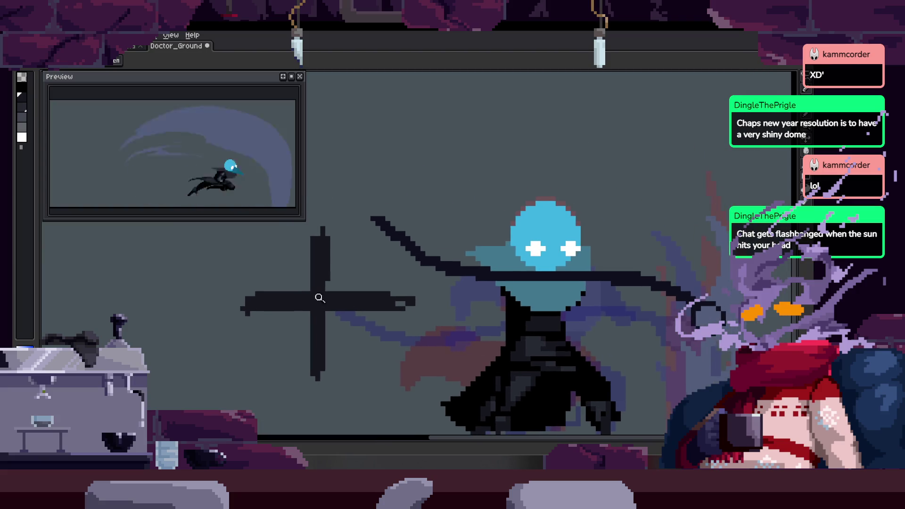
key("m")
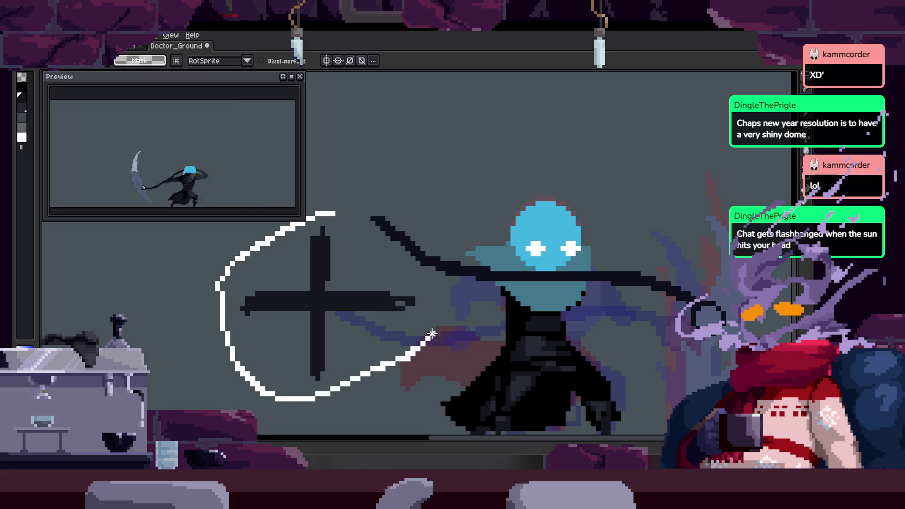
left_click_drag(369, 254, 370, 255)
key("Delete")
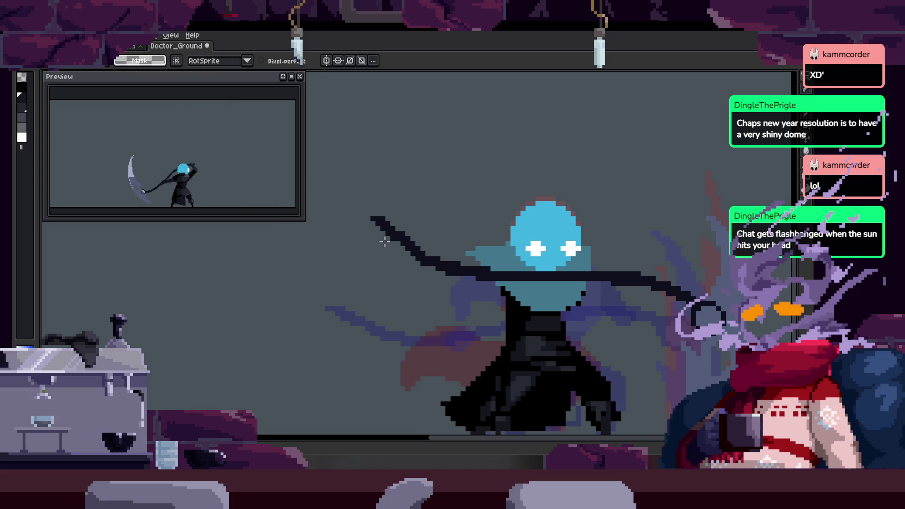
left_click_drag(515, 399, 426, 280)
Repaint several grey cloak pixels on the lower robe with the pencil.
scroll(435, 279, "up", 4)
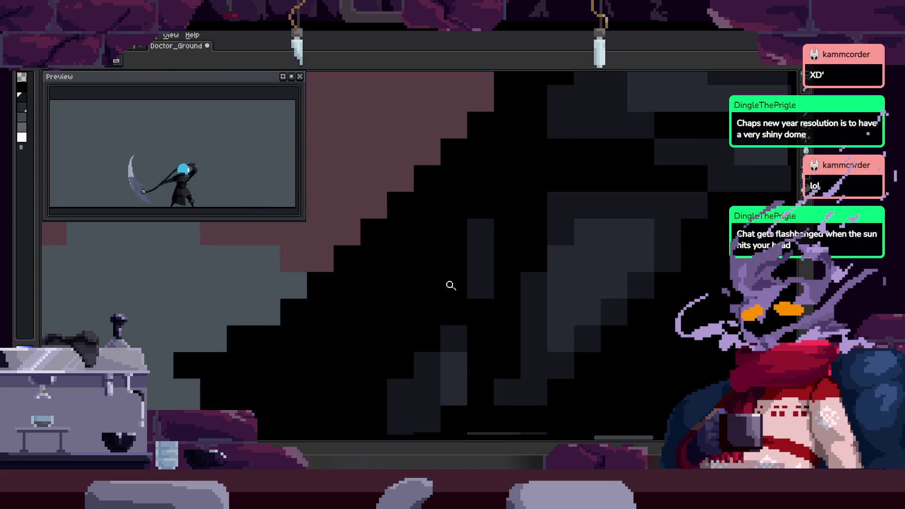
scroll(481, 302, "down", 3)
scroll(475, 242, "up", 4)
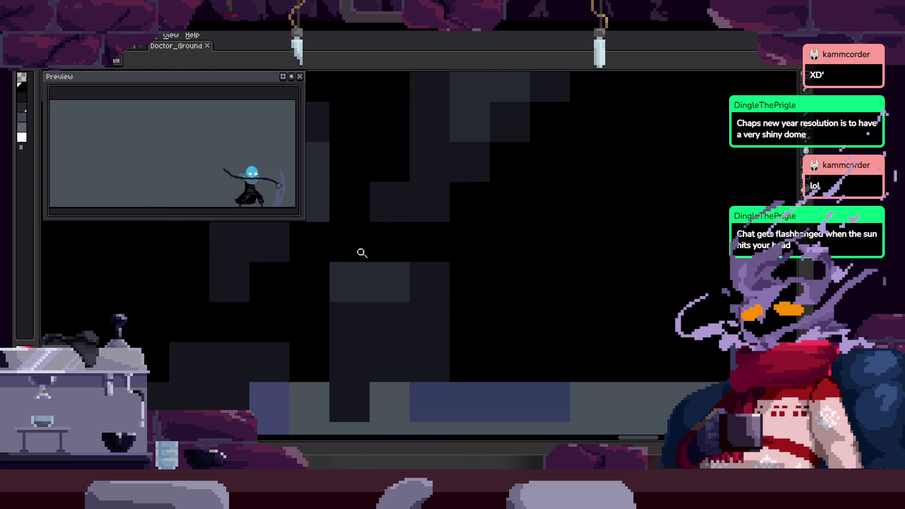
key("b")
left_click(350, 282)
left_click(430, 282)
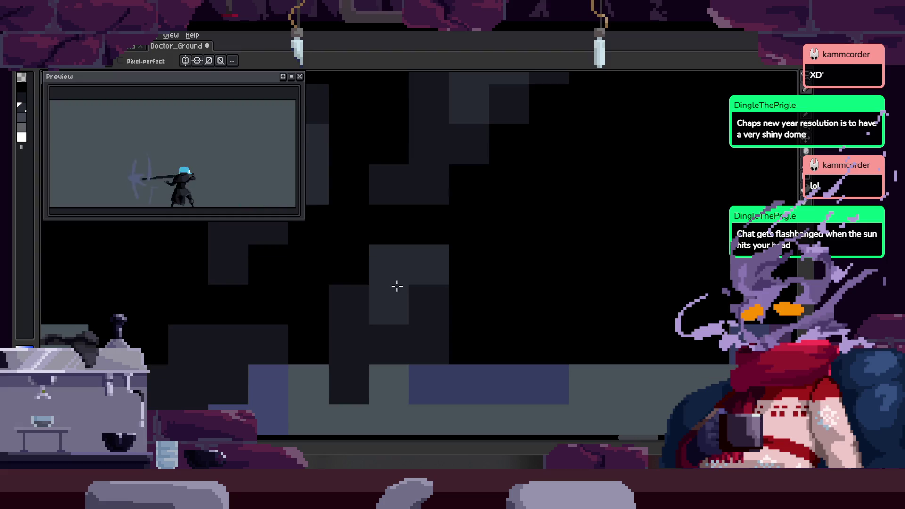
scroll(398, 285, "down", 1)
left_click_drag(389, 280, 389, 320)
Paint one cloak pixel a lighter grey and a few cloak pixels black.
scroll(389, 320, "left", 1)
left_click(371, 282)
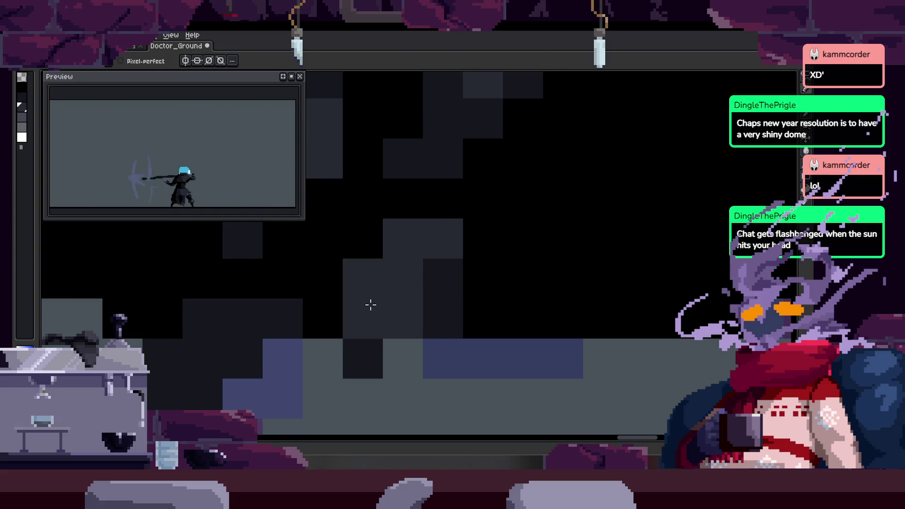
key("bracketleft")
left_click(373, 278)
left_click_drag(455, 244, 447, 282)
key("ctrl+s")
Zoom in on the cloak and darken one cloak block.
key("z")
scroll(448, 297, "down", 4)
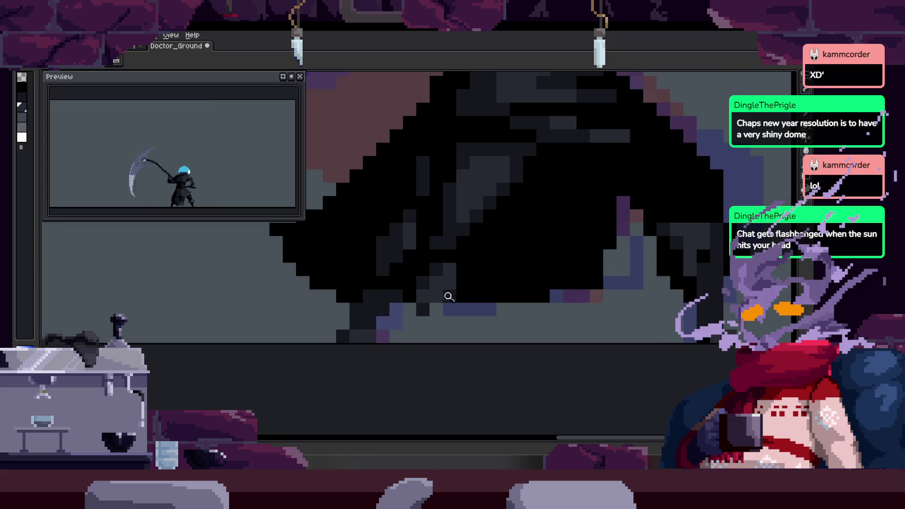
left_click(467, 273)
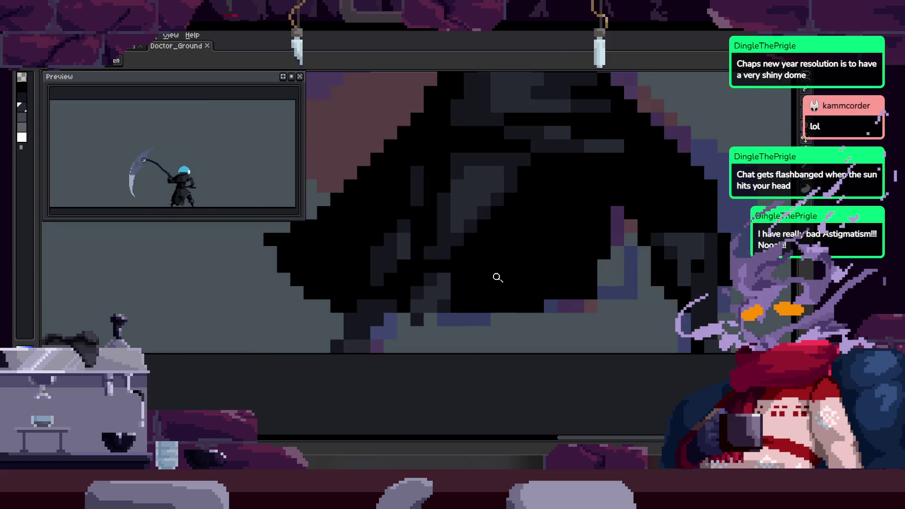
scroll(485, 277, "up", 3)
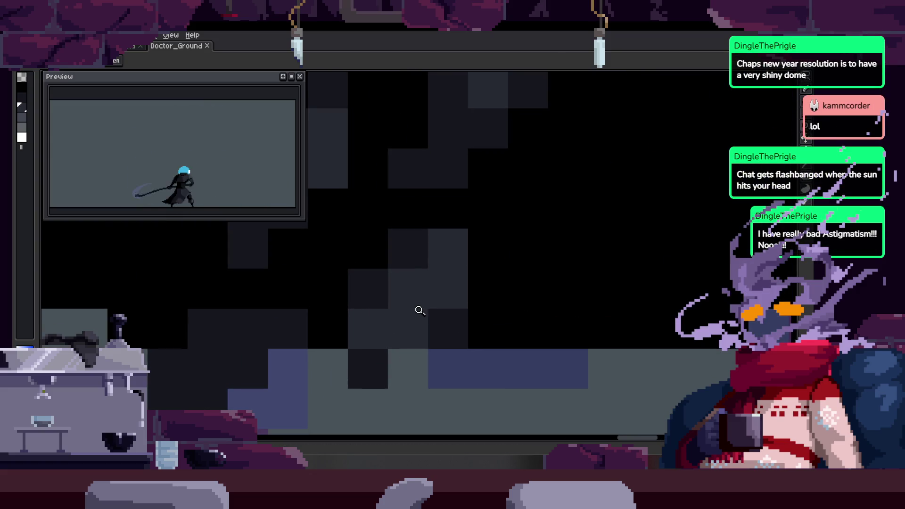
key("b")
left_click(408, 368)
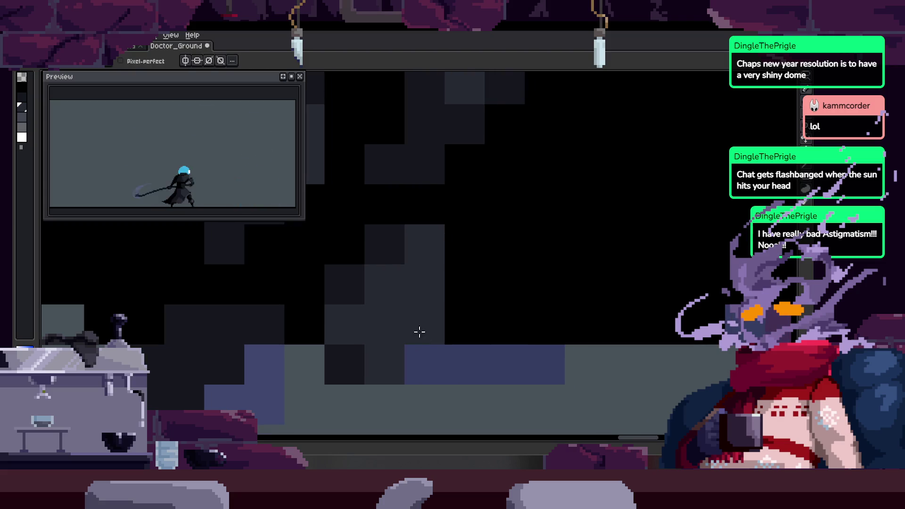
Paint several lower-cloak pixels black, then undo them.
scroll(462, 334, "down", 5)
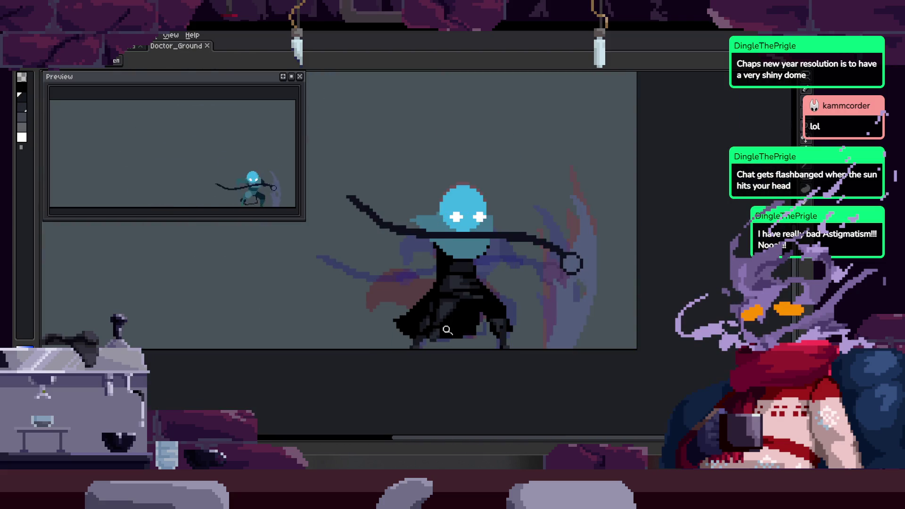
scroll(447, 330, "up", 6)
key("b")
left_click(373, 288)
mouse_move(373, 288)
left_mouse_down()
mouse_move(339, 279)
mouse_move(385, 308)
mouse_move(417, 252)
left_mouse_up()
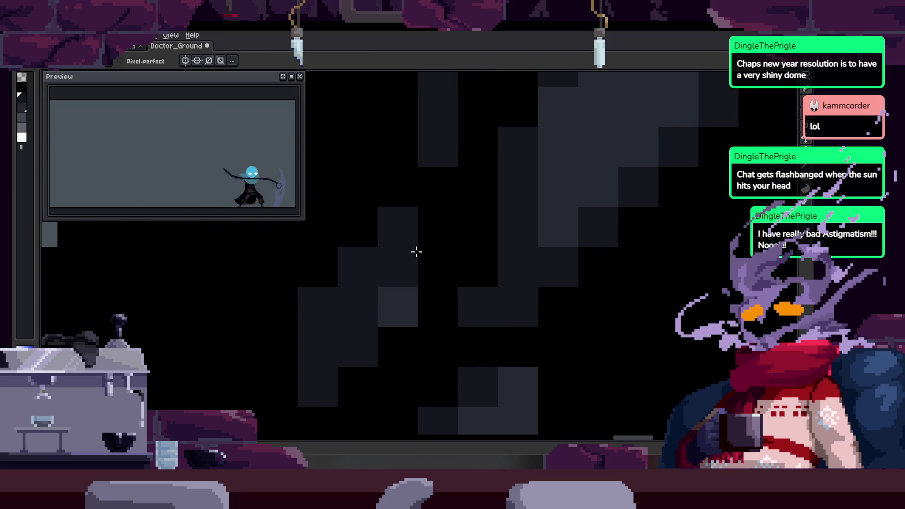
key("ctrl+z")
key("ctrl+z")
scroll(390, 291, "down", 6)
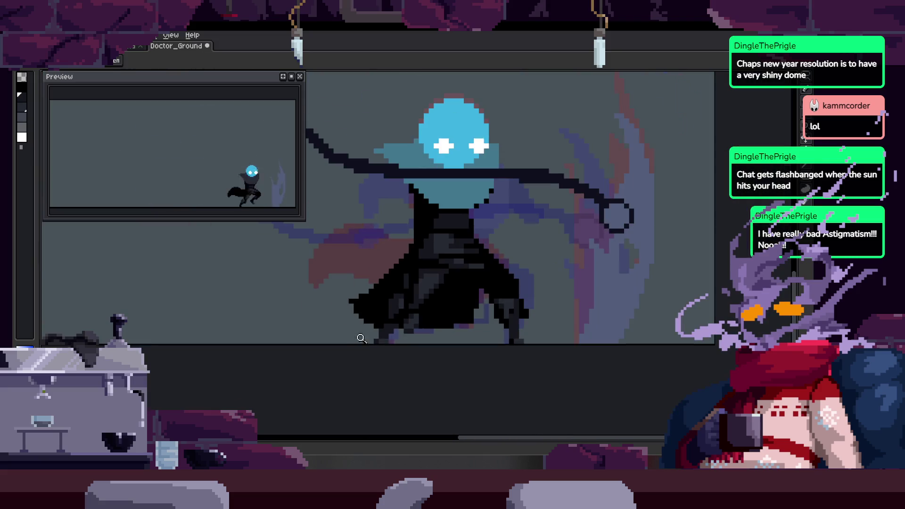
scroll(375, 258, "up", 6)
Sample the sprite's light grey and repaint robe pixels light and darker grey.
key("alt")
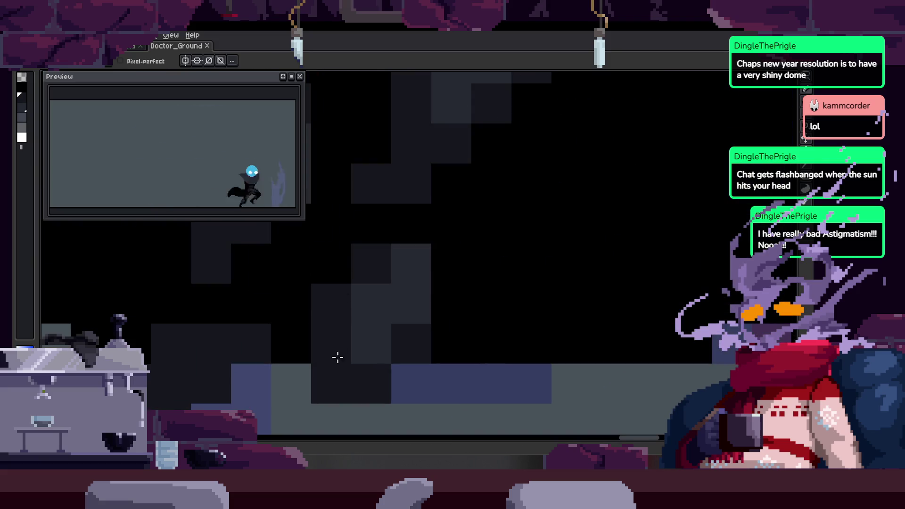
left_click(384, 315, "alt")
left_click(374, 270)
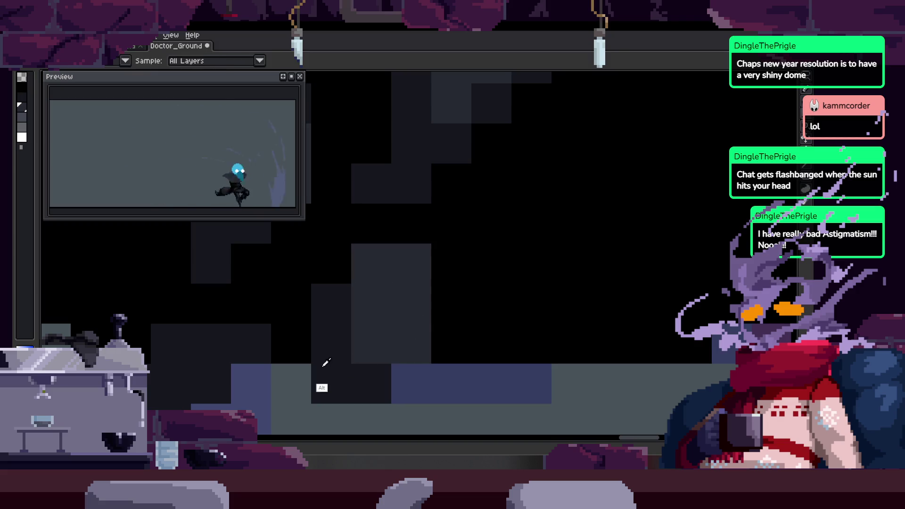
left_click(411, 264)
scroll(415, 292, "down", 5)
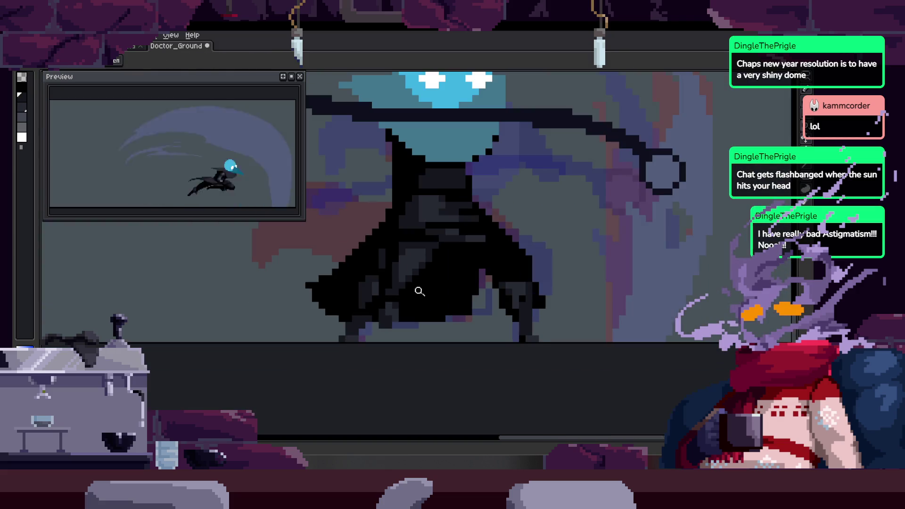
scroll(422, 313, "up", 6)
left_click(422, 313, "alt")
left_click(424, 336)
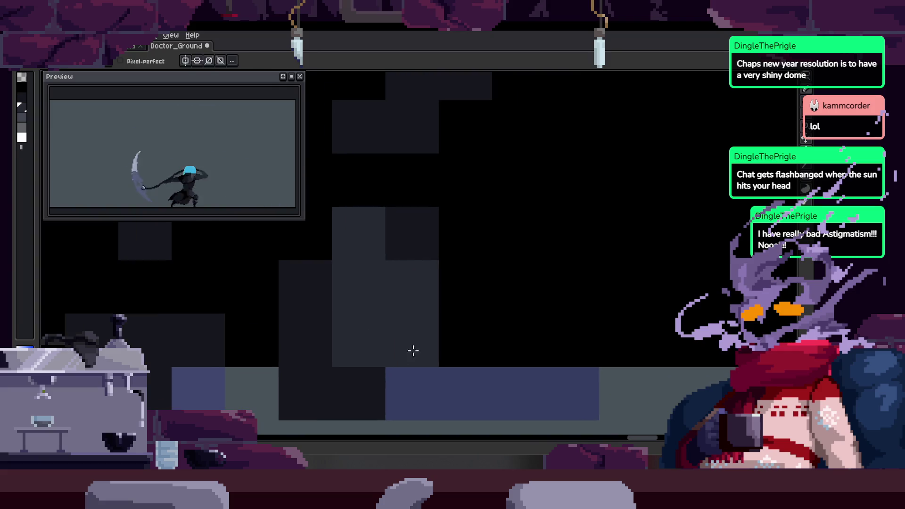
Repaint one more single pixel on the robe.
key("z")
scroll(406, 317, "down", 2)
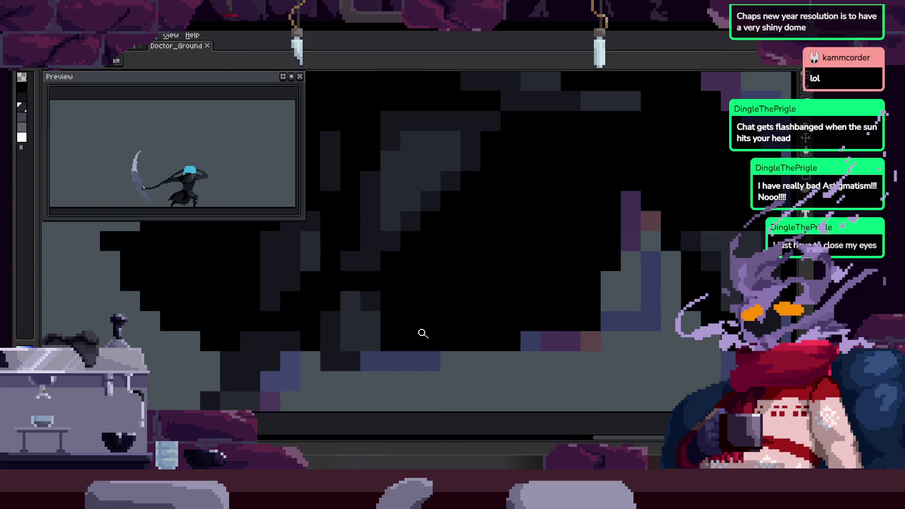
scroll(425, 295, "up", 1)
scroll(426, 295, "up", 3)
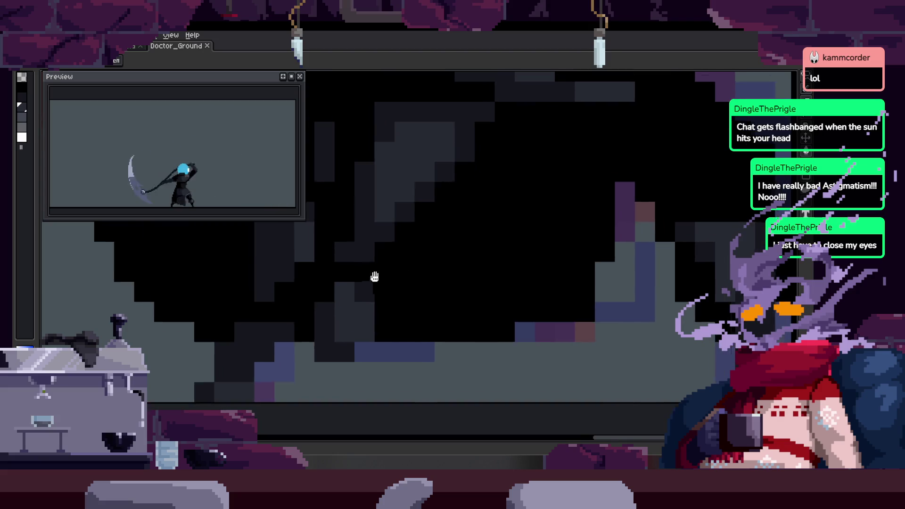
key("b")
left_click(323, 287)
scroll(398, 304, "down", 3)
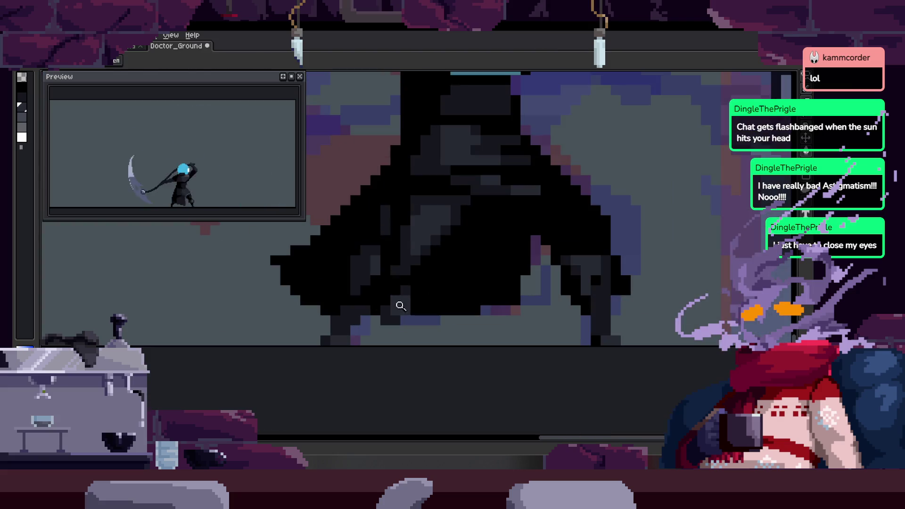
scroll(357, 295, "up", 3)
Zoom out to review the retouched cloak hem and save the sprite.
scroll(377, 337, "down", 2)
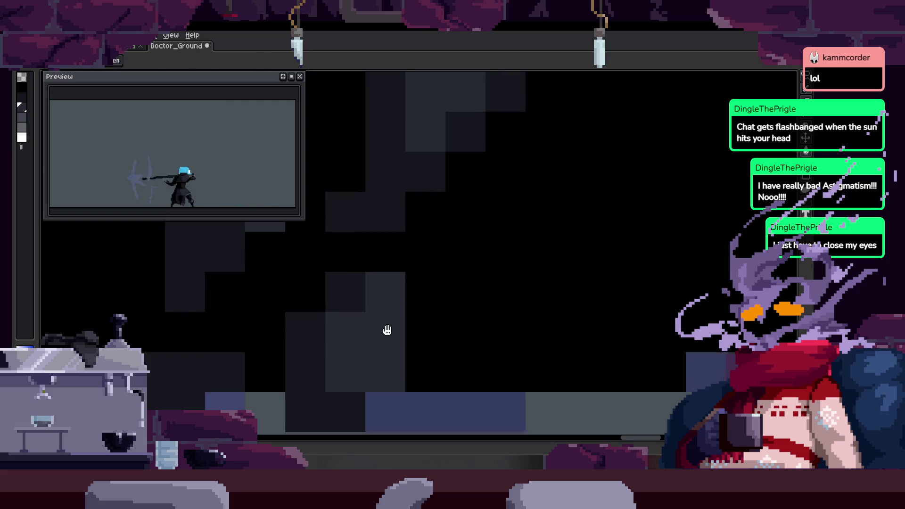
scroll(378, 339, "down", 3)
scroll(358, 356, "up", 3)
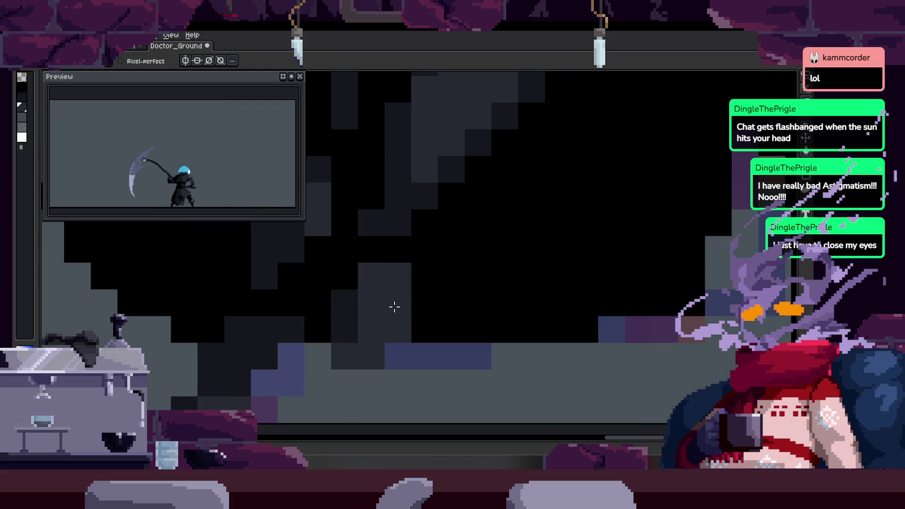
scroll(339, 340, "down", 3)
key("z")
scroll(396, 252, "up", 3)
key("ctrl+s")
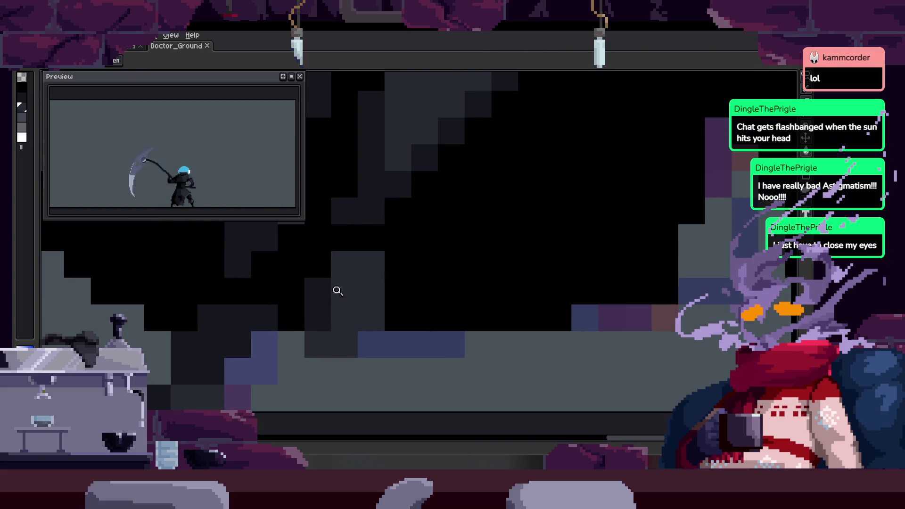
scroll(343, 297, "down", 4)
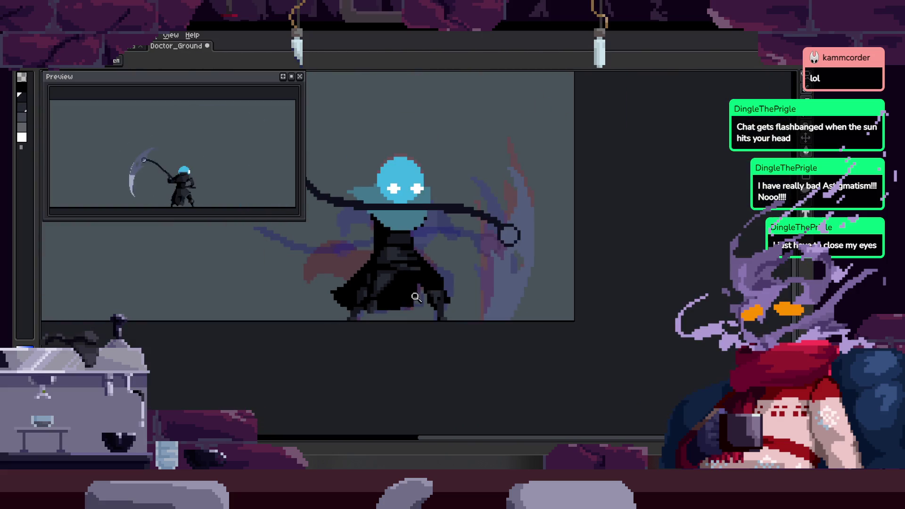
Play the animation to review the edits, then paint a boot pixel darker grey.
key("Return")
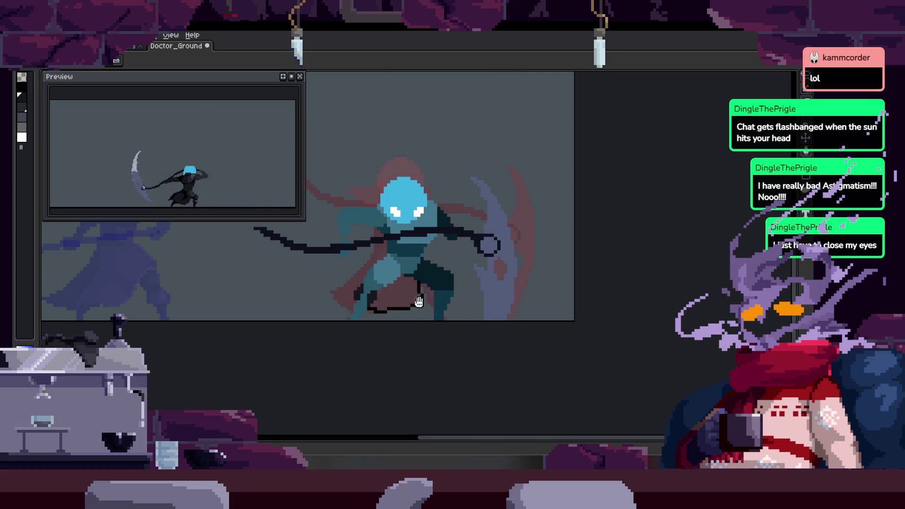
scroll(408, 263, "up", 5)
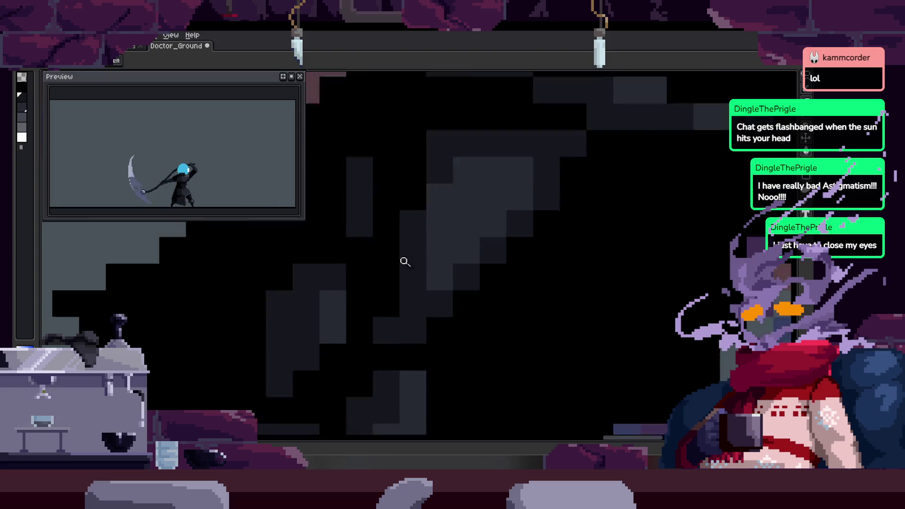
scroll(405, 261, "up", 2)
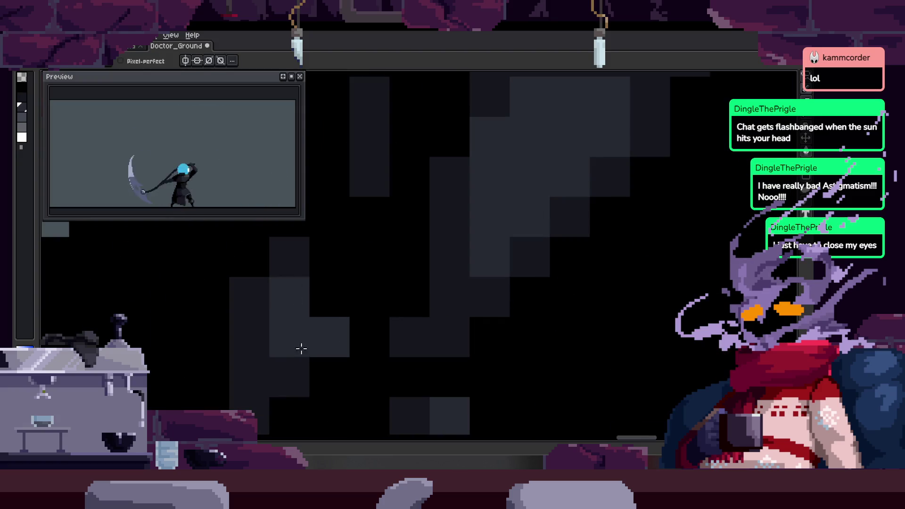
scroll(383, 291, "down", 7)
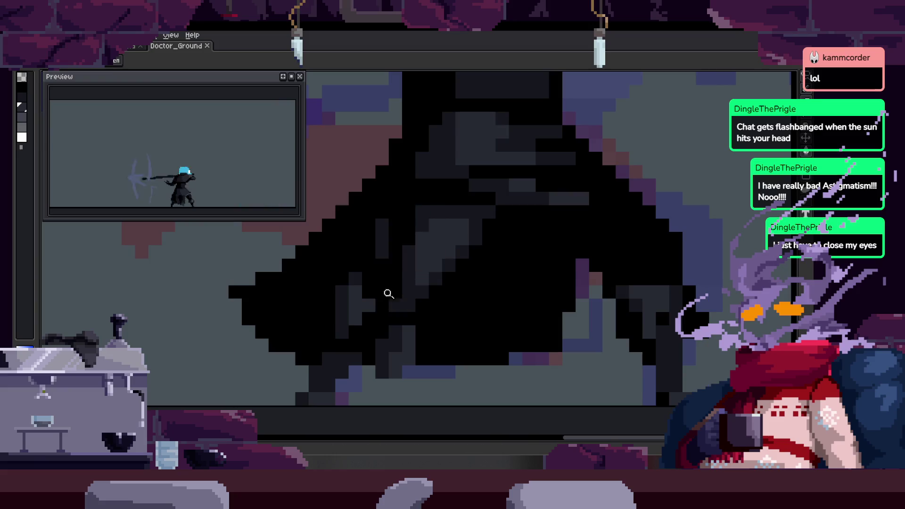
scroll(388, 295, "up", 7)
left_click(335, 316)
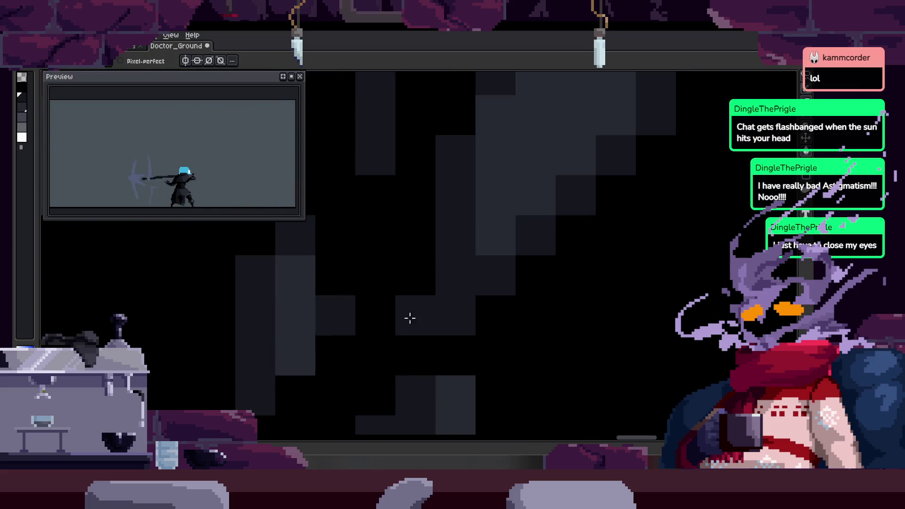
key("alt")
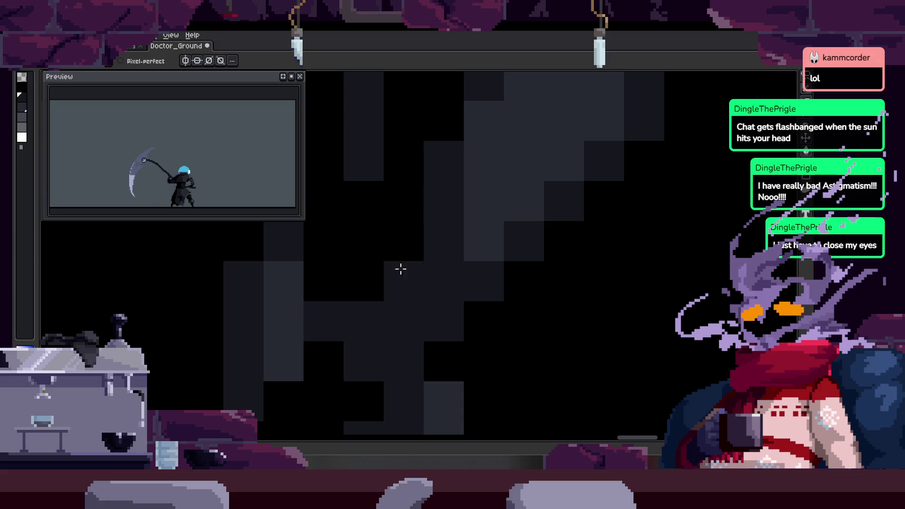
scroll(374, 338, "down", 4)
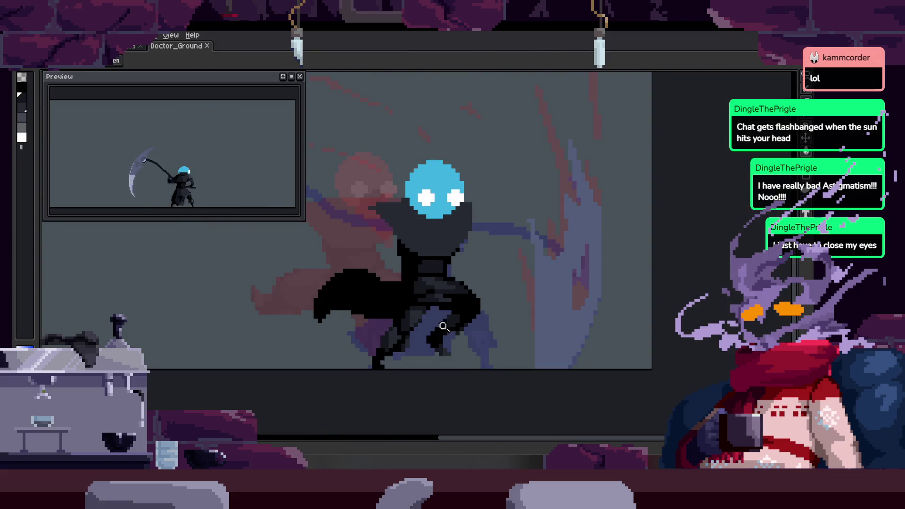
Step forward two frames to check the robe and save the sprite.
key("Right")
scroll(376, 329, "up", 4)
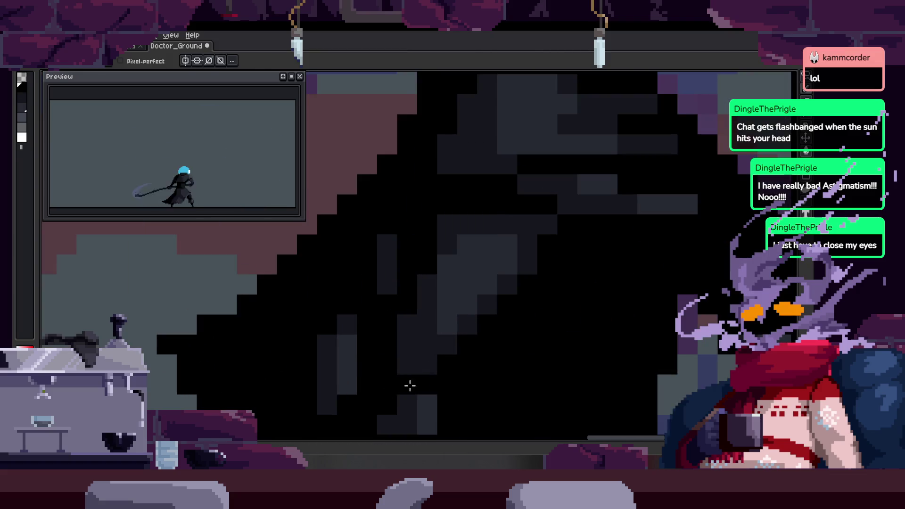
scroll(410, 385, "down", 4)
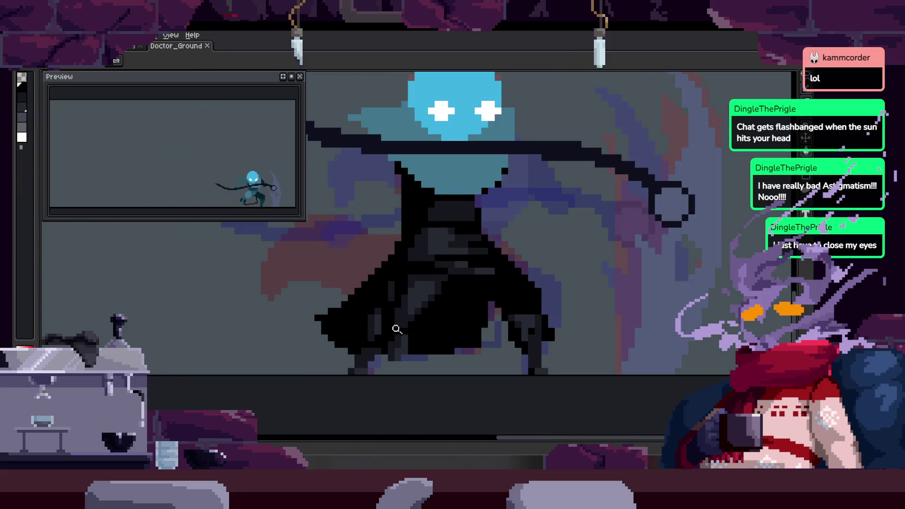
key("Right")
scroll(431, 317, "up", 4)
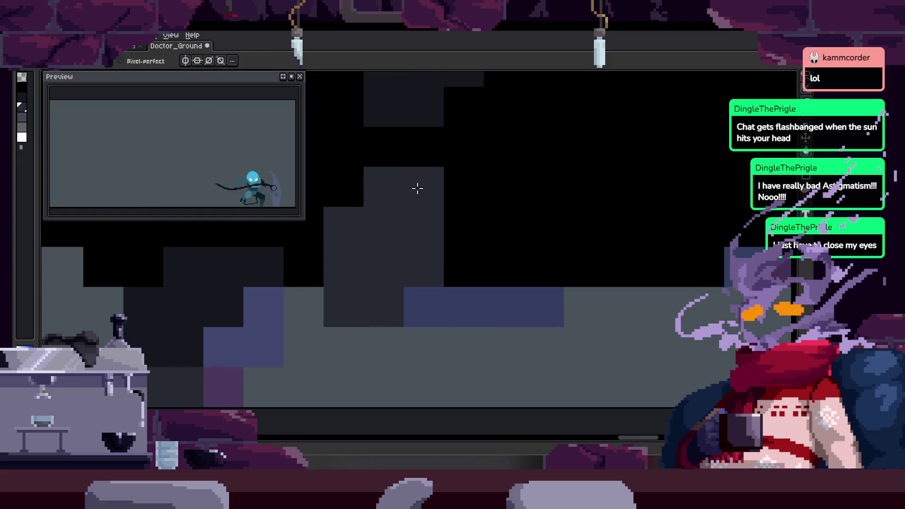
scroll(437, 326, "down", 4)
scroll(438, 326, "up", 5)
key("ctrl+s")
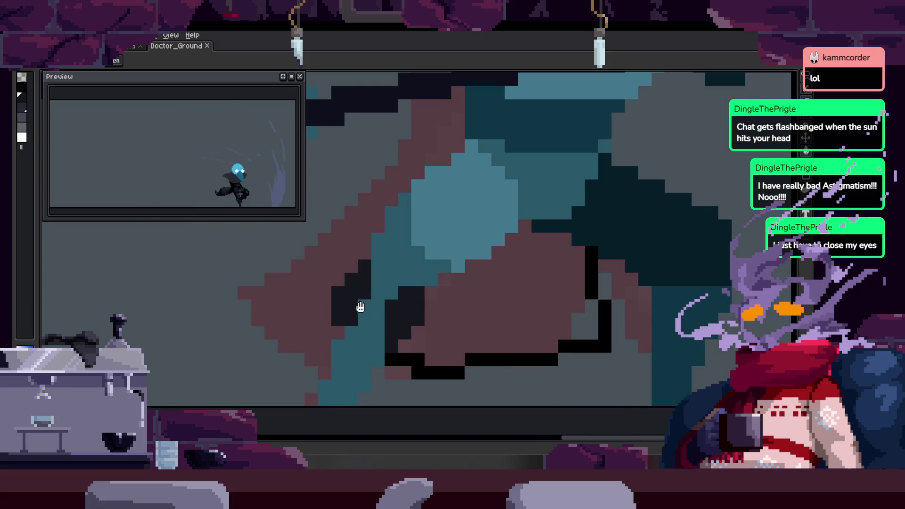
On another frame, zoom in on the lower robe and its hem.
key("m")
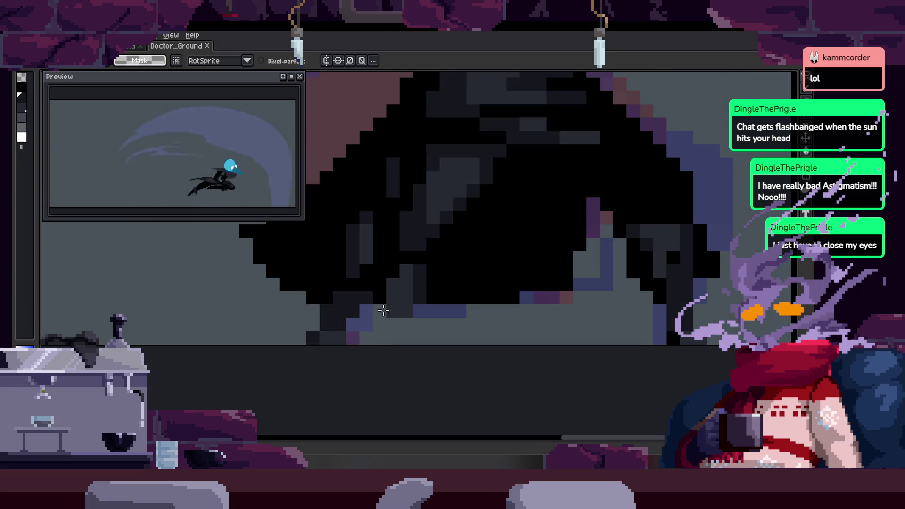
key("b")
scroll(355, 343, "up", 3)
scroll(379, 327, "down", 4)
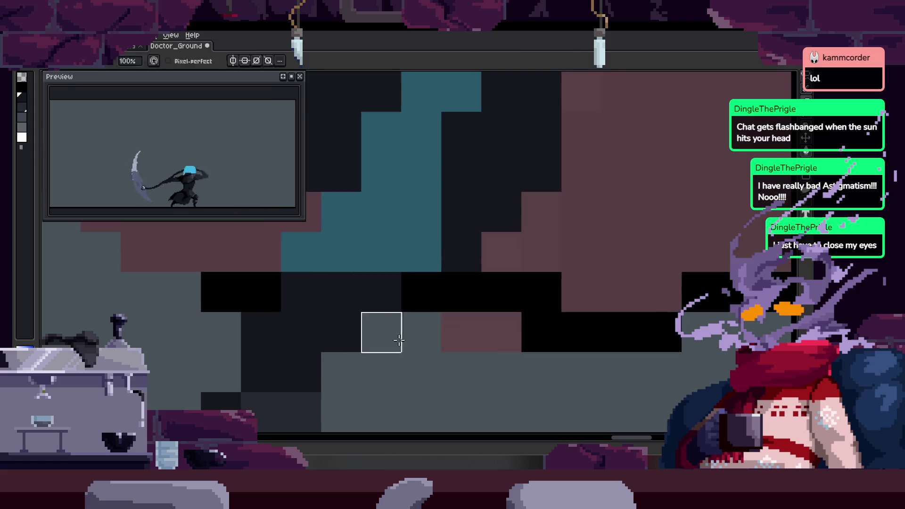
key("z")
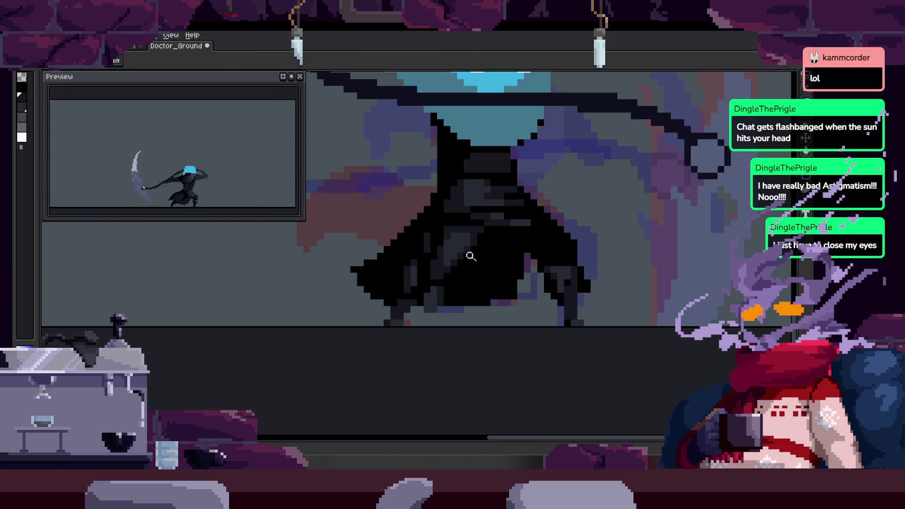
left_click(437, 267)
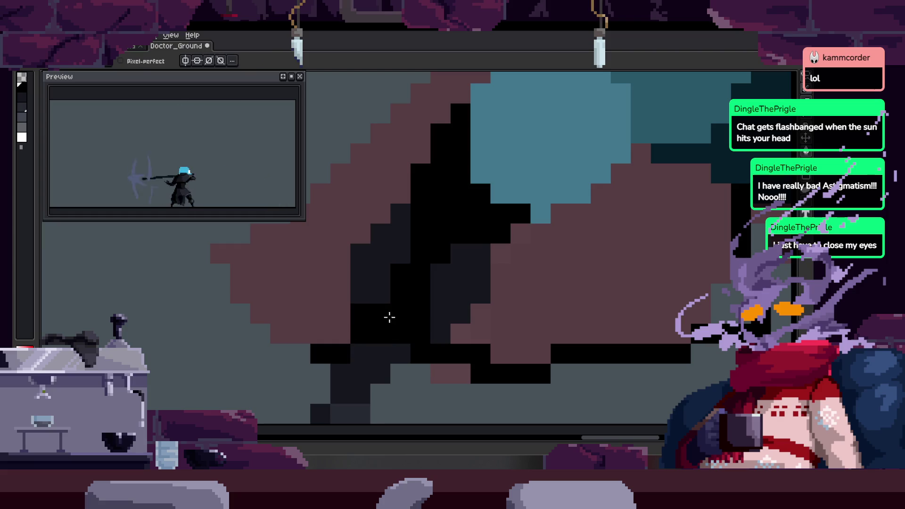
right_click(407, 325)
left_click(406, 325)
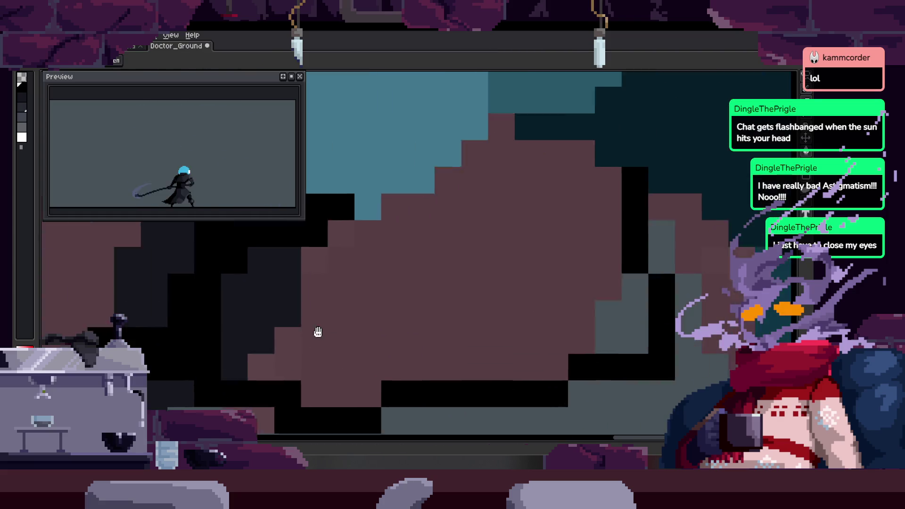
Zoom in and partly back out on the character's body to inspect the robe.
key("b")
key("z")
left_click(461, 297)
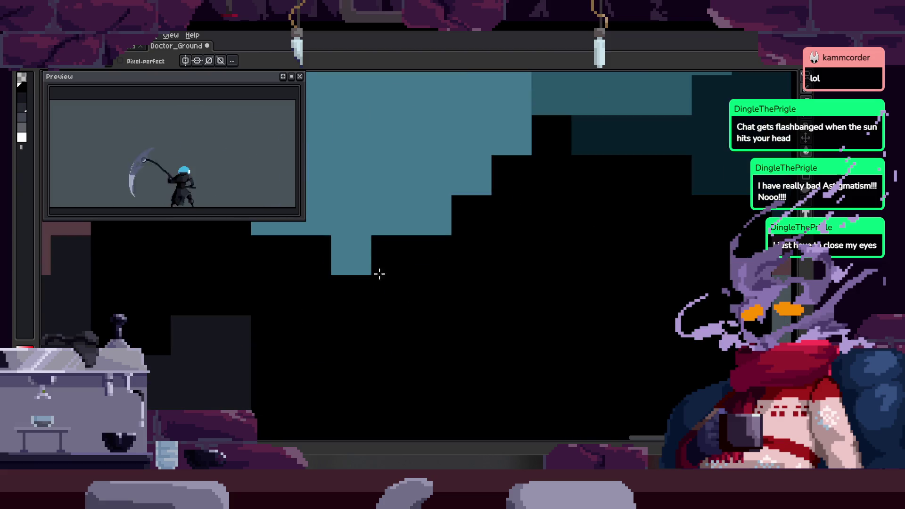
right_click(497, 233)
scroll(471, 250, "up", 2)
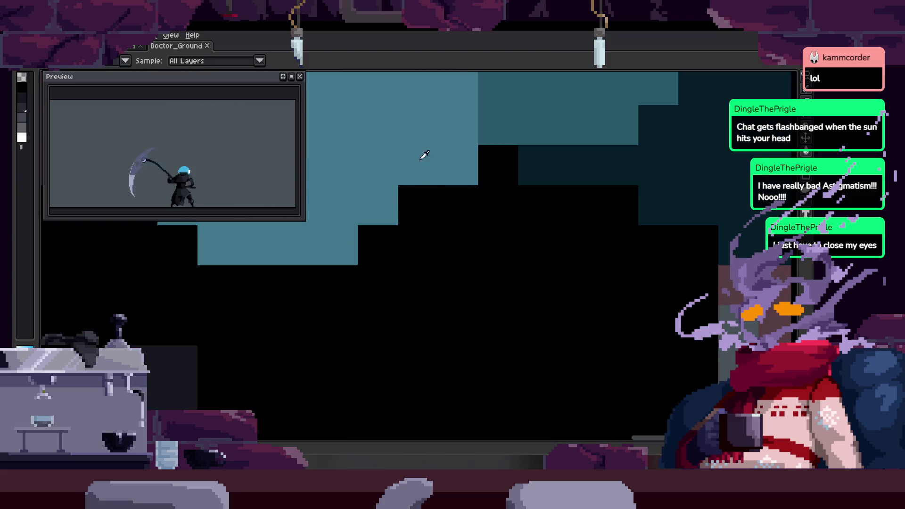
scroll(427, 270, "down", 1)
key("ctrl+z")
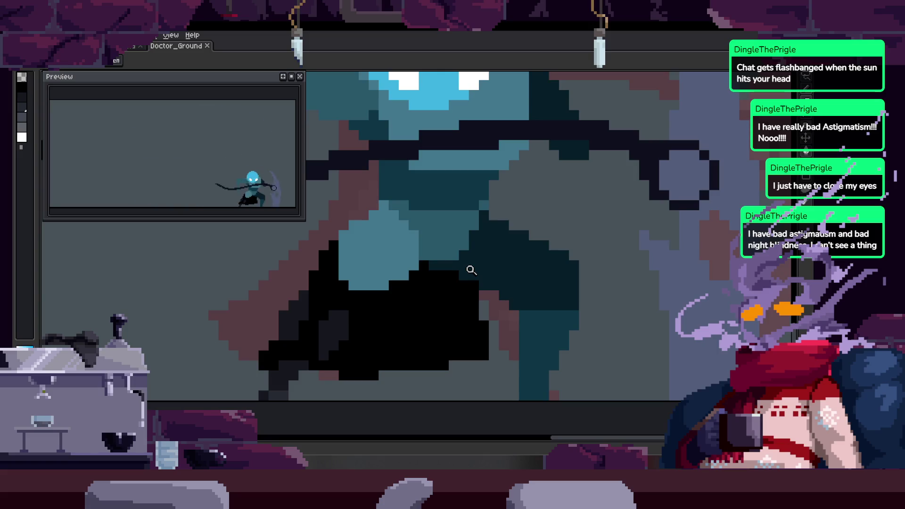
Sample the body's light teal and repaint stray teal pixels on the body.
key("i")
scroll(384, 208, "up", 2)
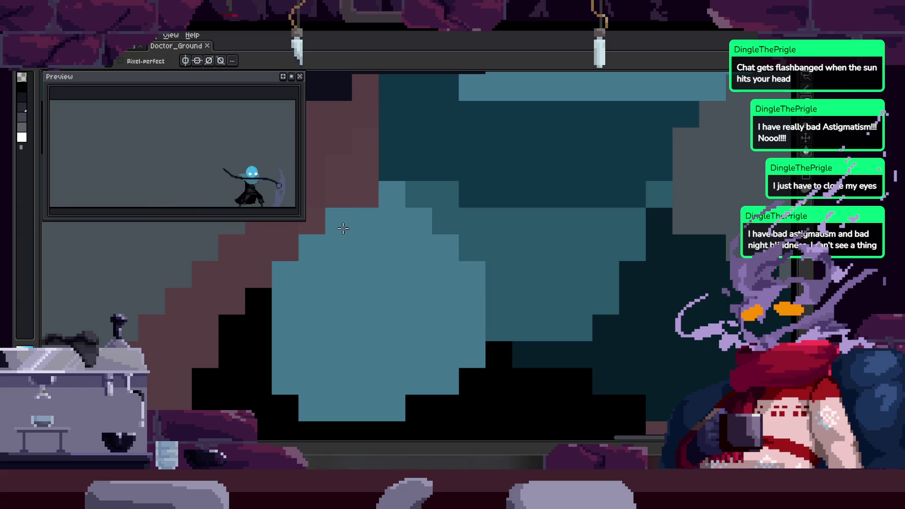
left_click(471, 216)
left_click_drag(401, 229, 451, 174)
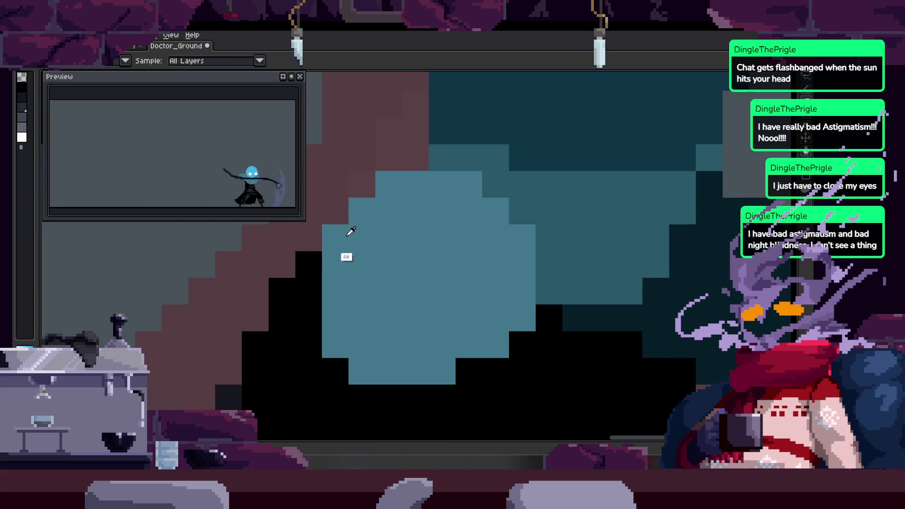
key("b")
left_click(499, 180, "alt")
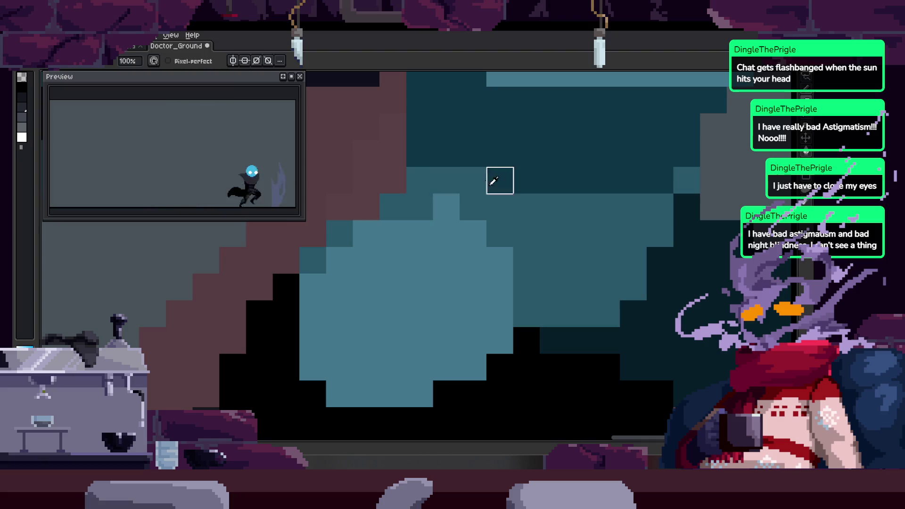
left_click(445, 204)
Draw dark teal shading down the body's left edge.
left_click_drag(456, 217, 398, 238)
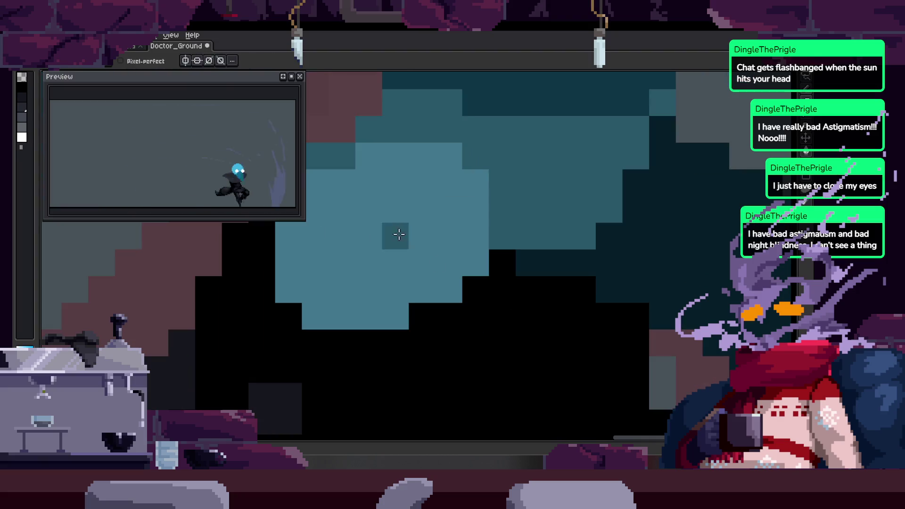
scroll(391, 267, "down", 2)
left_click(384, 251)
key("b")
mouse_move(353, 293)
left_mouse_down()
mouse_move(366, 167)
mouse_move(430, 336)
left_mouse_up()
Bucket-fill four teal patches with the sampled dark cloak colour.
key("z")
scroll(415, 282, "down", 3)
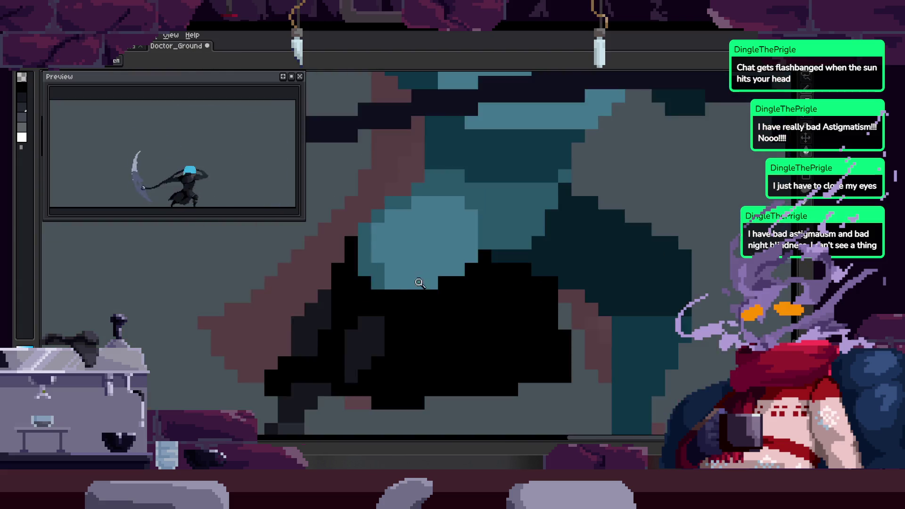
scroll(466, 234, "up", 1)
scroll(465, 257, "up", 1)
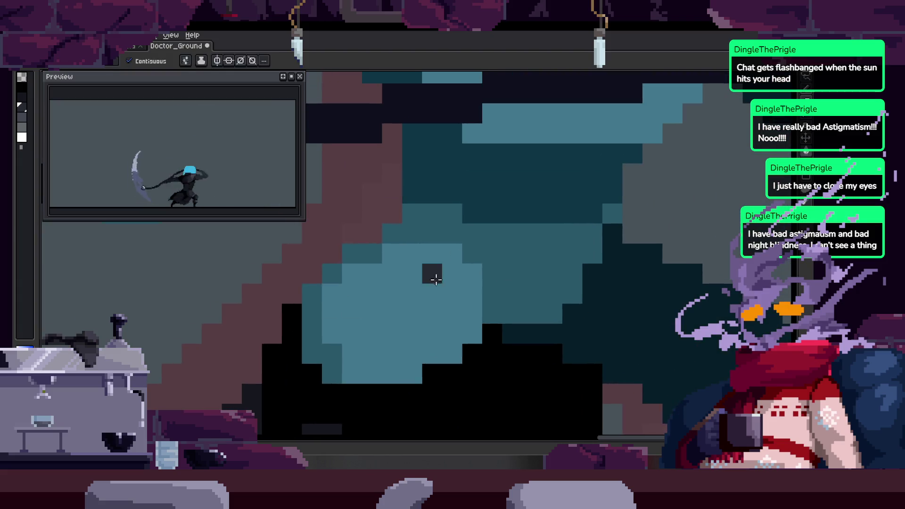
key("b")
key("alt")
key("g")
left_click(515, 218)
left_click(334, 297)
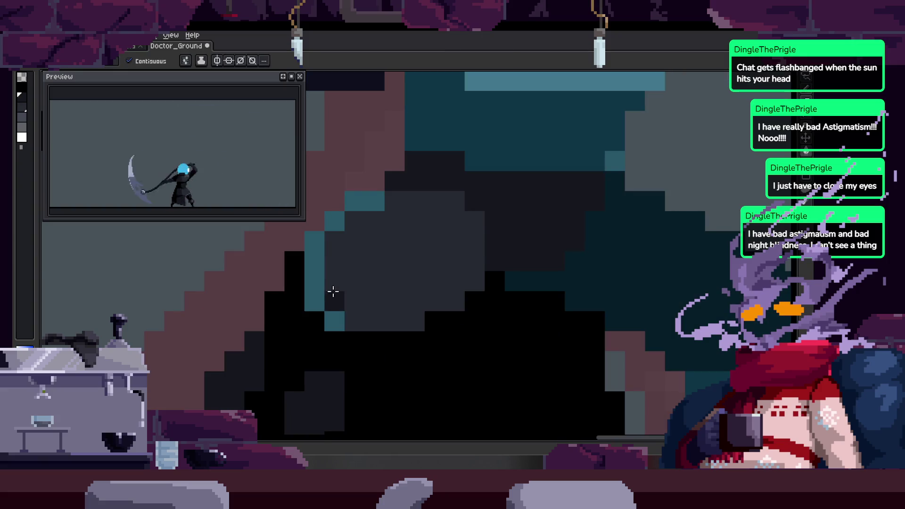
left_click(333, 264)
left_click(334, 221)
Paint dark pixels down the cloak's edge.
scroll(378, 274, "down", 1)
key("b")
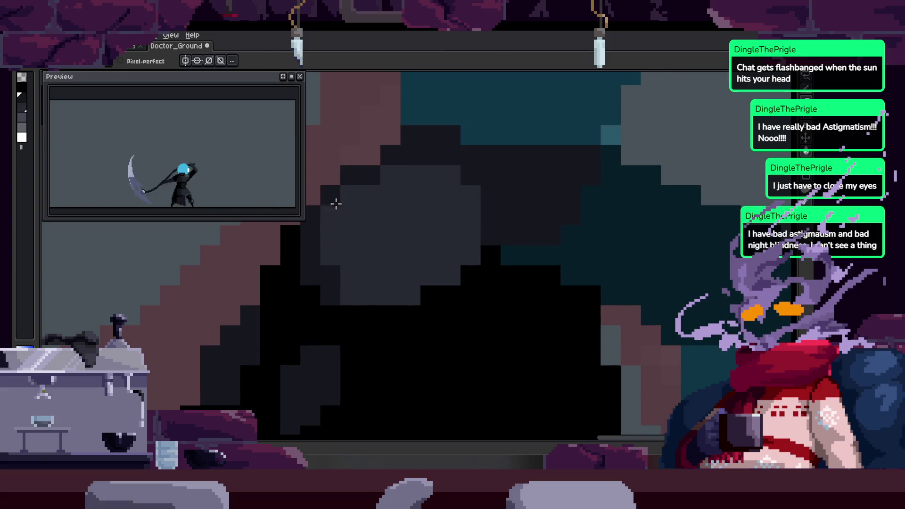
left_click_drag(333, 202, 340, 293)
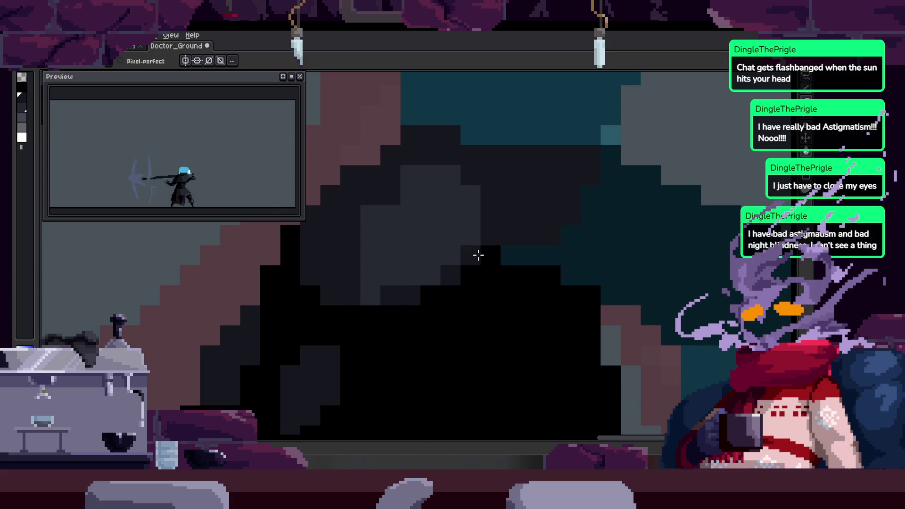
scroll(478, 255, "down", 1)
key("z")
scroll(441, 253, "down", 2)
scroll(498, 232, "up", 3)
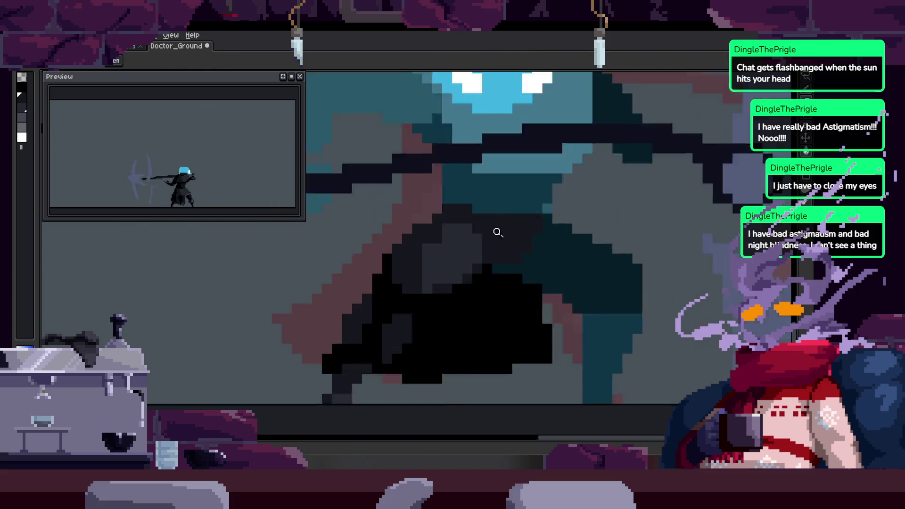
scroll(498, 233, "up", 4)
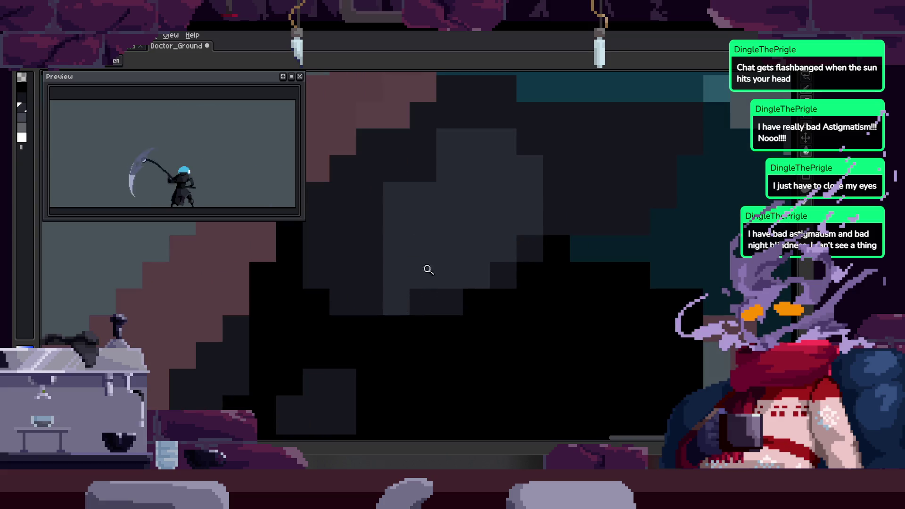
left_click_drag(427, 302, 350, 324)
key("b")
On the next frame, draw black stepped lines along the cloak's edges.
key("Right")
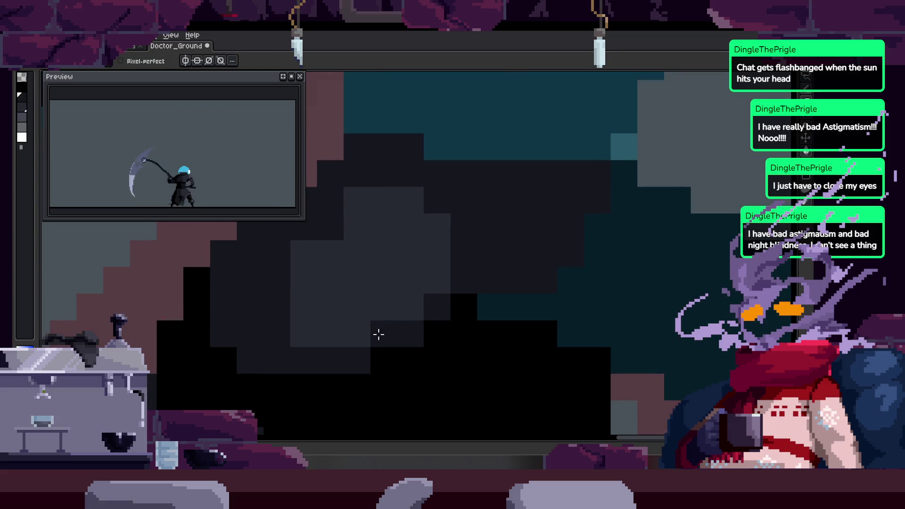
left_click_drag(328, 221, 387, 198)
key("Right")
left_click(340, 307)
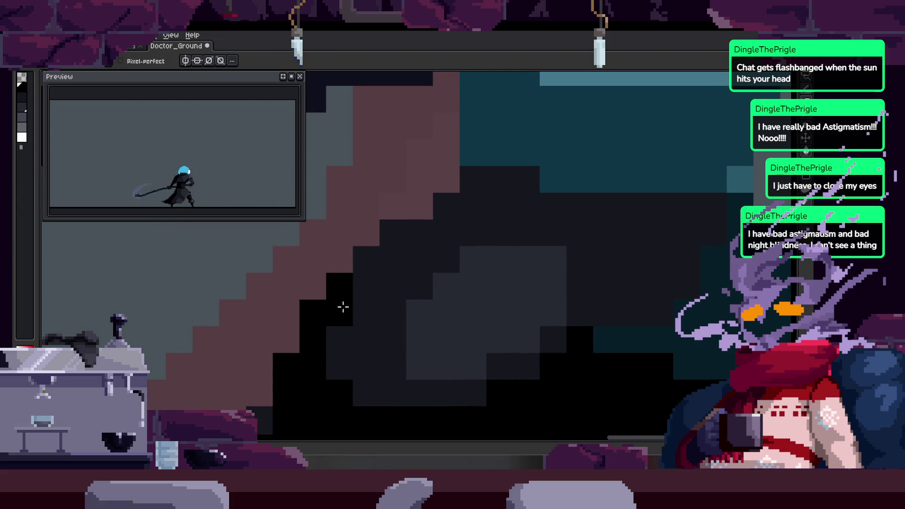
left_click(488, 192, "shift")
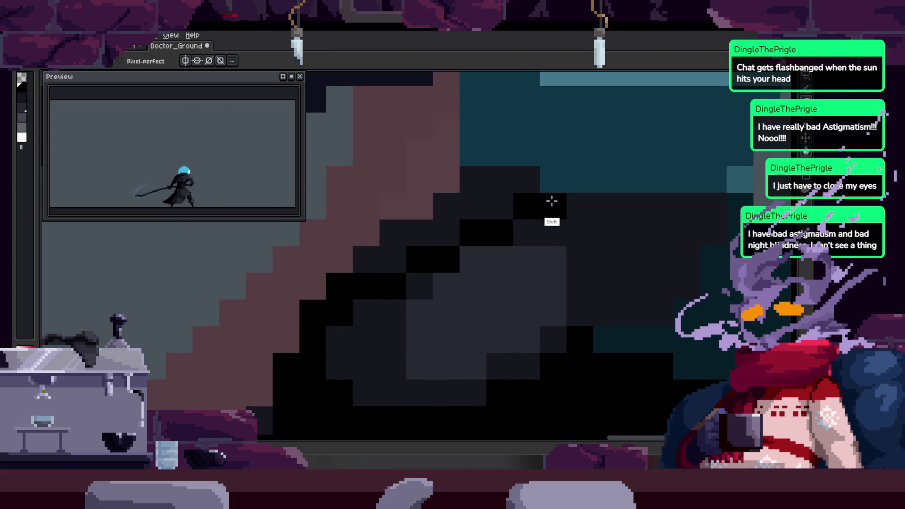
mouse_move(392, 253)
left_mouse_down()
mouse_move(469, 200)
mouse_move(473, 186)
mouse_move(477, 206)
left_mouse_up()
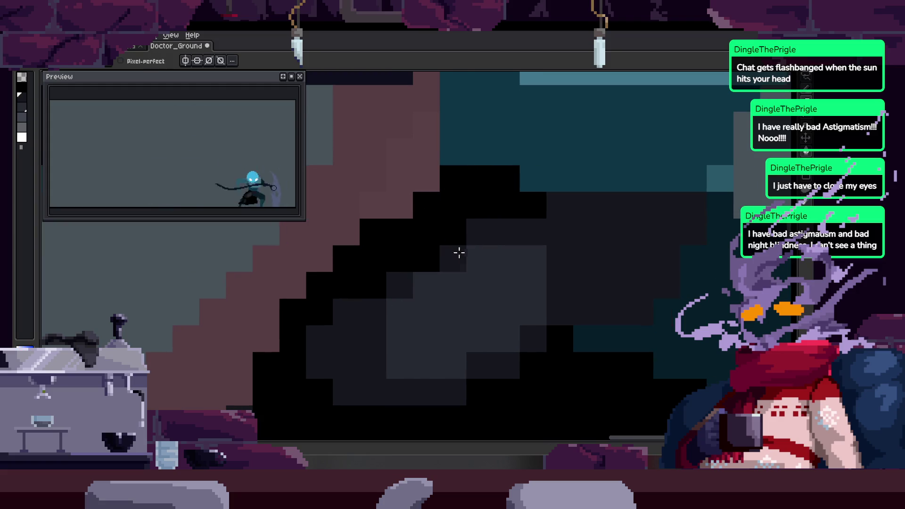
Save the Doctor_Ground animation file.
scroll(495, 231, "right", 3)
scroll(506, 237, "down", 5)
key("ctrl+s")
scroll(485, 208, "up", 5)
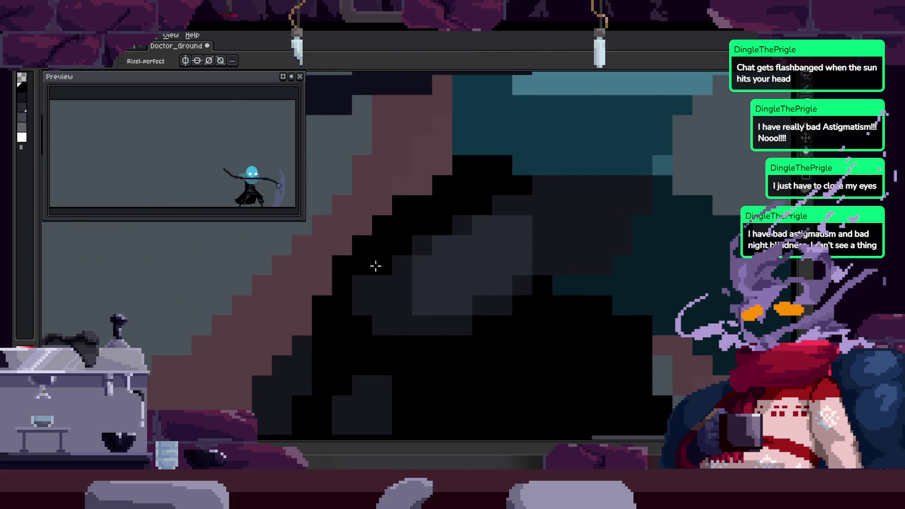
scroll(363, 264, "down", 2)
scroll(374, 291, "up", 2)
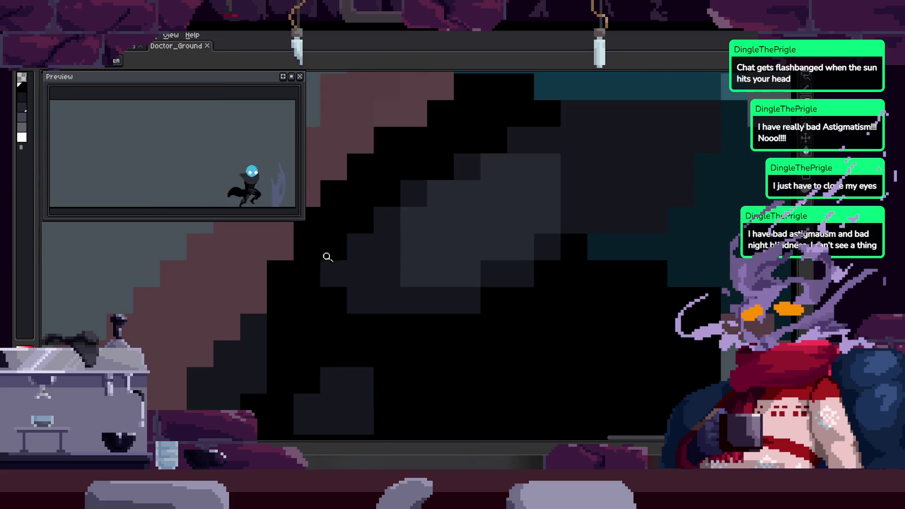
scroll(382, 290, "down", 4)
key("ctrl+s")
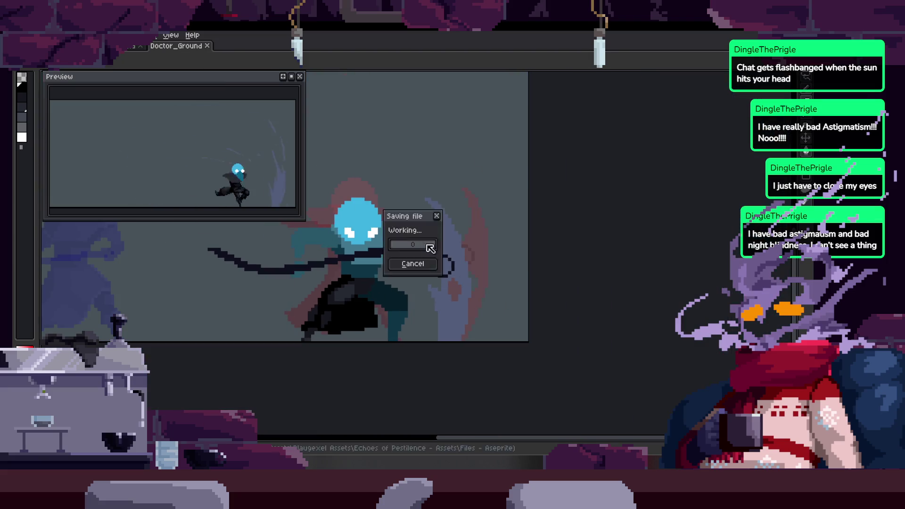
Step back and forth between animation frames to reach the swing-pose frame.
key("Right")
key("Left")
key("Right")
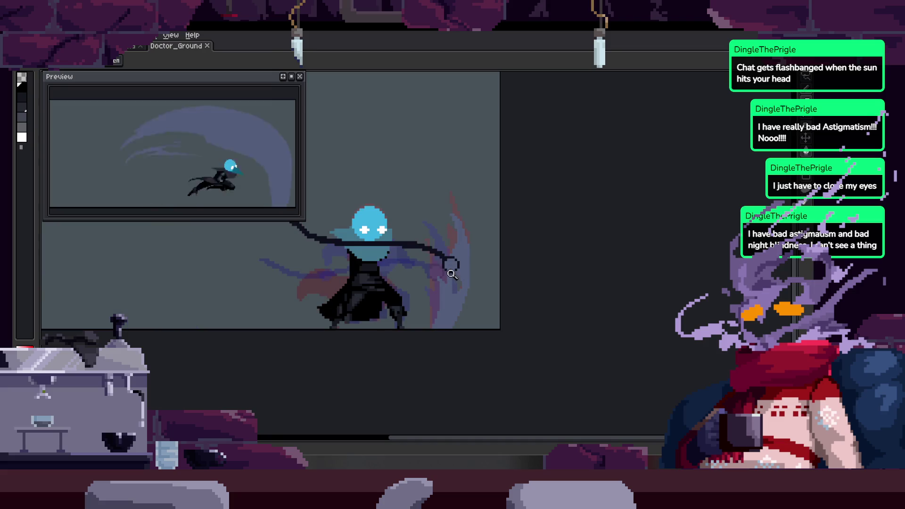
key("Right")
Zoom in on the doctor's dark cloak in the swing frame.
scroll(375, 269, "up", 5)
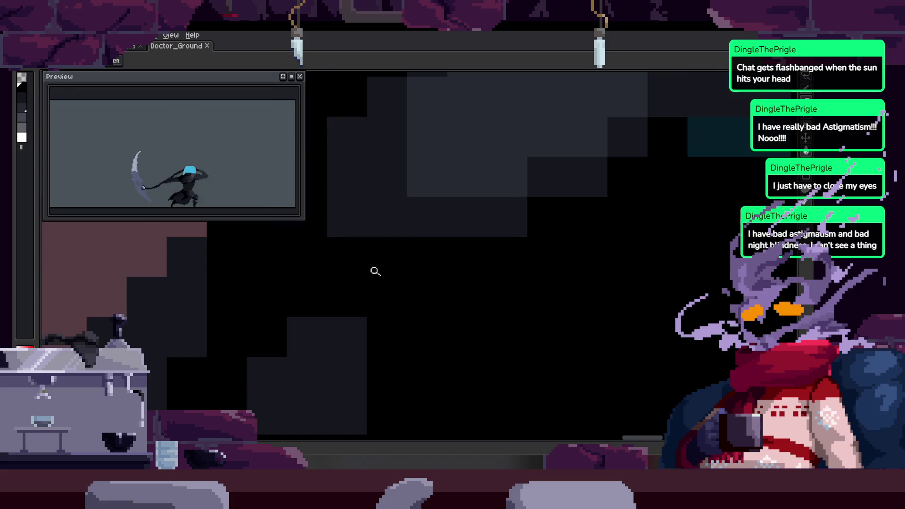
left_click_drag(399, 244, 411, 260)
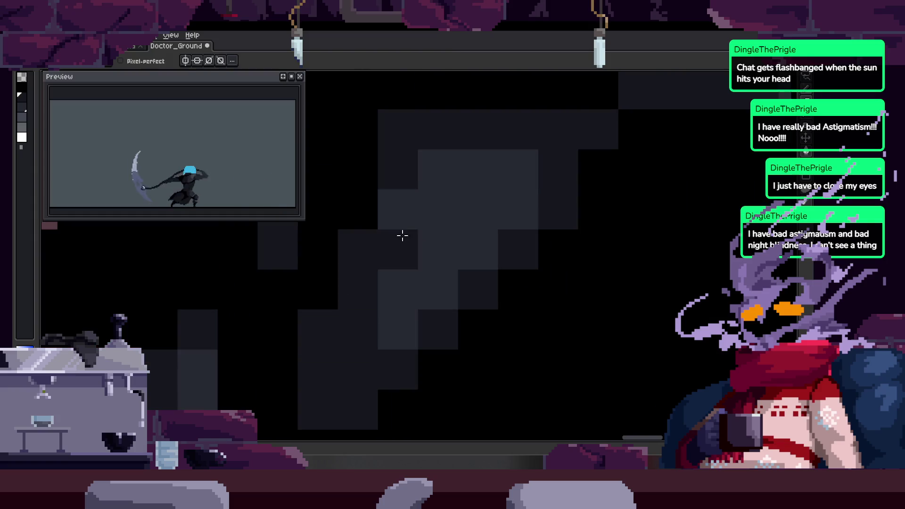
scroll(428, 317, "down", 3)
key("z")
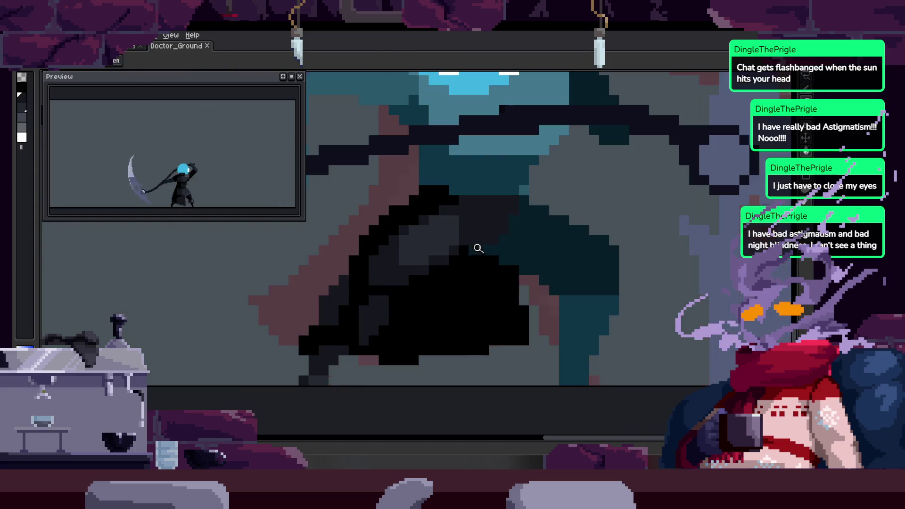
left_click(447, 223)
scroll(414, 283, "down", 4)
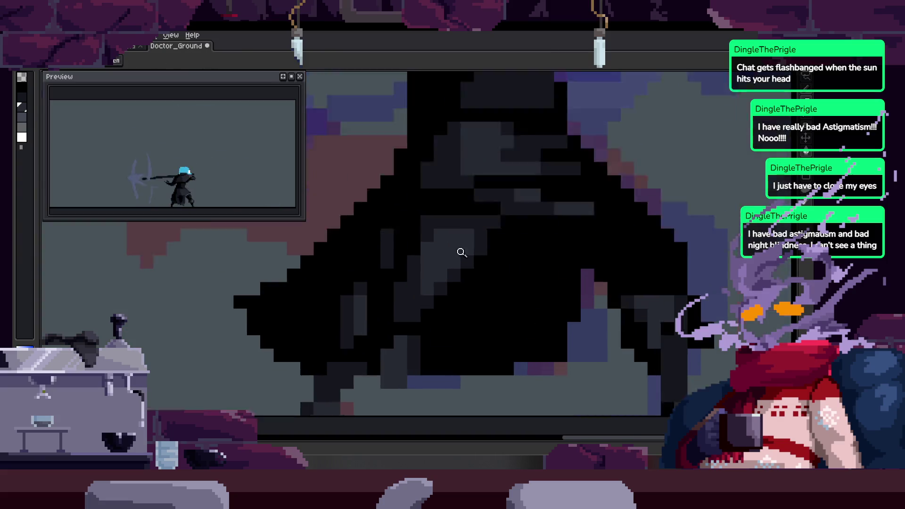
left_click(442, 242)
scroll(430, 271, "down", 3)
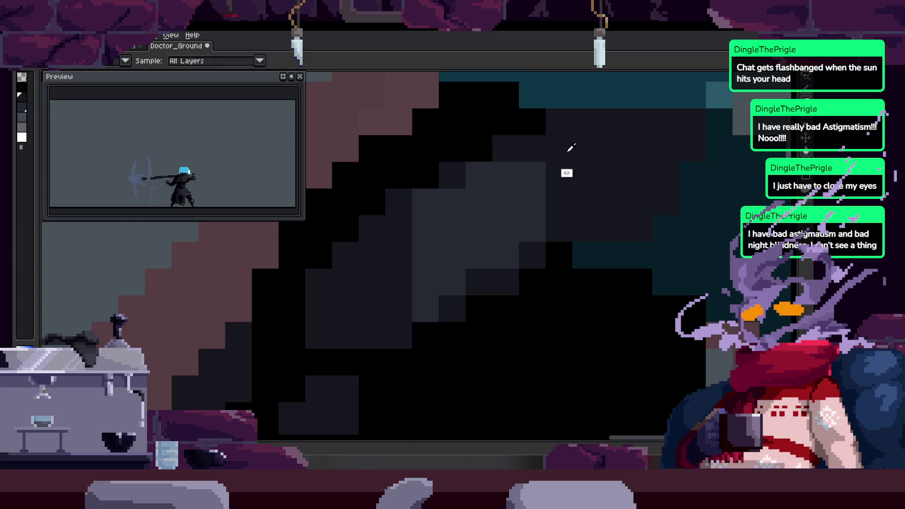
key("z")
left_click(507, 232)
scroll(565, 218, "down", 3)
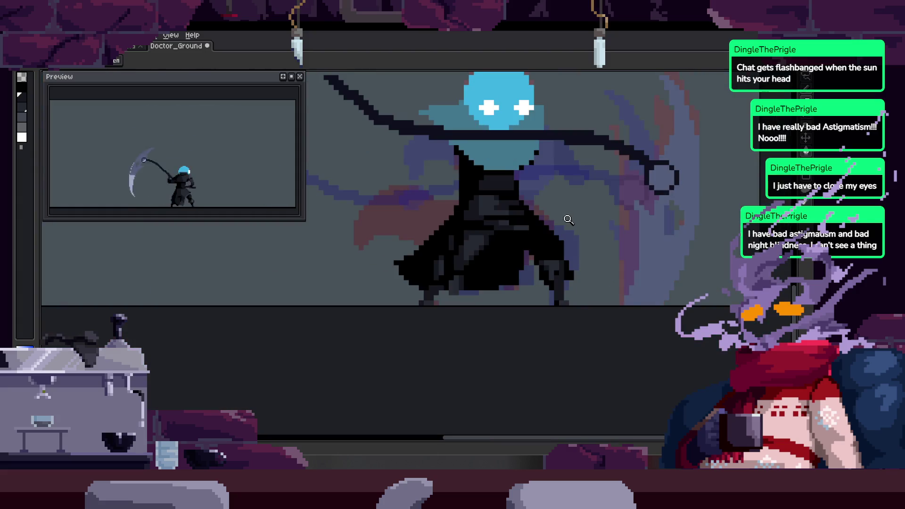
scroll(372, 236, "up", 4)
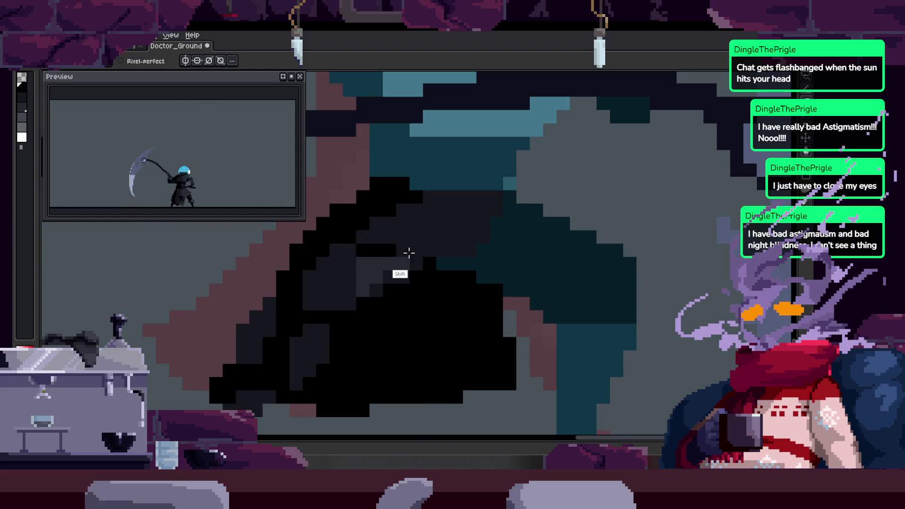
Pan the view across the cloak and arm to inspect the dark pixels.
left_click_drag(477, 242, 441, 275)
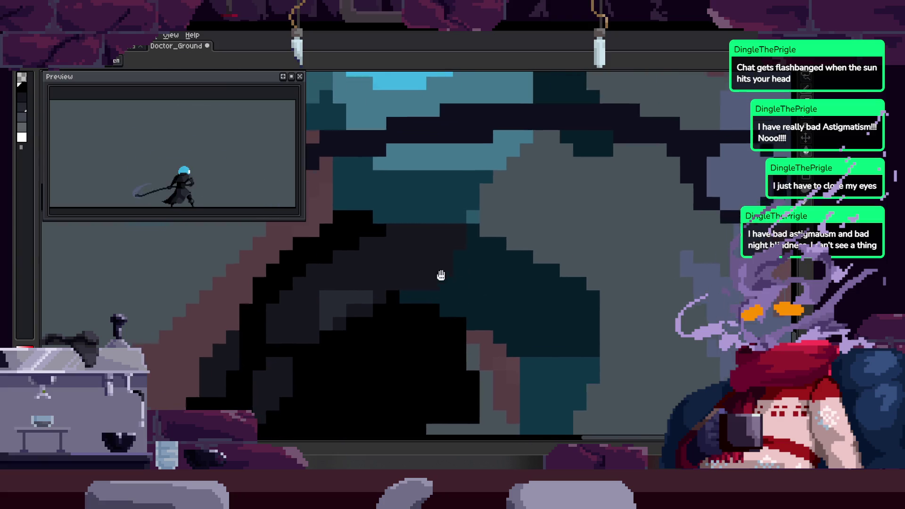
scroll(507, 250, "down", 3)
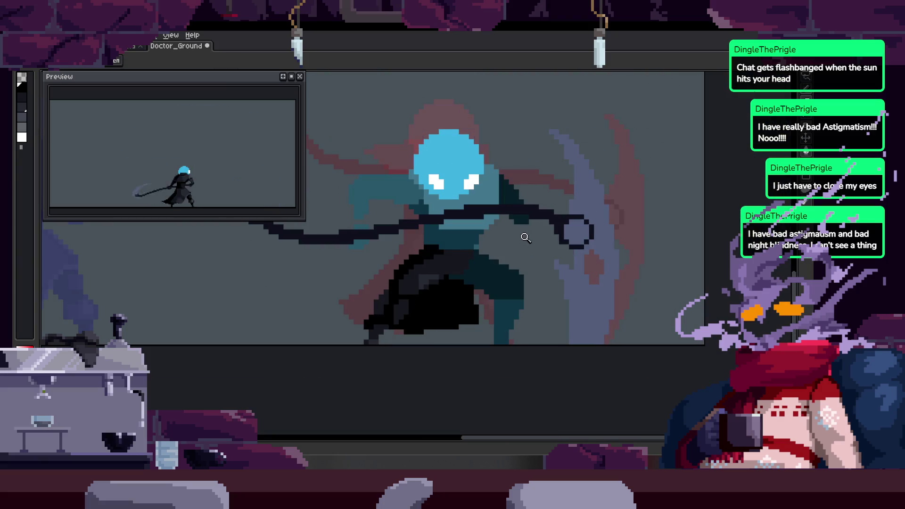
scroll(442, 262, "up", 2)
scroll(445, 277, "up", 1)
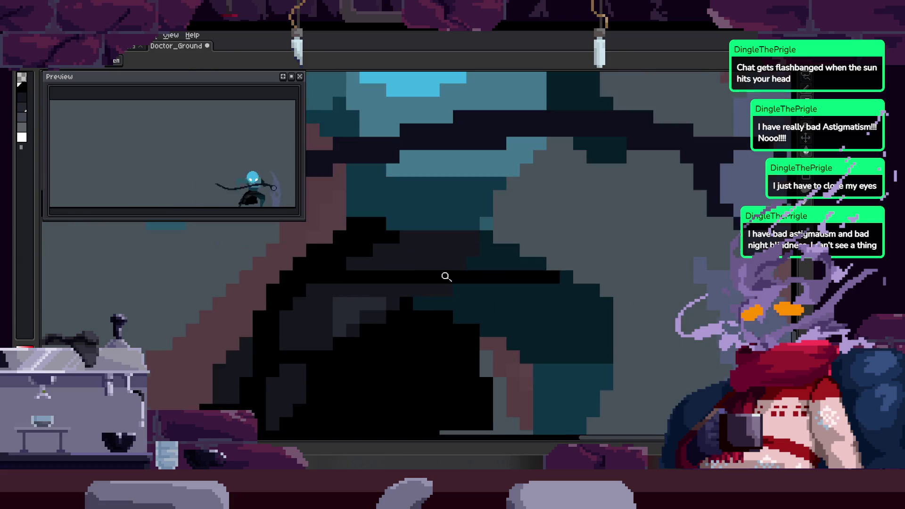
scroll(418, 317, "up", 1)
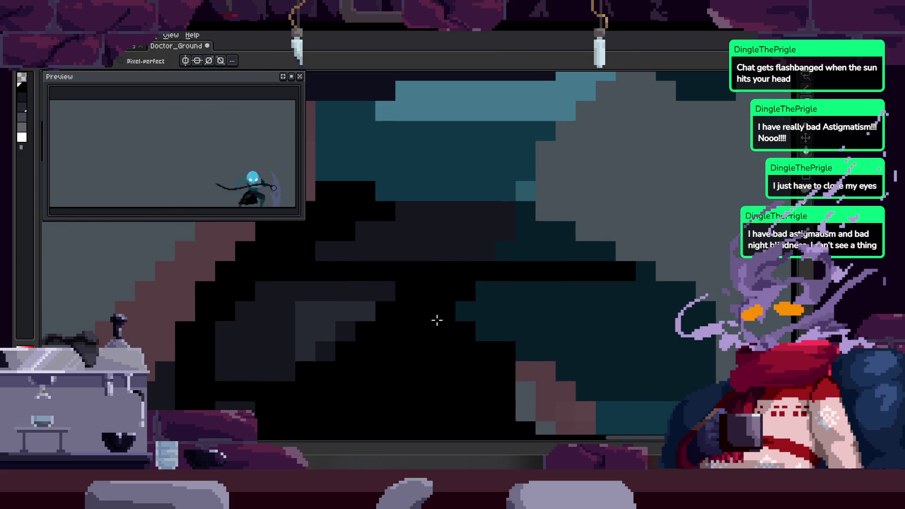
left_click_drag(451, 287, 408, 321)
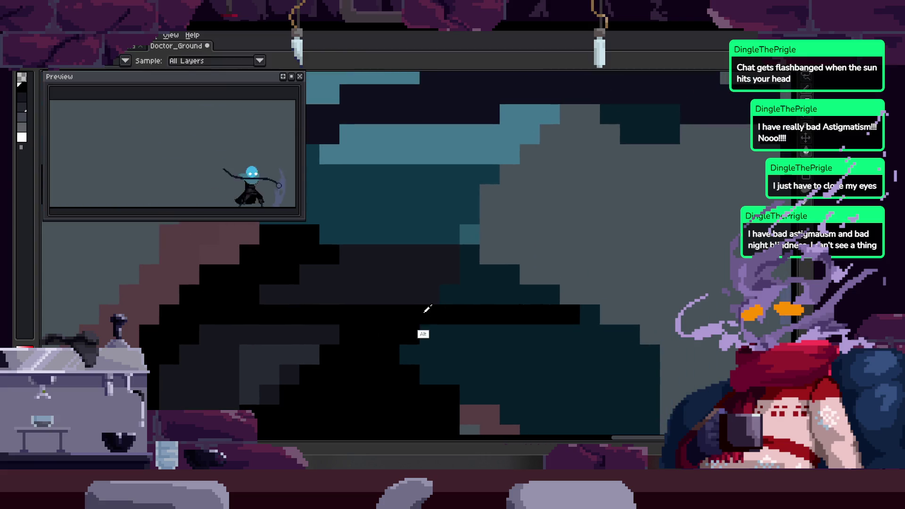
scroll(415, 326, "down", 3)
scroll(417, 277, "up", 1)
scroll(417, 277, "up", 2)
Sample a colour from the cloak artwork with Alt.
key("alt")
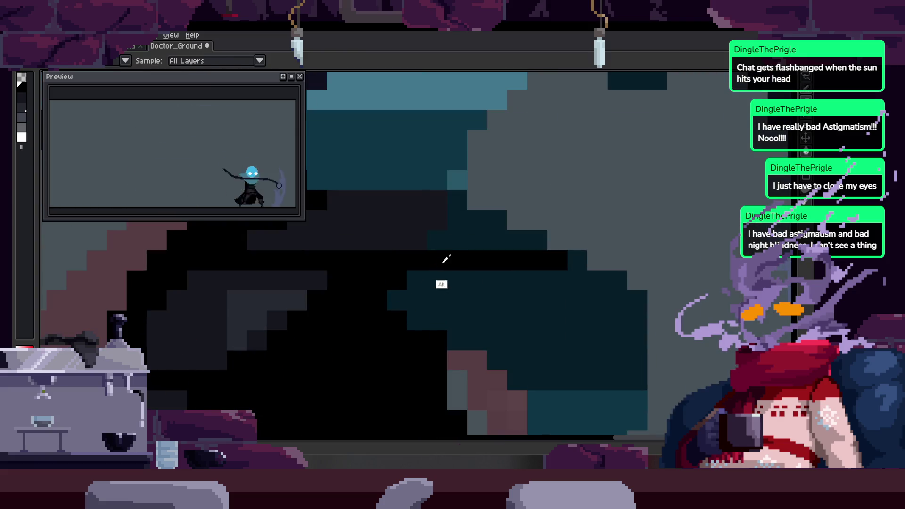
scroll(373, 282, "right", 1)
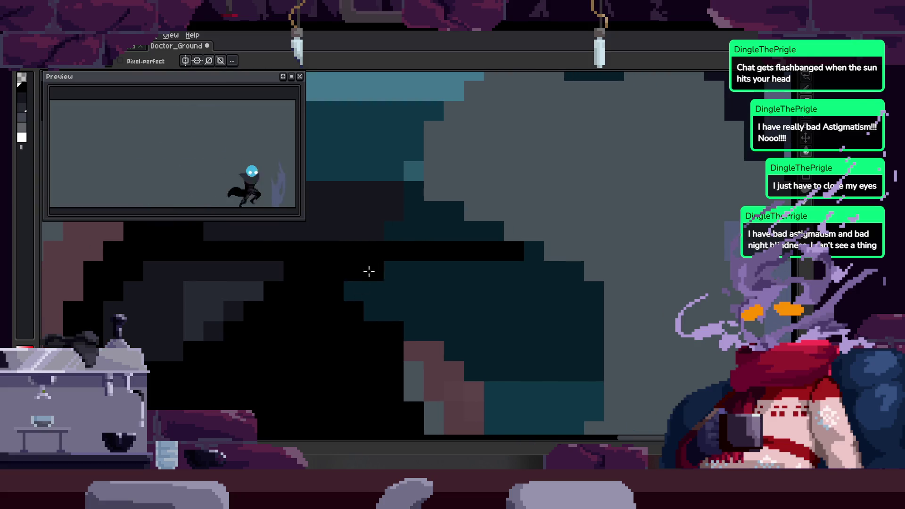
scroll(372, 291, "down", 3)
scroll(461, 258, "up", 1)
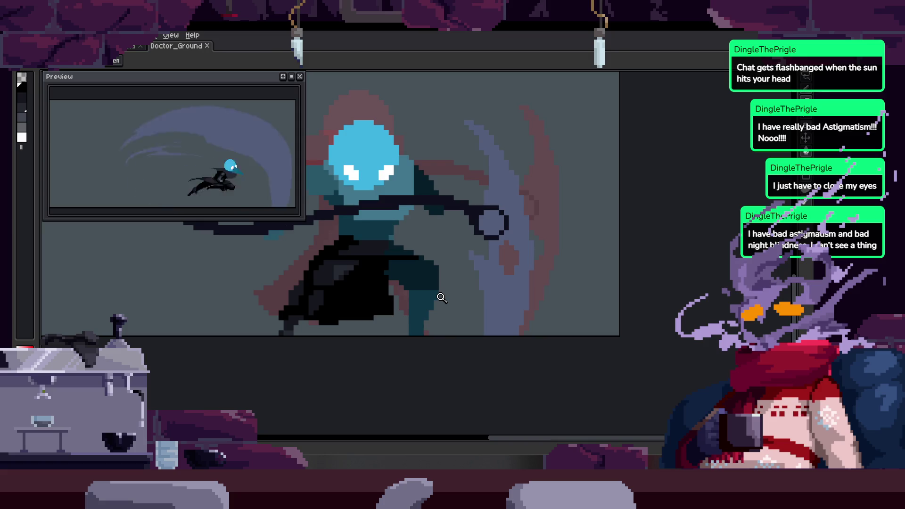
scroll(532, 282, "up", 4)
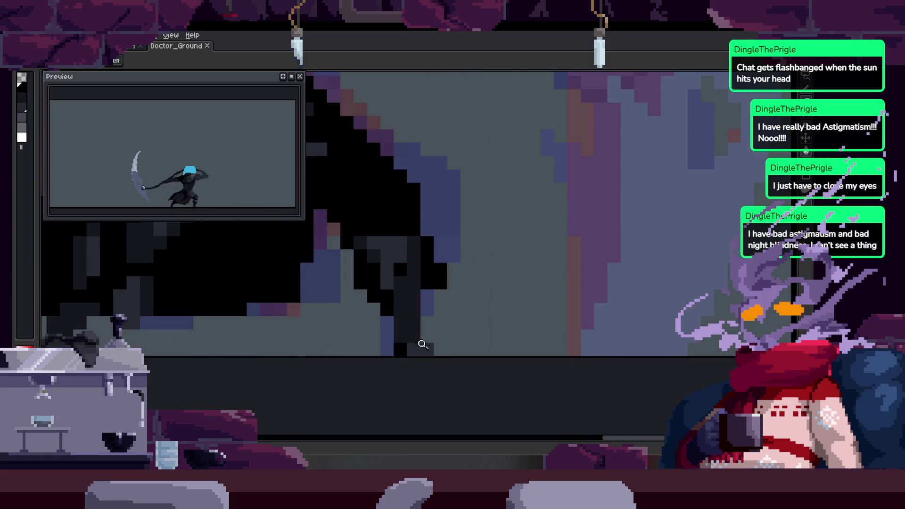
Try a rectangular selection over the artwork, then clear it and return to the Pencil.
key("m")
left_click_drag(349, 315, 504, 369)
key("ctrl+d")
key("b")
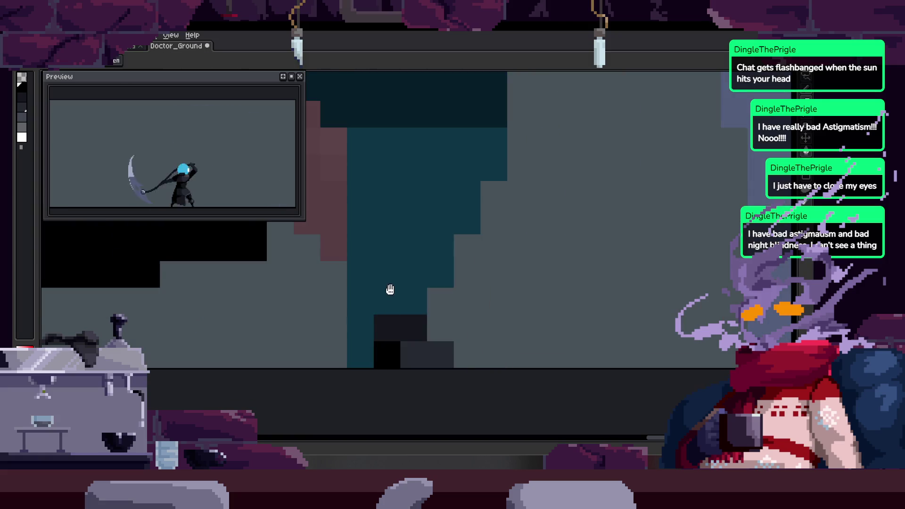
Re-zoom the canvas and sample another colour from the drawing.
key("z")
scroll(460, 289, "down", 2)
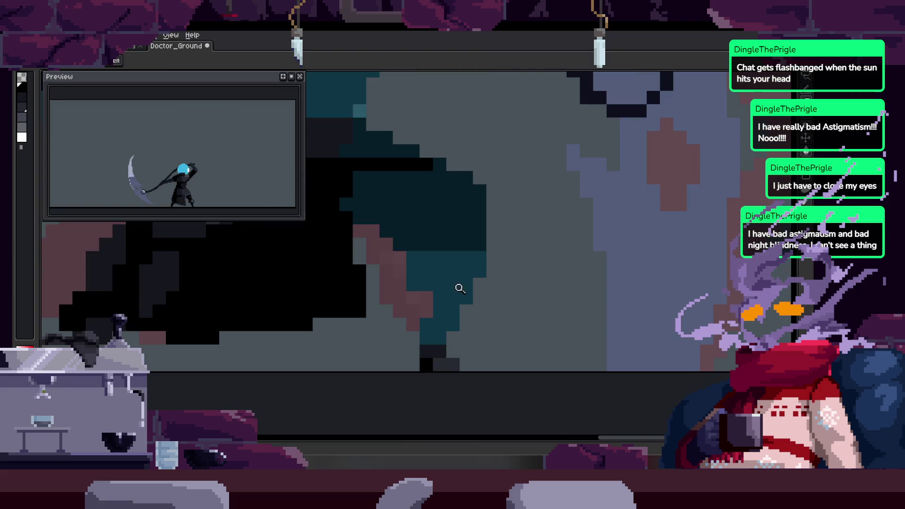
key("z")
scroll(438, 283, "down", 3)
scroll(440, 283, "up", 4)
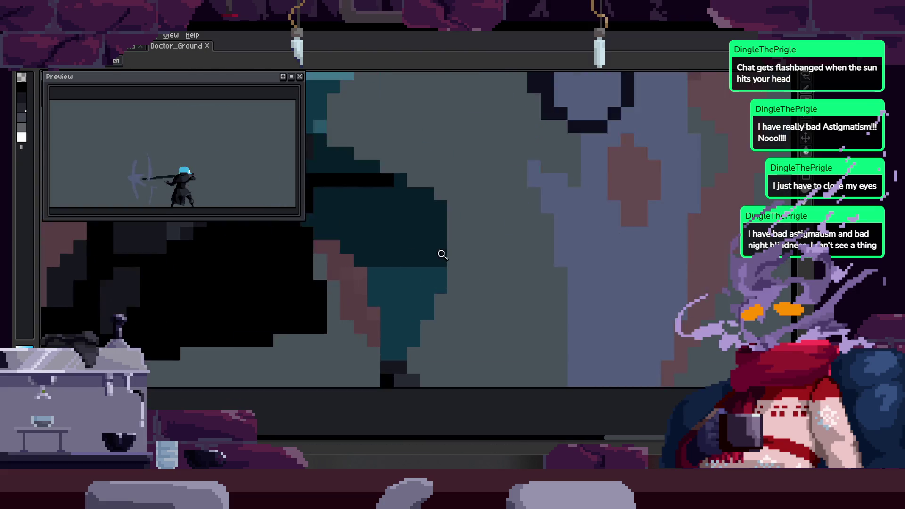
scroll(446, 271, "up", 2)
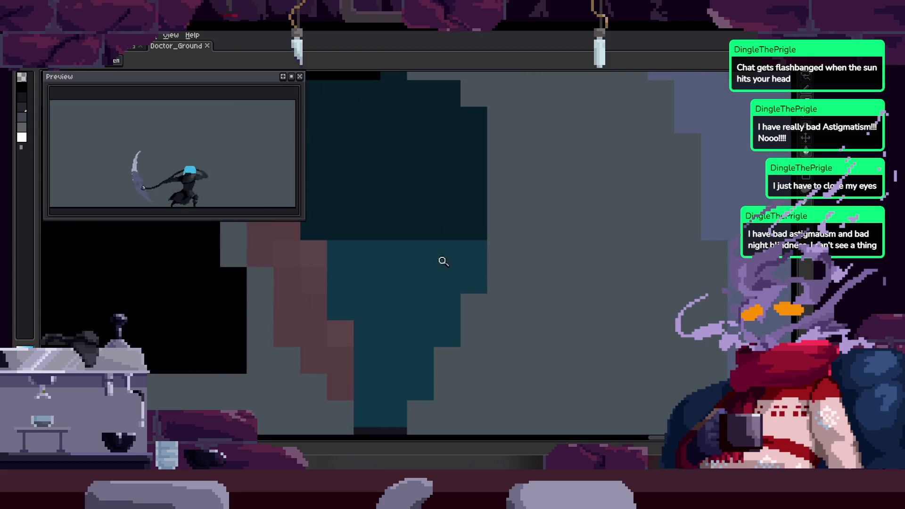
scroll(364, 266, "down", 2)
scroll(411, 282, "up", 2)
key("alt")
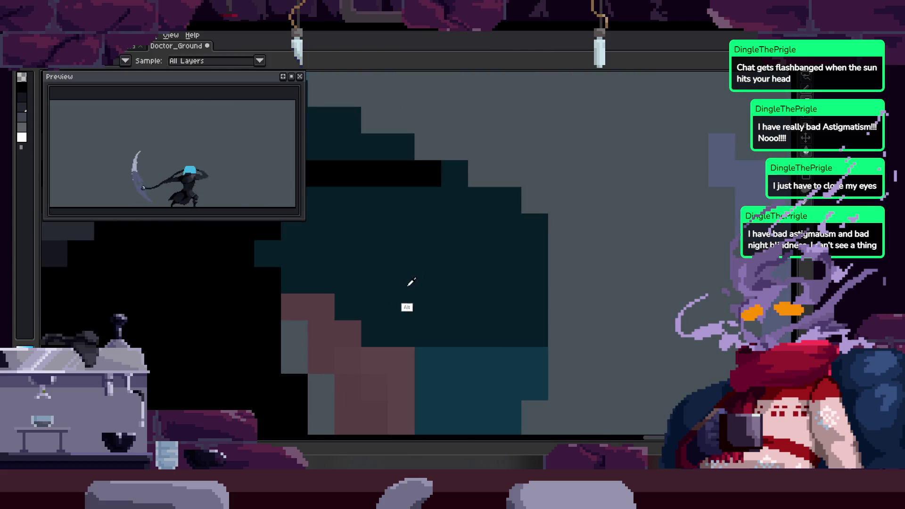
key("z")
scroll(440, 273, "down", 2)
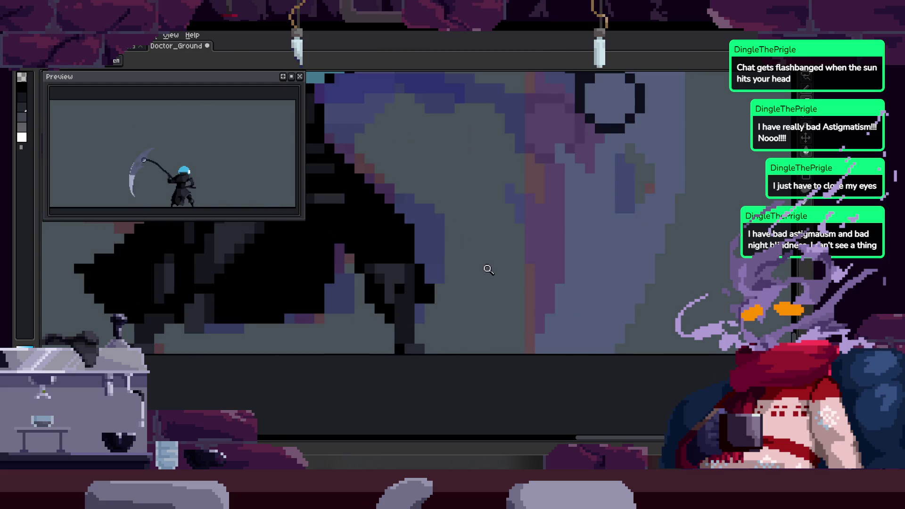
scroll(456, 309, "down", 1)
scroll(501, 293, "down", 1)
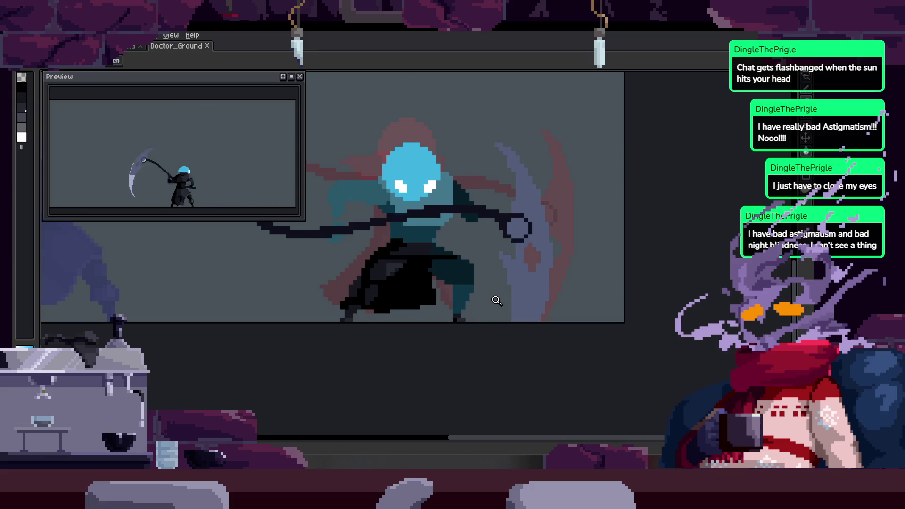
Save the Doctor_Ground animation file.
key("ctrl+s")
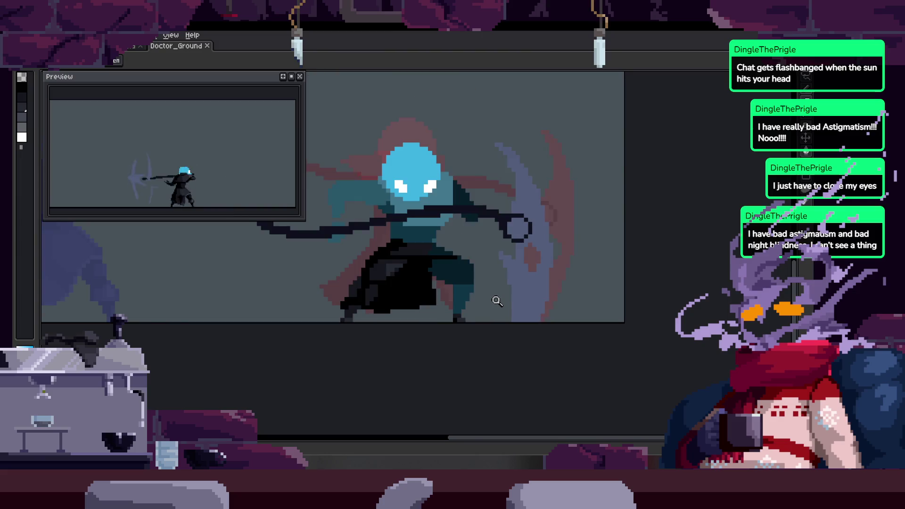
scroll(501, 293, "up", 2)
scroll(504, 278, "up", 1)
scroll(464, 296, "down", 1)
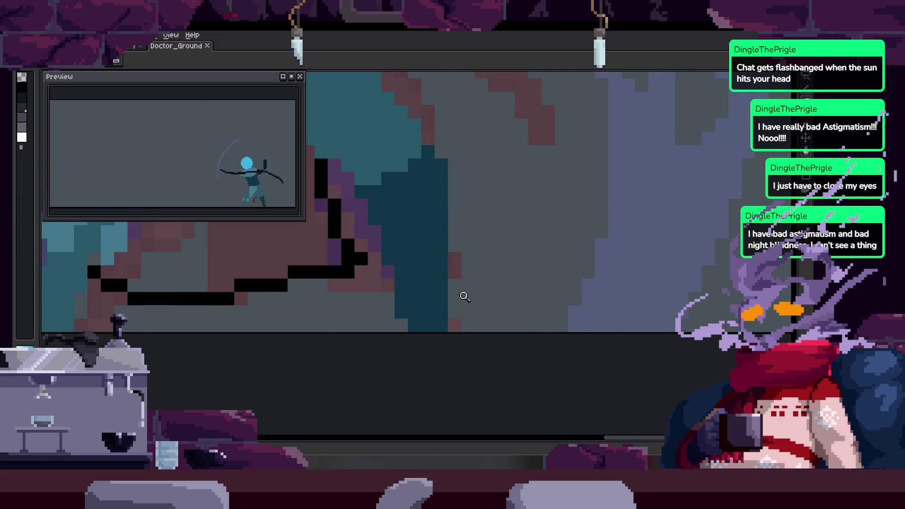
Paint a purple pixel along the figure's edge with the Pencil.
scroll(453, 311, "up", 1)
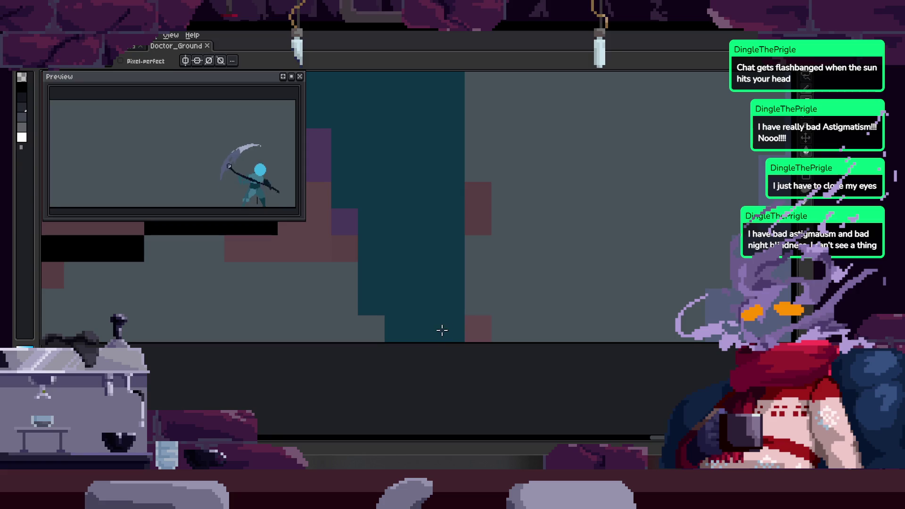
scroll(423, 216, "down", 2)
scroll(464, 301, "up", 3)
key("b")
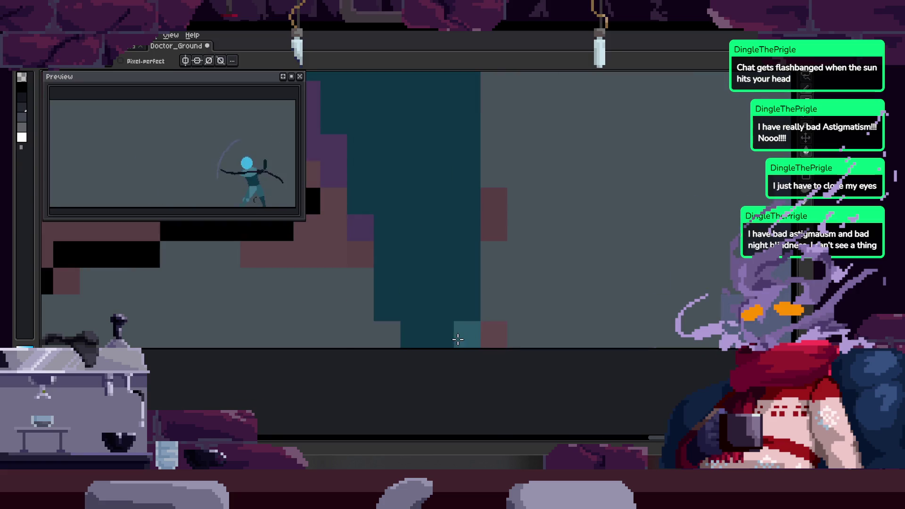
scroll(452, 336, "down", 3)
scroll(402, 241, "up", 2)
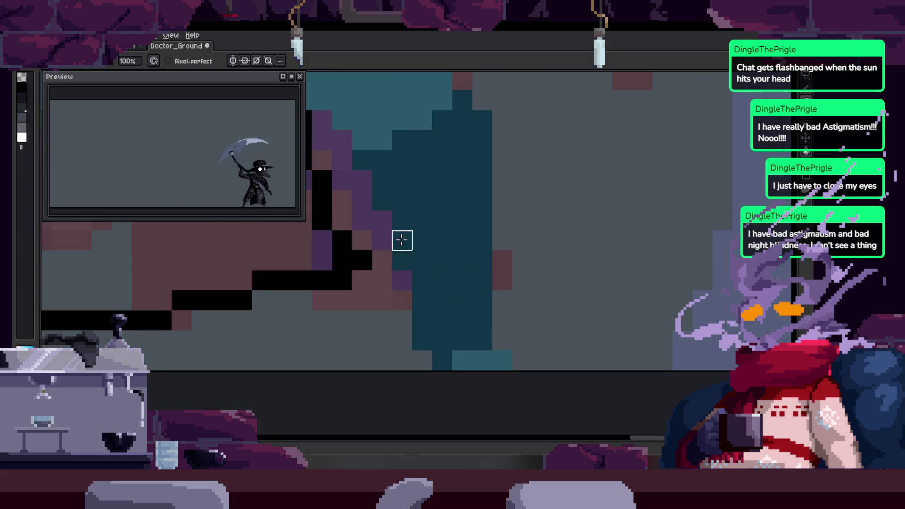
left_click(426, 340, "shift")
mouse_move(442, 370)
left_mouse_down()
mouse_move(431, 374)
mouse_move(438, 419)
left_mouse_up()
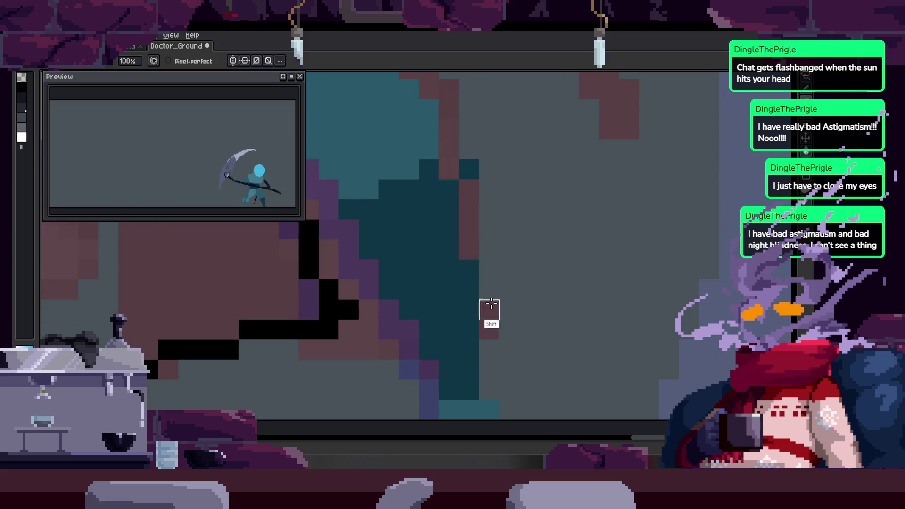
Sample a colour from the drawing and undo the last strokes.
scroll(487, 209, "down", 2)
scroll(505, 319, "up", 1)
scroll(465, 305, "up", 1)
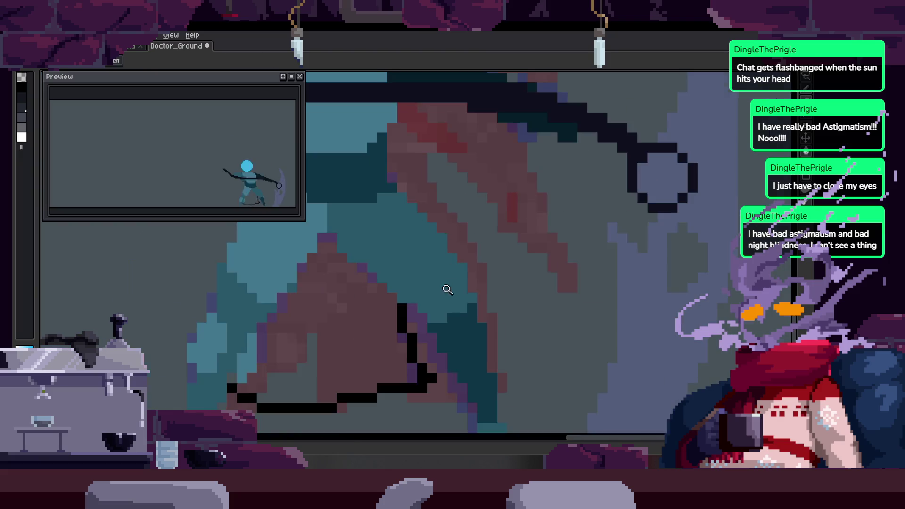
scroll(446, 289, "up", 2)
scroll(449, 271, "up", 1)
key("alt")
key("ctrl")
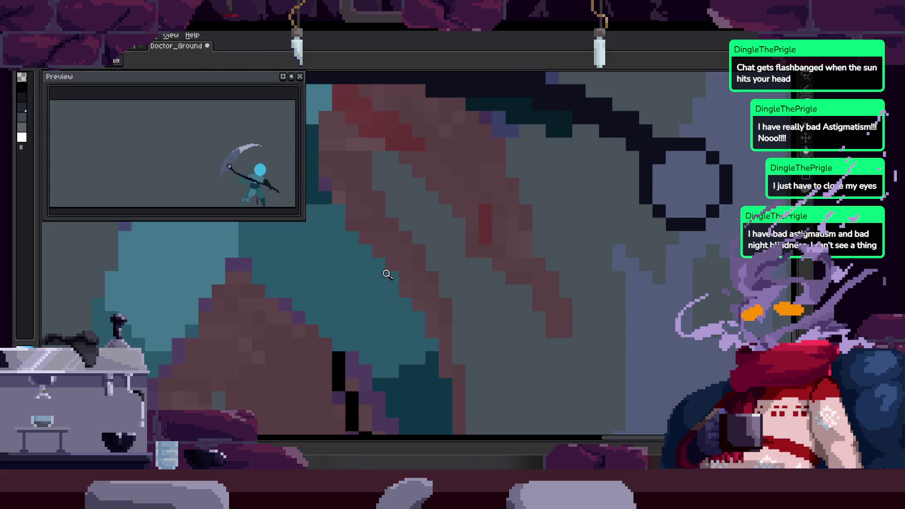
key("ctrl+z")
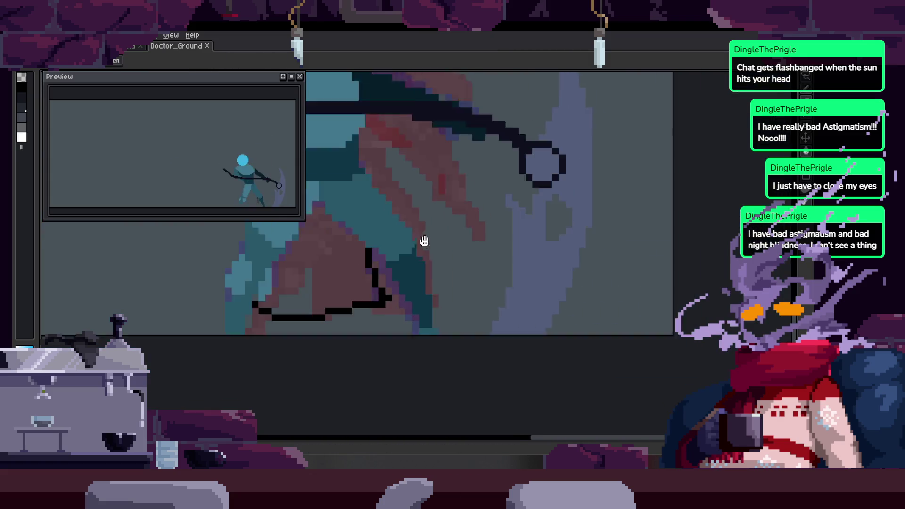
scroll(471, 290, "down", 3)
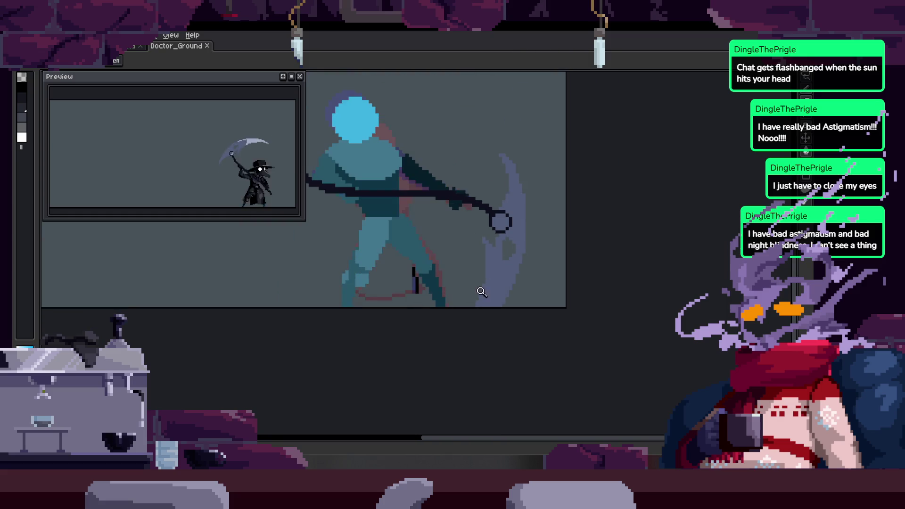
scroll(481, 289, "up", 4)
scroll(449, 315, "up", 1)
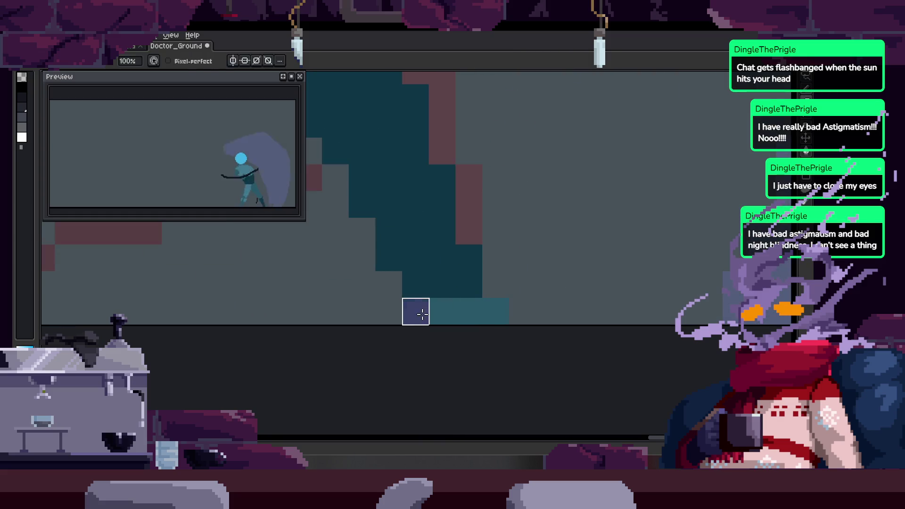
scroll(470, 297, "down", 3)
scroll(477, 271, "up", 3)
key("ctrl+z")
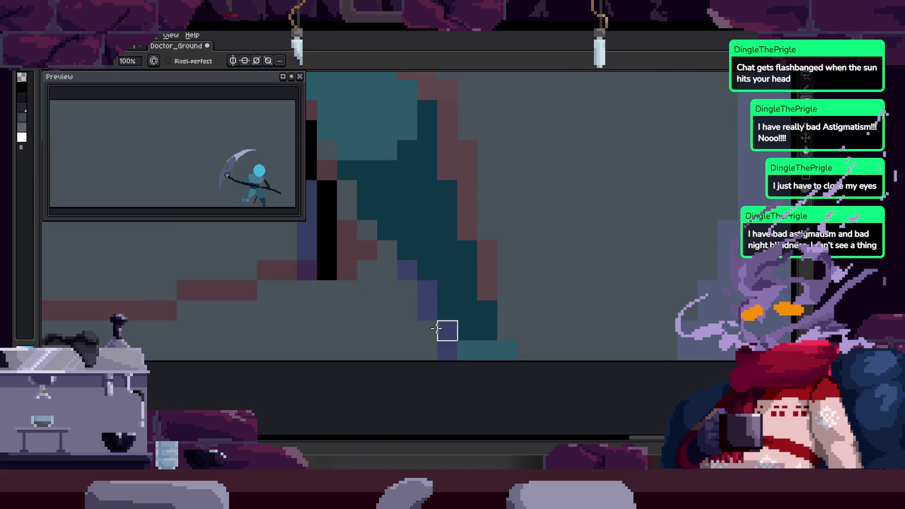
Sample a colour from the figure and line up a straight stroke near the leg.
scroll(477, 289, "up", 2)
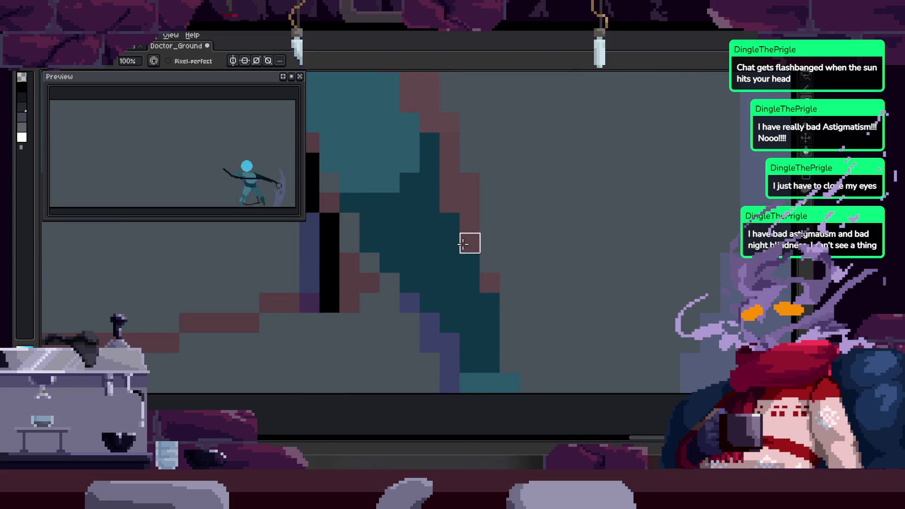
scroll(475, 269, "up", 2)
scroll(435, 245, "down", 2)
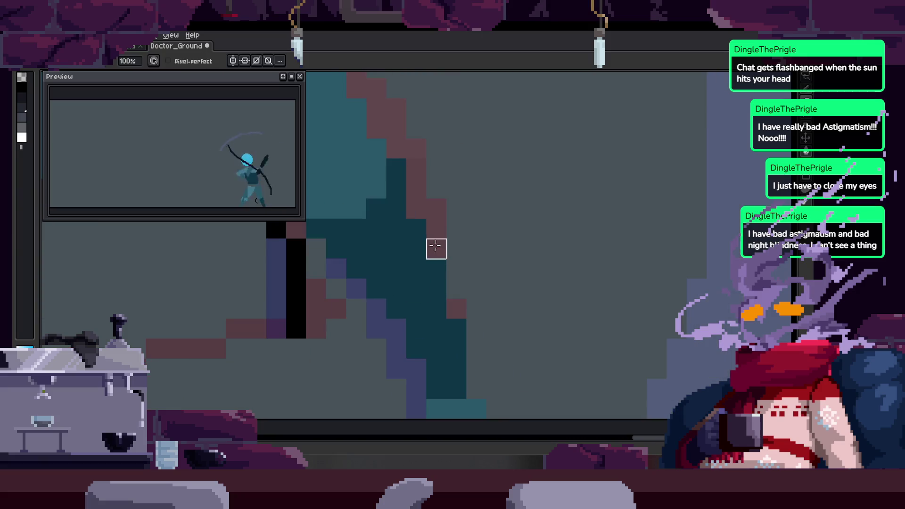
scroll(452, 265, "down", 3, "ctrl")
left_click_drag(488, 239, 452, 274)
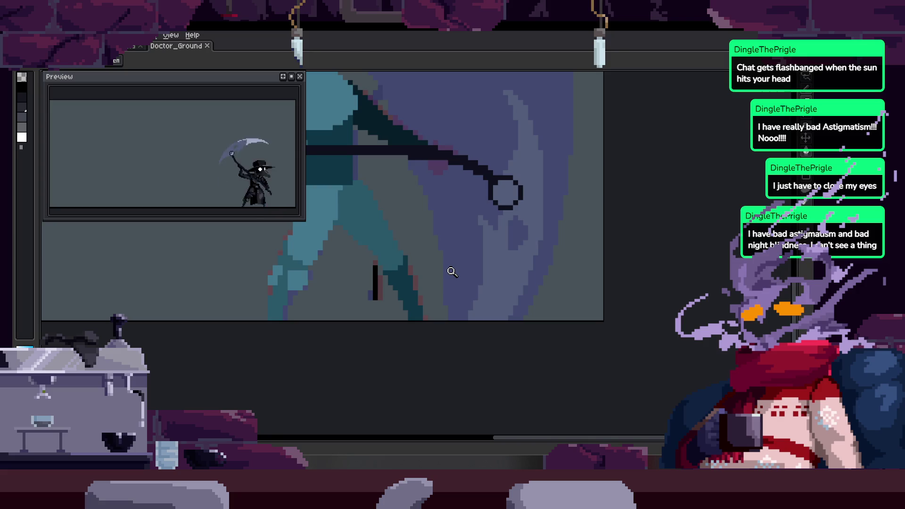
scroll(420, 256, "up", 5)
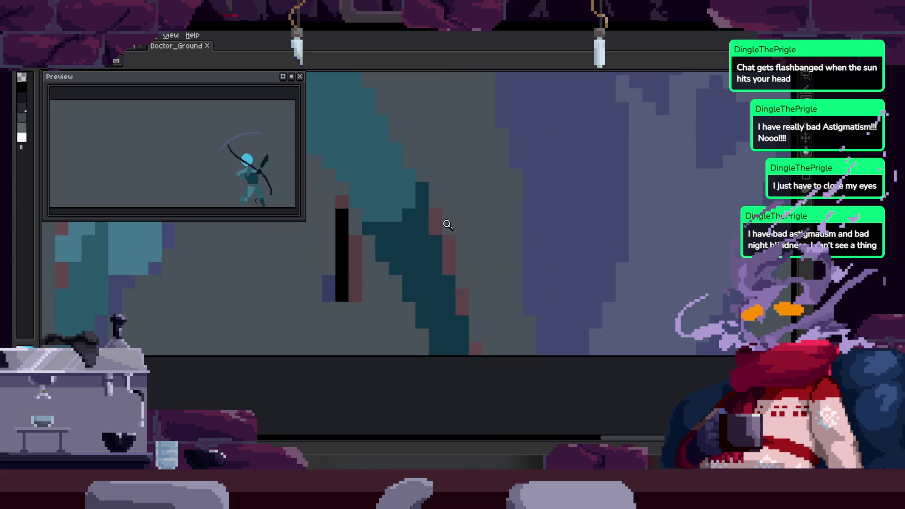
key("alt")
scroll(453, 238, "down", 2)
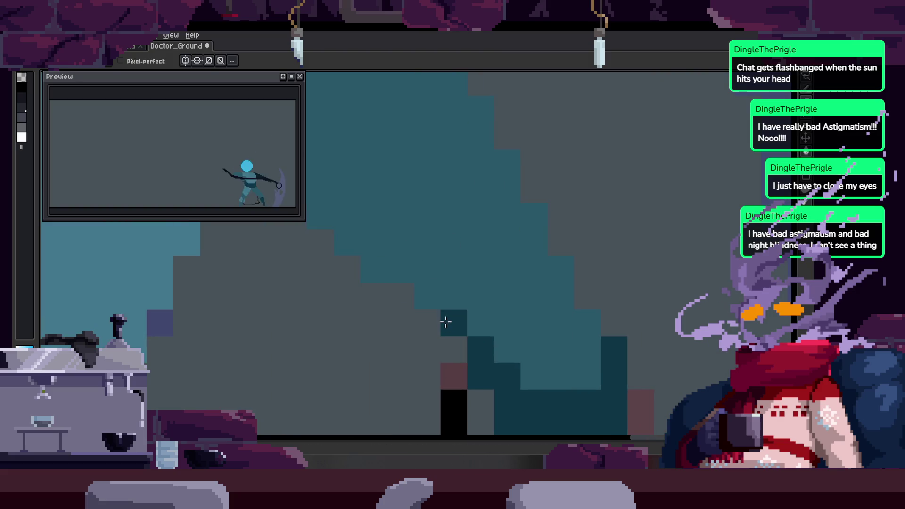
key("shift")
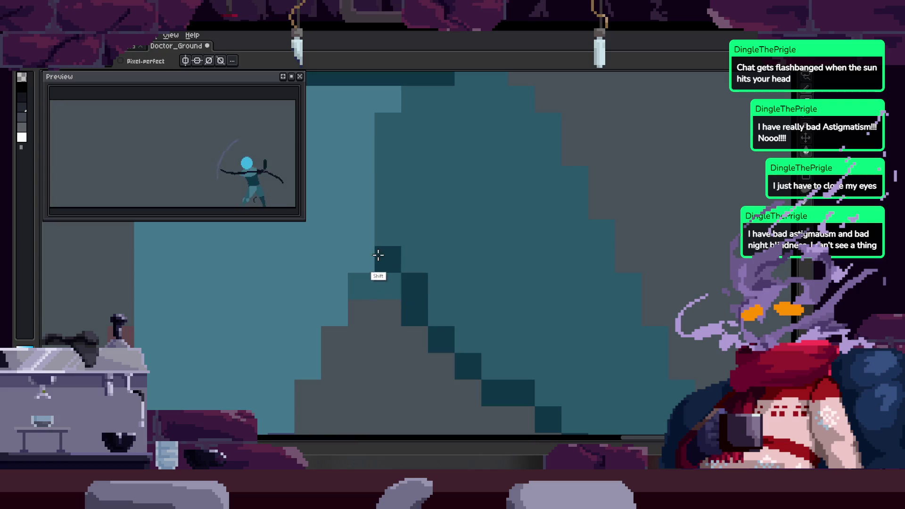
left_click_drag(405, 286, 393, 249)
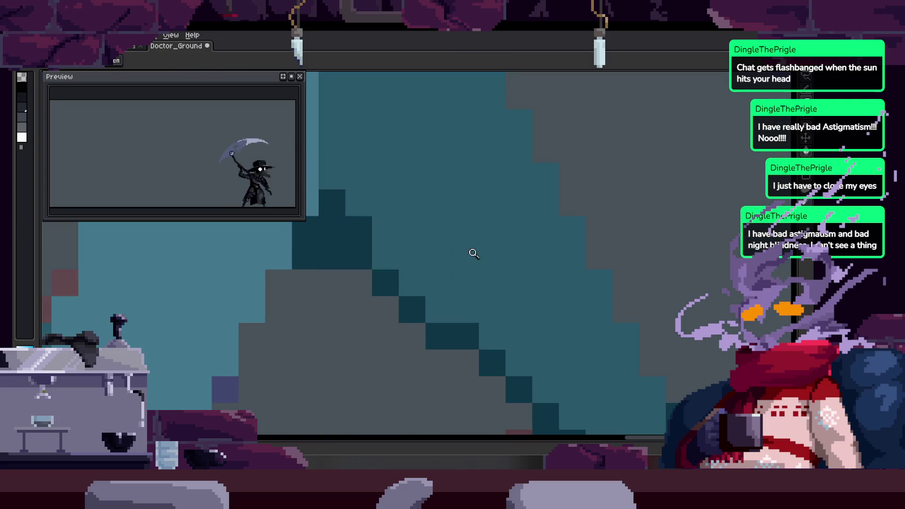
scroll(457, 300, "down", 3)
Save the animation and zoom in closer on the leg pixels.
key("ctrl+s")
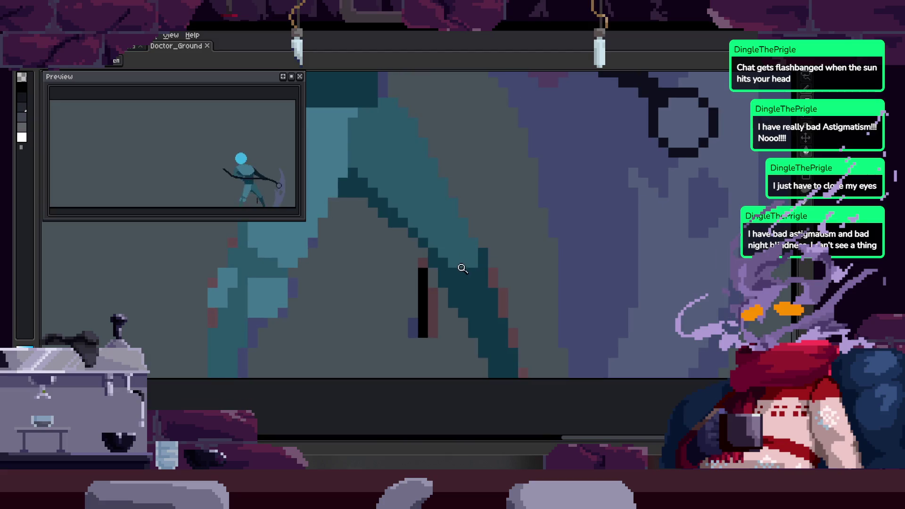
scroll(481, 245, "up", 2)
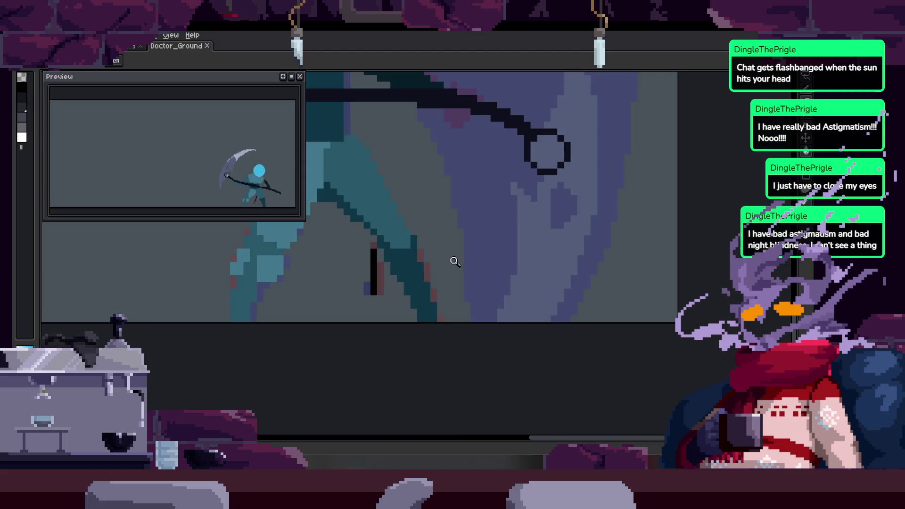
key("z")
left_click(453, 256)
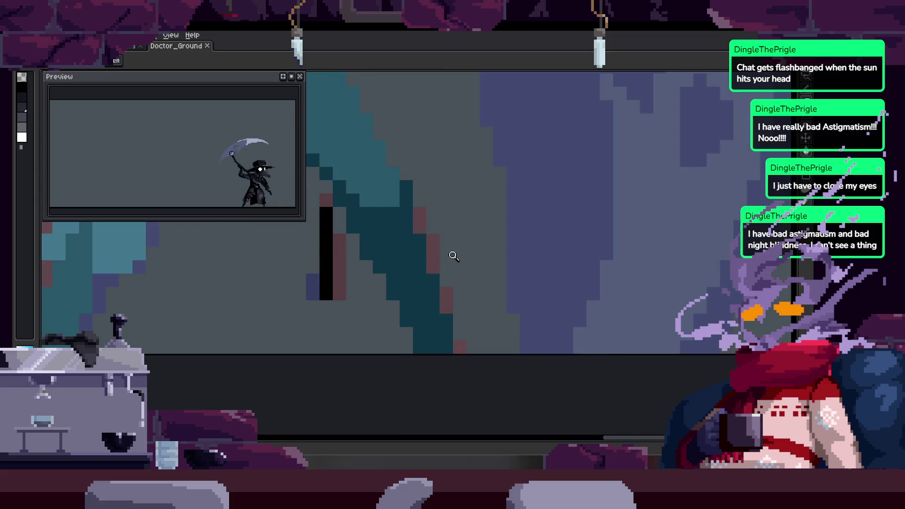
key("b")
scroll(459, 342, "up", 2)
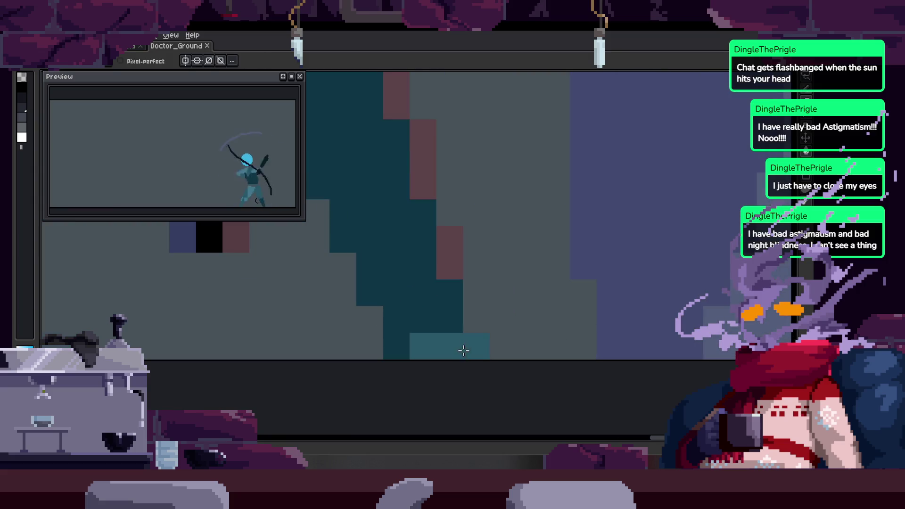
scroll(476, 352, "down", 3)
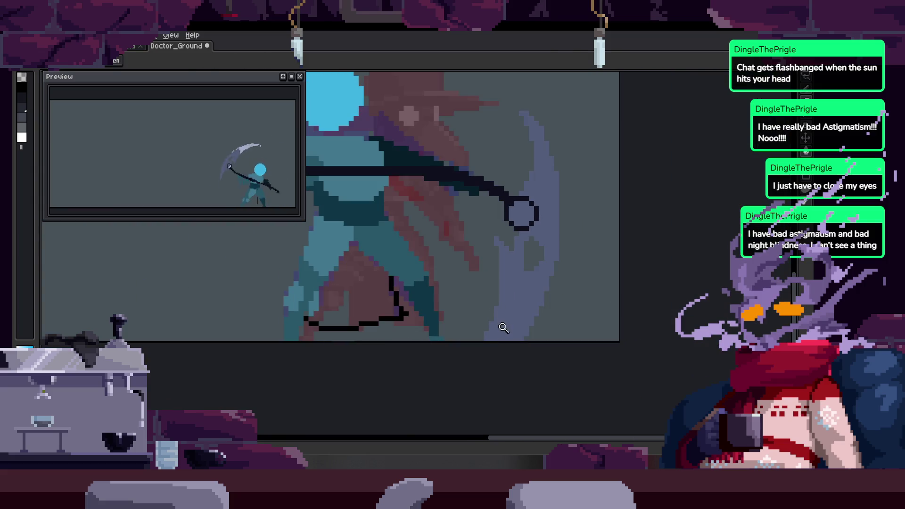
scroll(499, 319, "down", 1)
Compare neighbouring frames and show the timeline with its attack and to_Idle tags.
key("Right")
key("Right")
key("Left")
key("Tab")
key("Right")
key("Right")
key("Right")
key("Right")
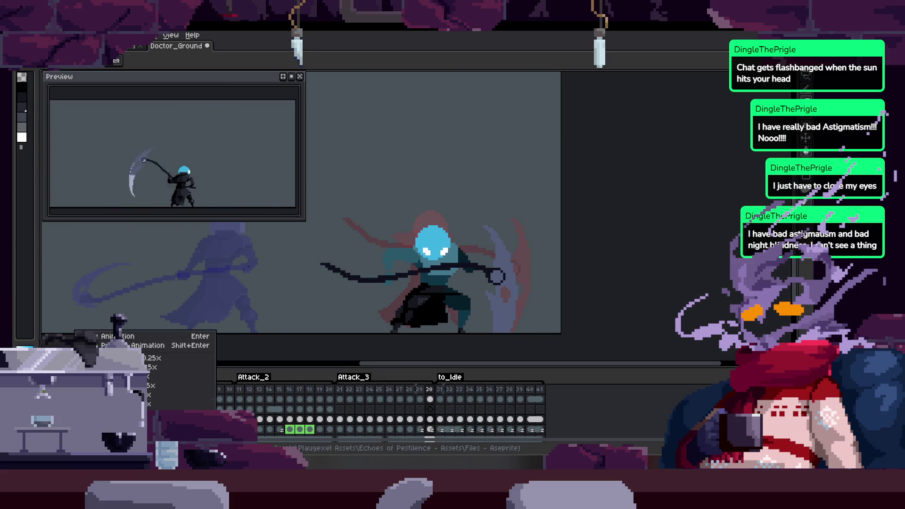
Hide the timeline, play the attack animation, and zoom in on the legs.
key("Tab")
scroll(445, 250, "up", 3)
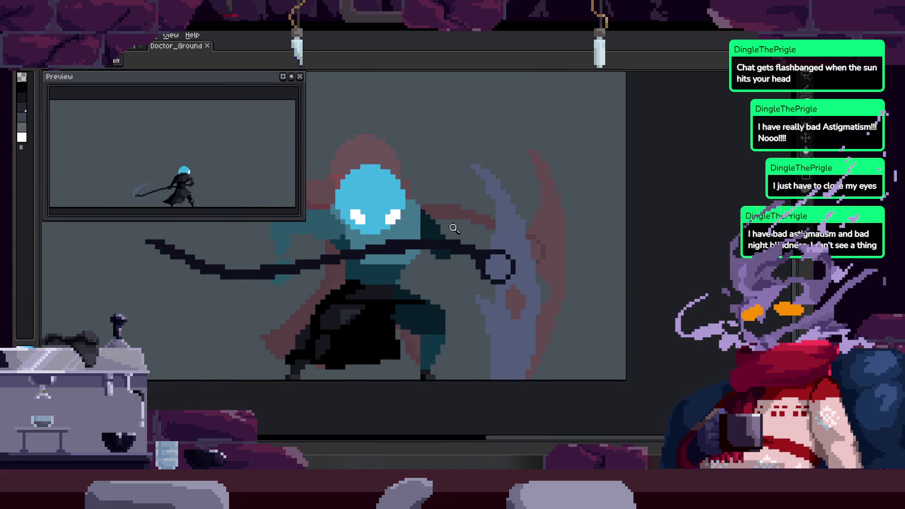
key("Return")
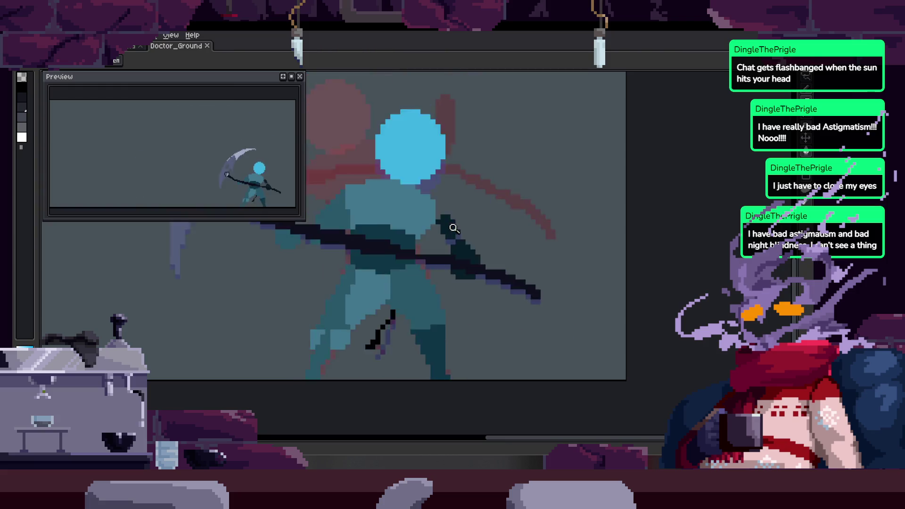
scroll(460, 264, "down", 1)
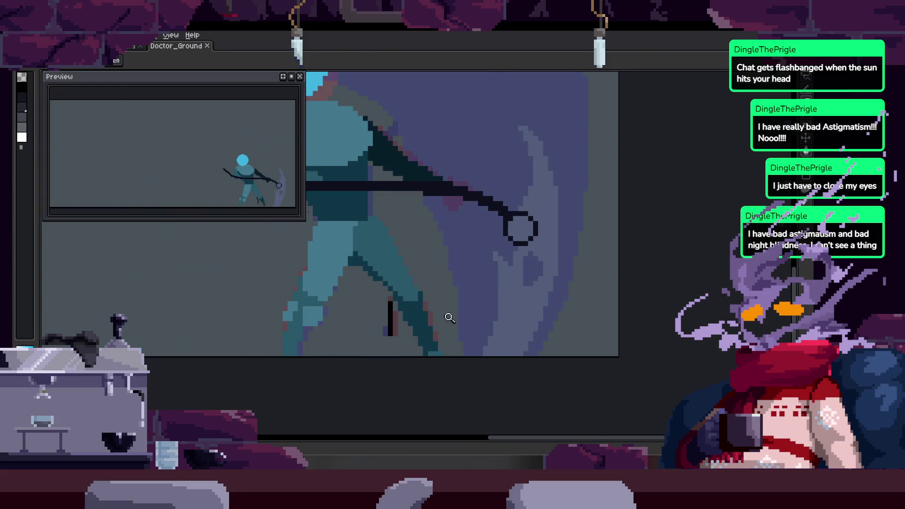
left_click(450, 317)
Select and clear the stray grey pixels beside the leg.
key("m")
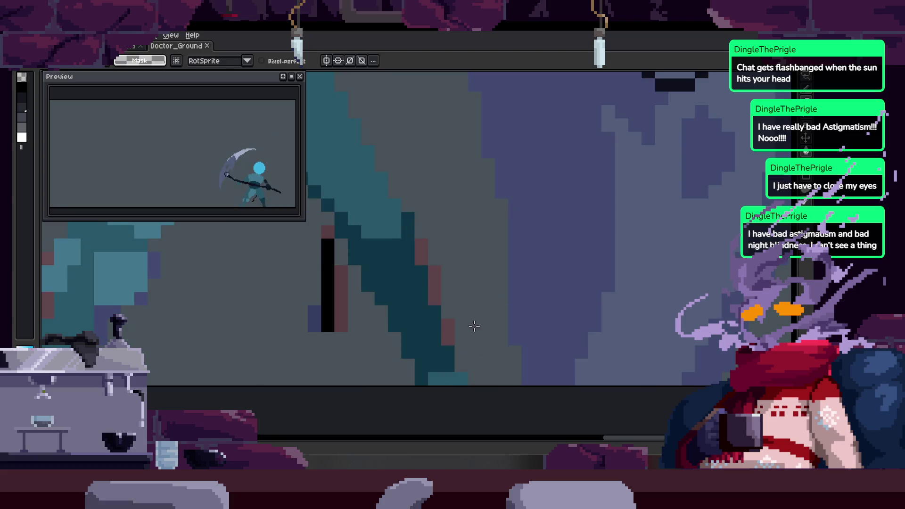
left_click(474, 326)
key("ctrl+d")
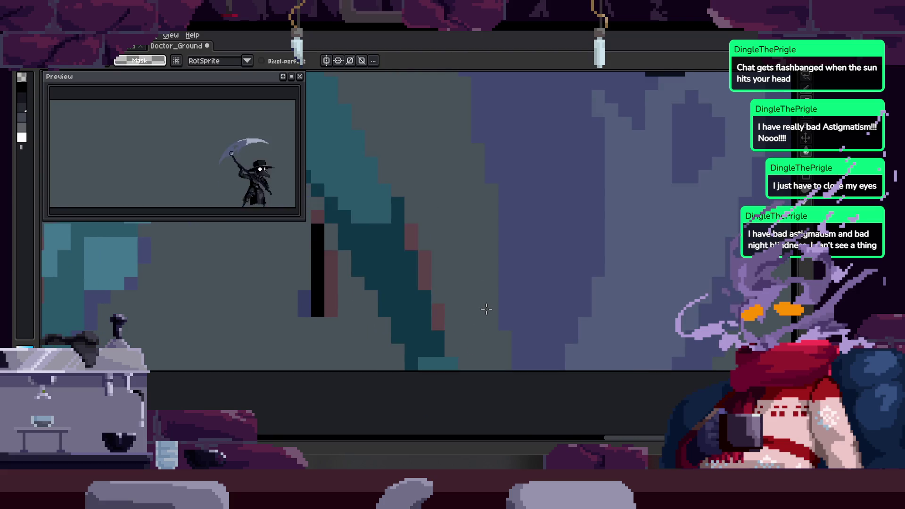
key("z")
left_click(486, 300)
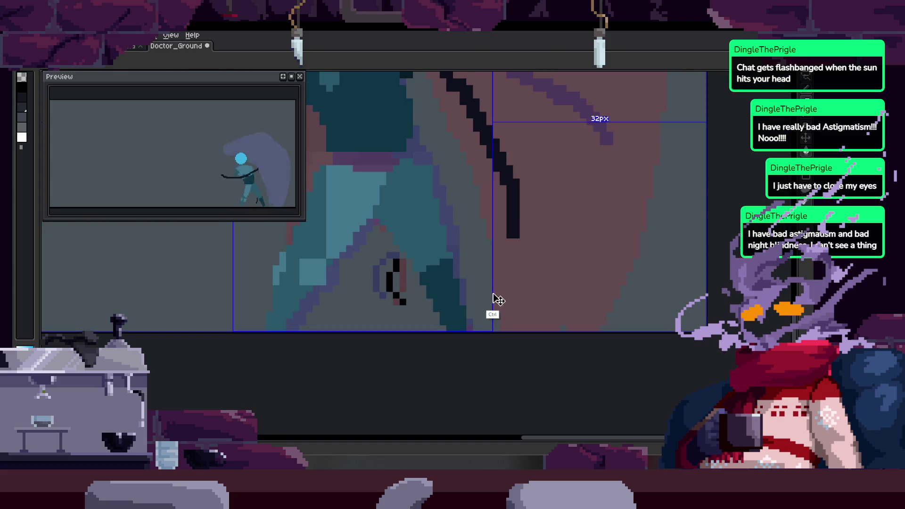
scroll(481, 319, "up", 2)
key("Tab")
Paint a pink pixel beside the leg outline and another on the leg edge.
left_click(416, 357)
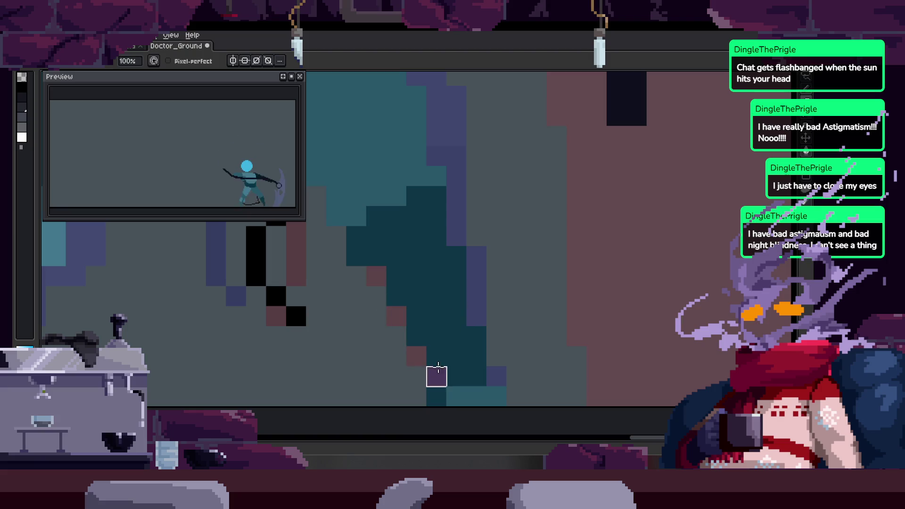
scroll(439, 306, "up", 1)
scroll(405, 338, "up", 5)
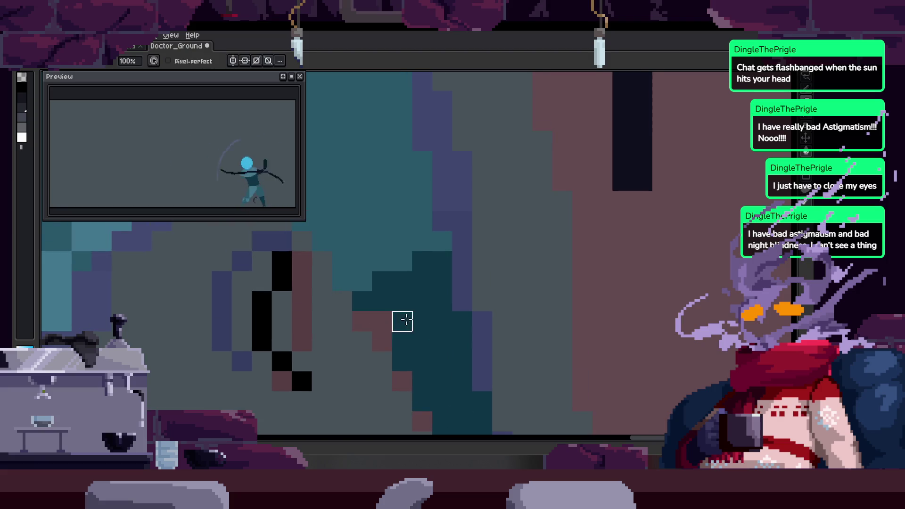
scroll(403, 322, "down", 4)
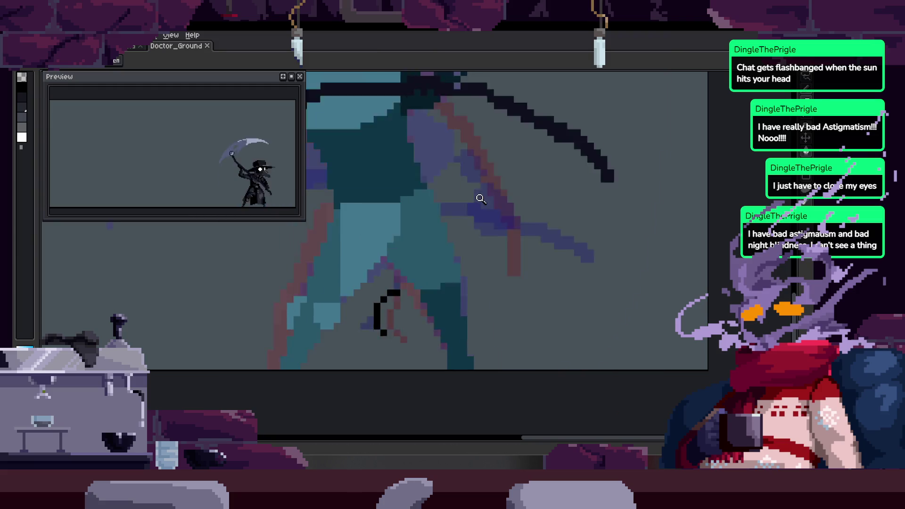
scroll(456, 287, "down", 1)
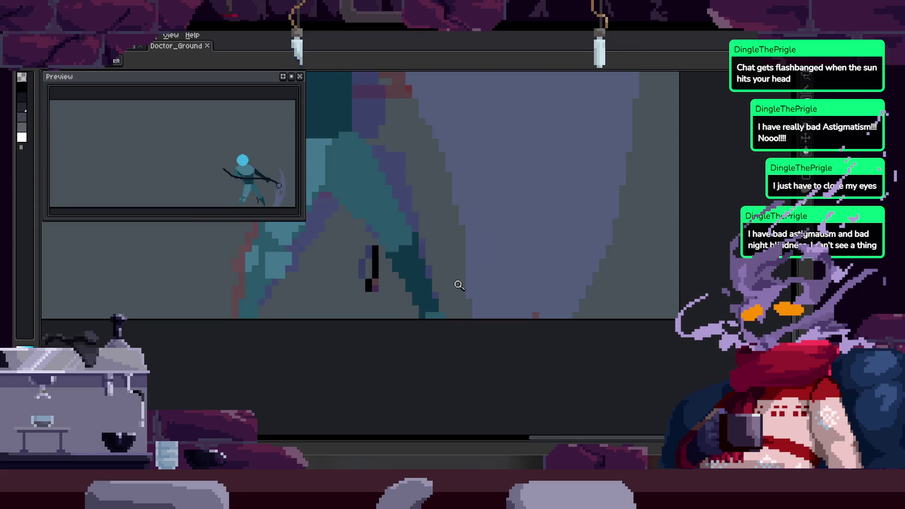
left_click(439, 295)
key("b")
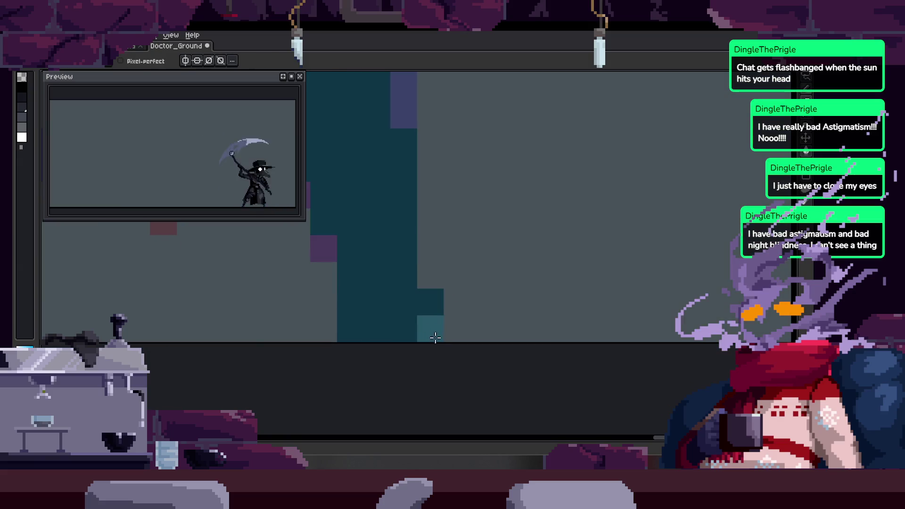
Zoom in on the boot area and save the animation.
key("z")
scroll(410, 325, "down", 2)
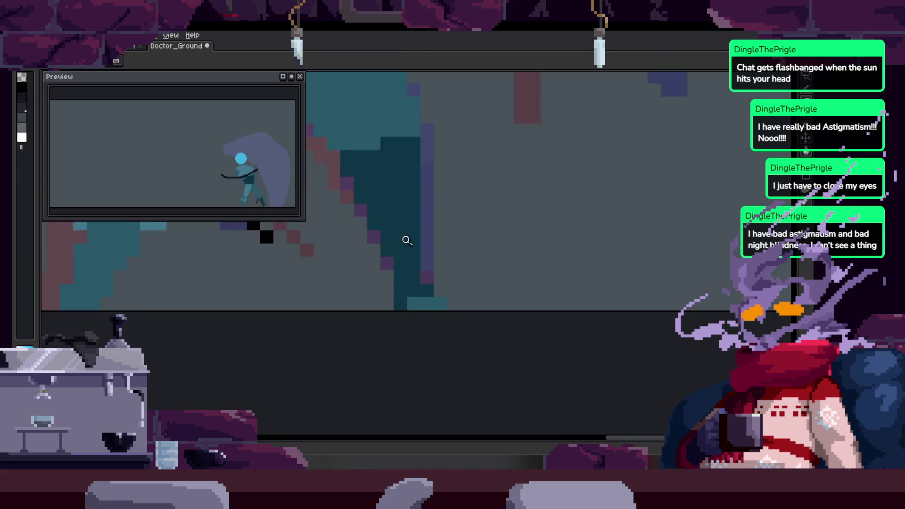
left_click(455, 245)
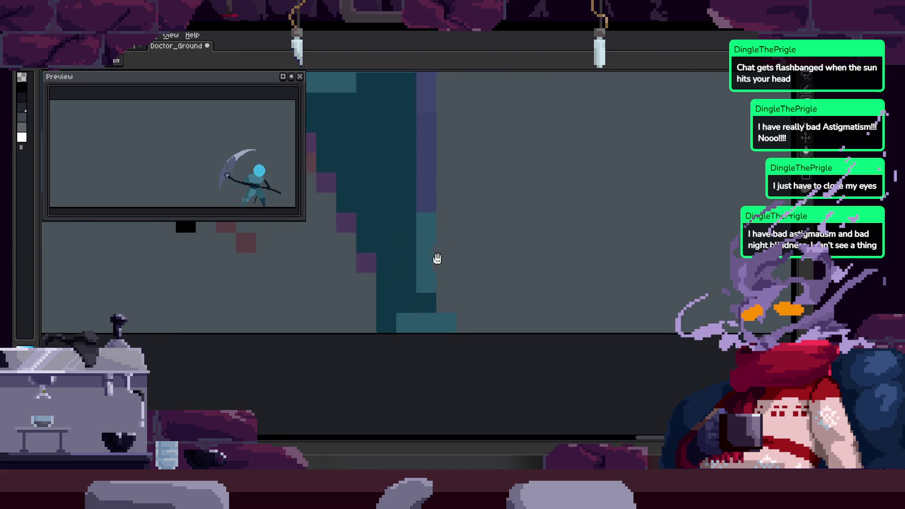
scroll(424, 242, "down", 1)
key("ctrl+s")
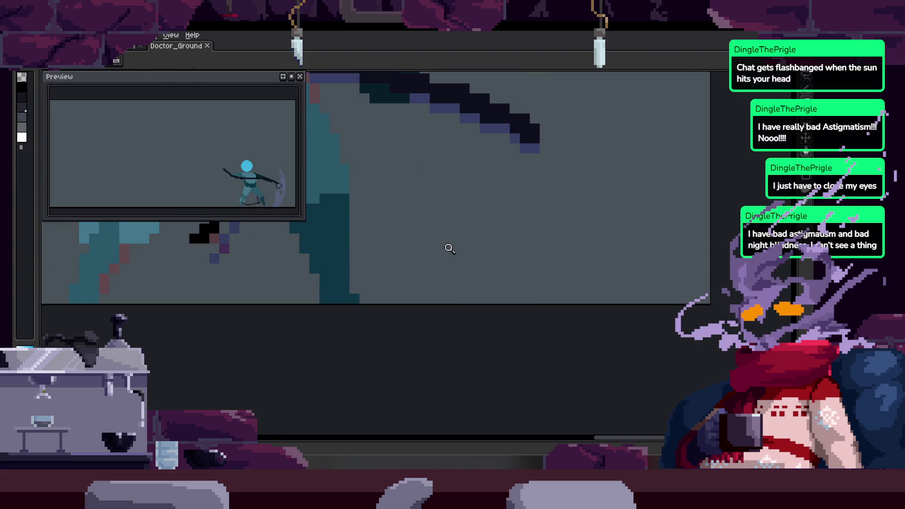
Lasso the stray pixels beside the boot and zoom in around it.
key("m")
key("ctrl+d")
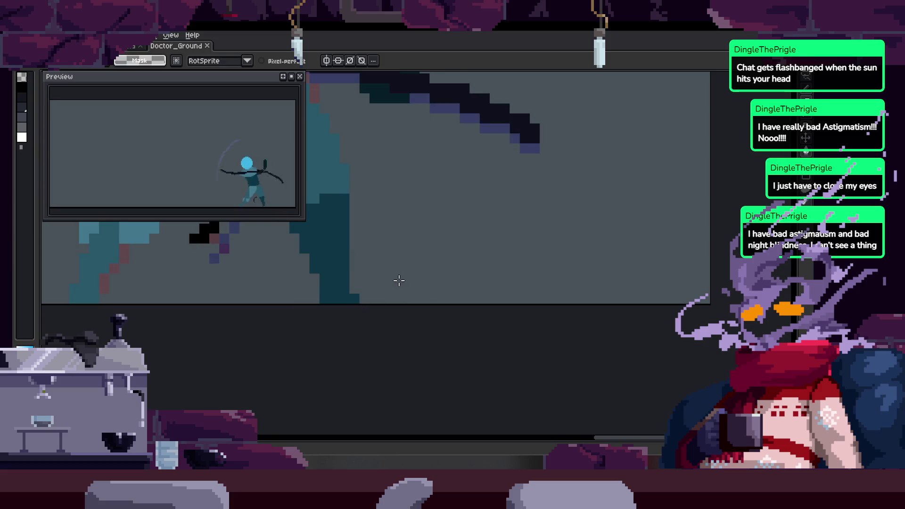
left_click_drag(431, 266, 449, 293)
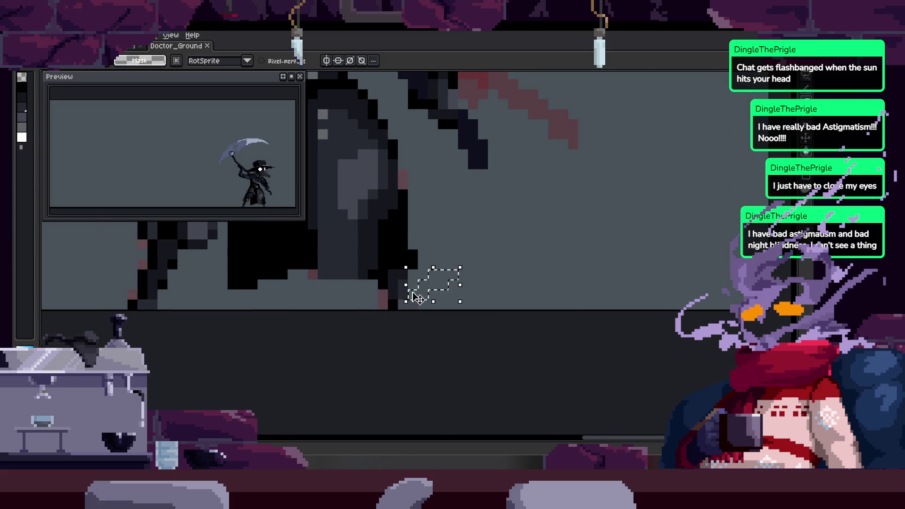
key("z")
left_click(446, 271)
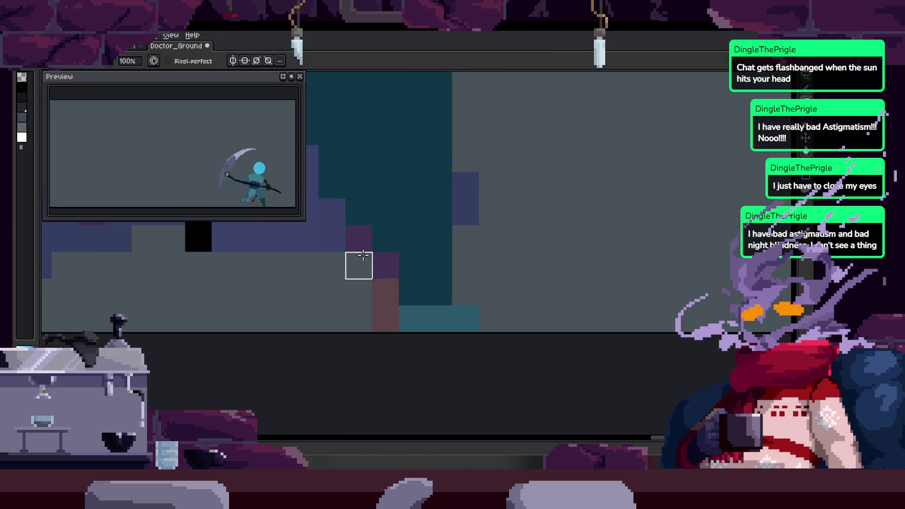
Touch up the boot with eyedropped colours, zoom out to check, and show the timeline.
key("alt")
key("z")
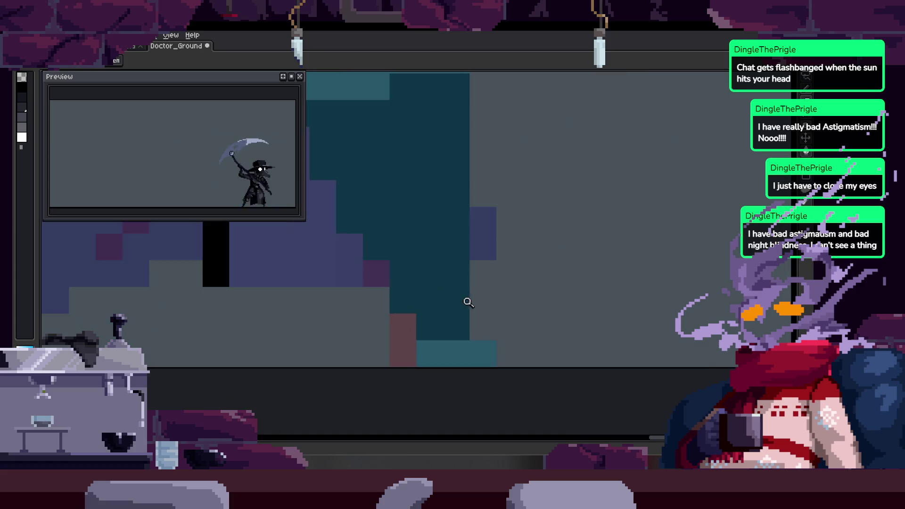
key("b")
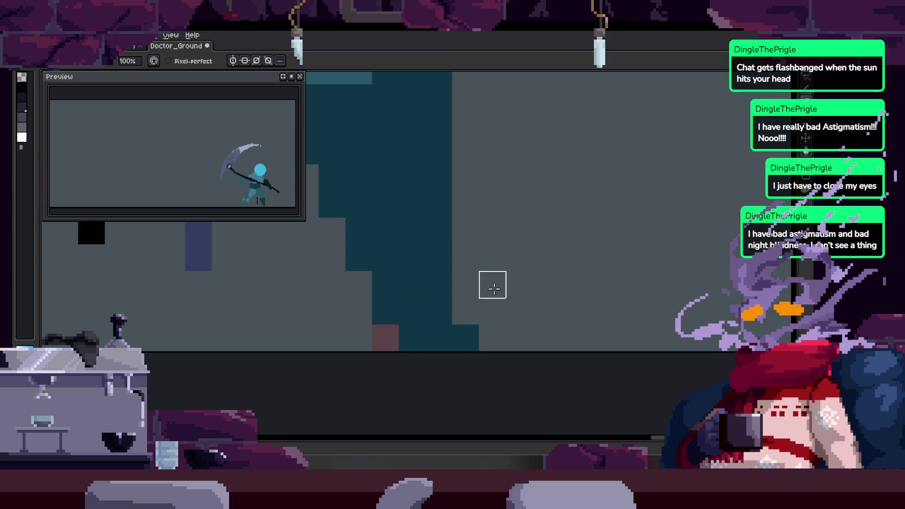
key("alt")
key("z")
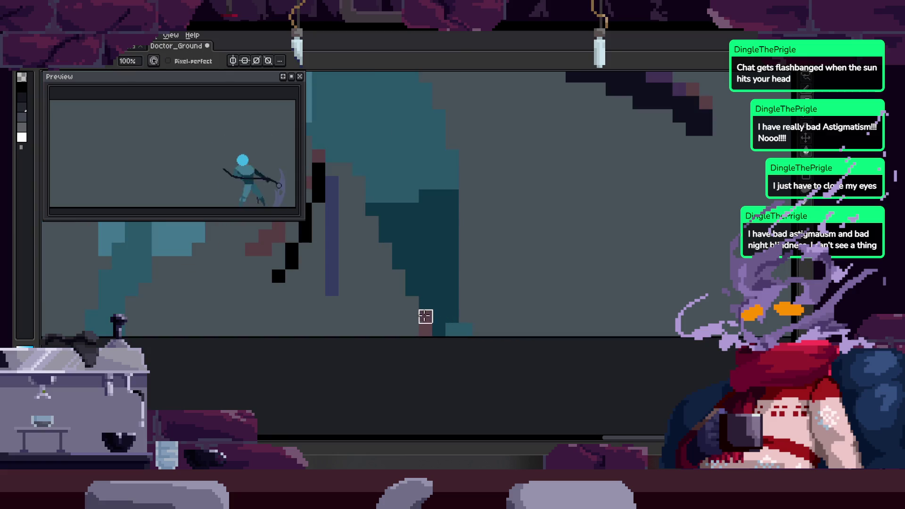
key("z")
scroll(422, 259, "down", 1)
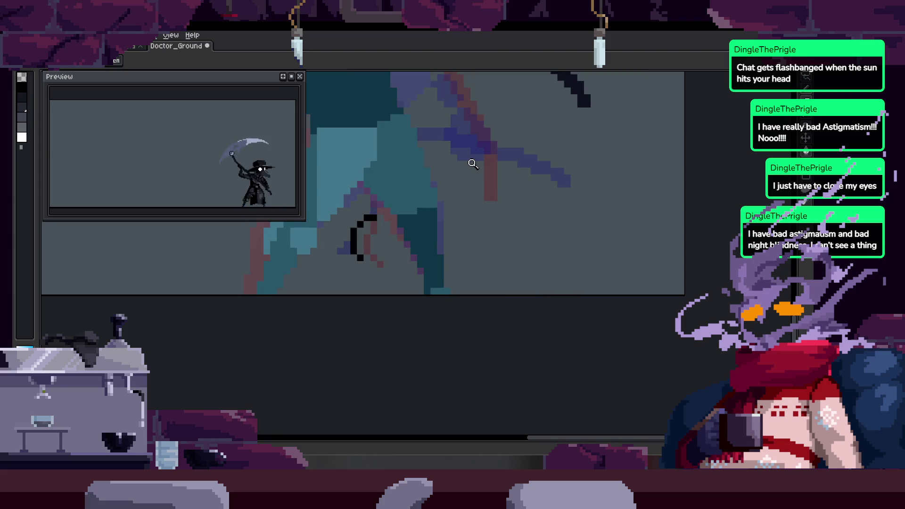
scroll(443, 252, "up", 3)
key("b")
key("z")
scroll(414, 331, "down", 4)
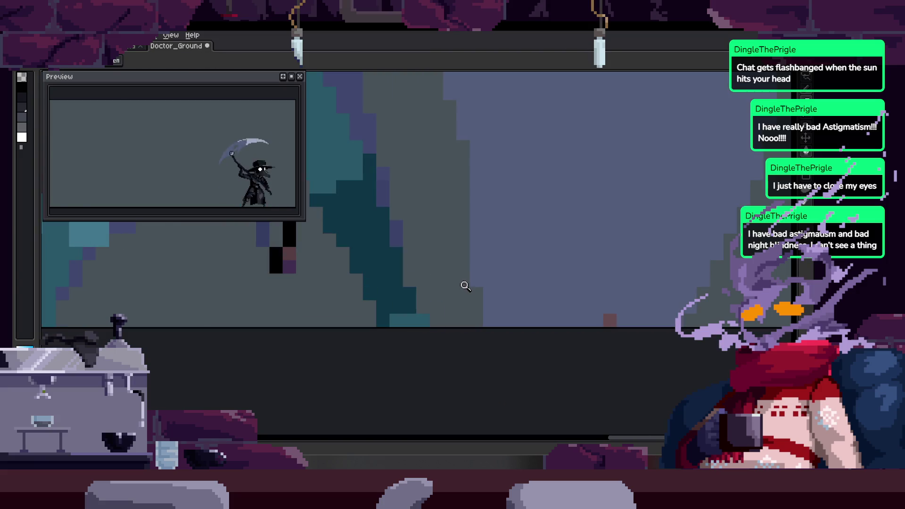
scroll(467, 279, "down", 1)
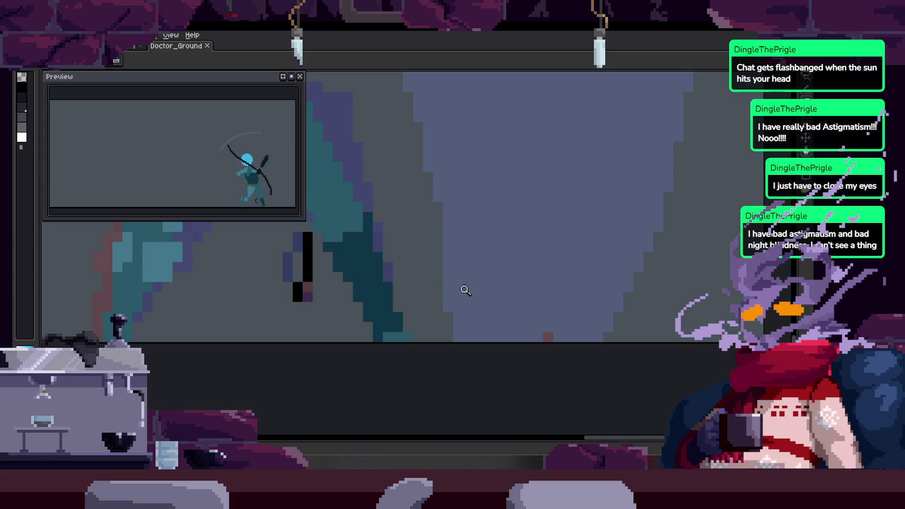
key("Tab")
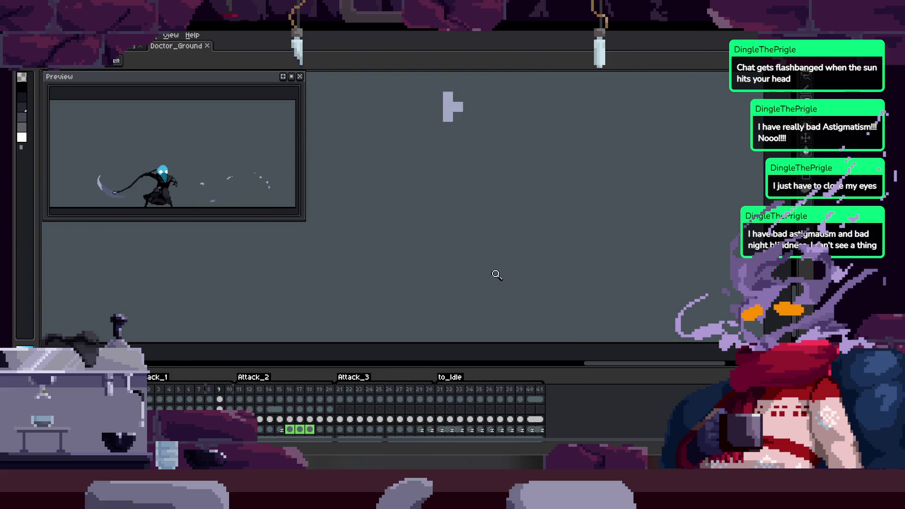
Save the animation, zoom in on the leg, and flip between frames 28 and 30.
key("ctrl+s")
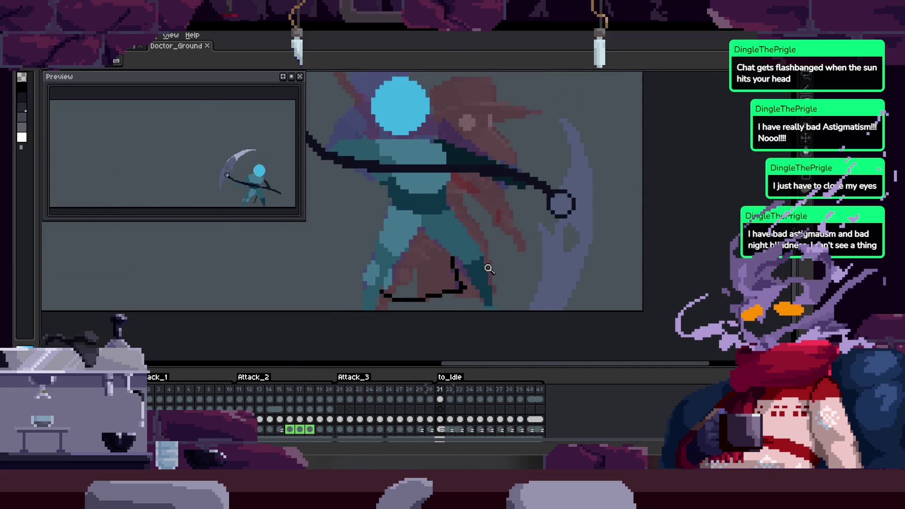
scroll(503, 248, "up", 3)
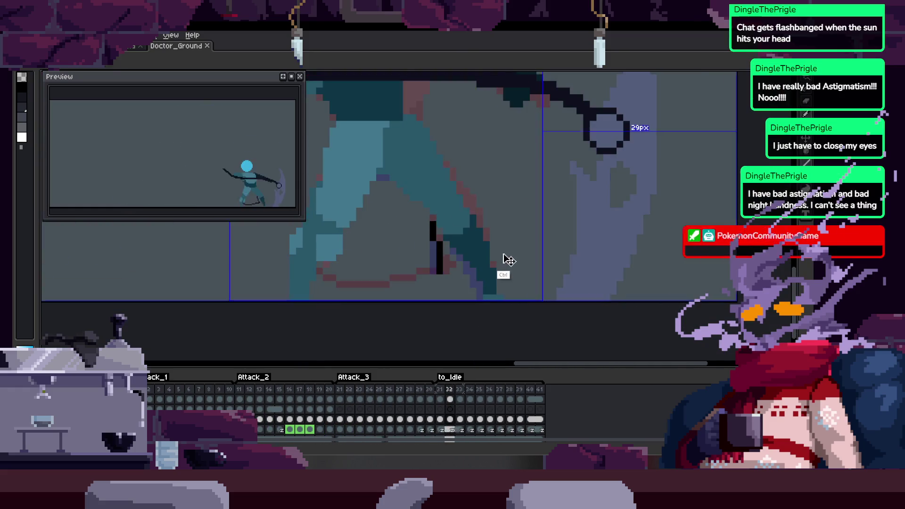
key("b")
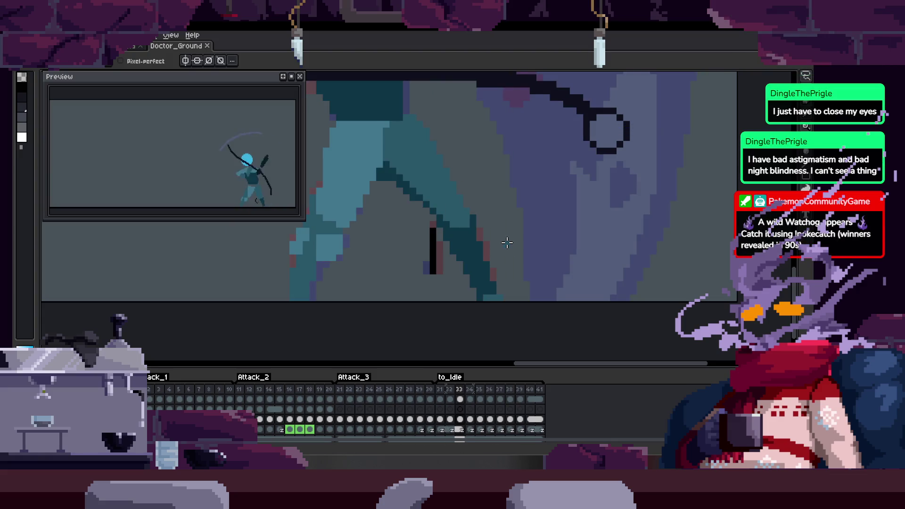
key("Left")
key("Left")
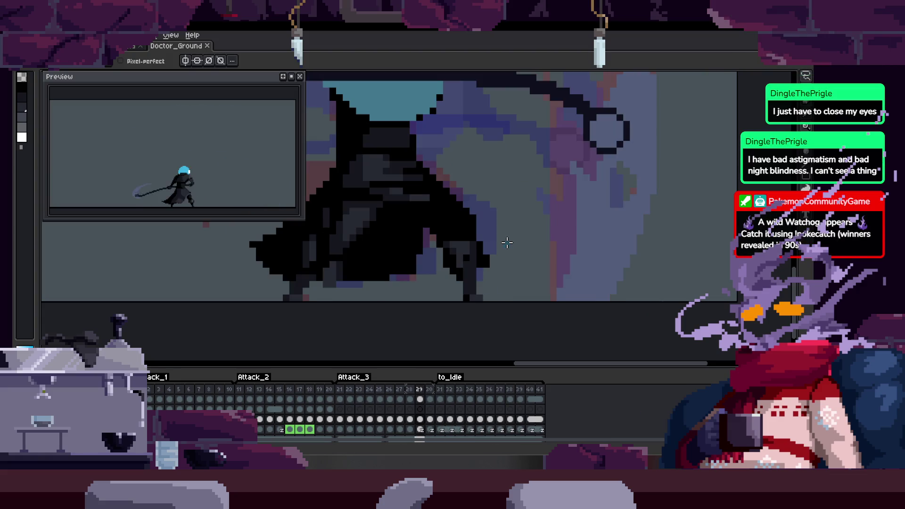
key("Right")
key("Right")
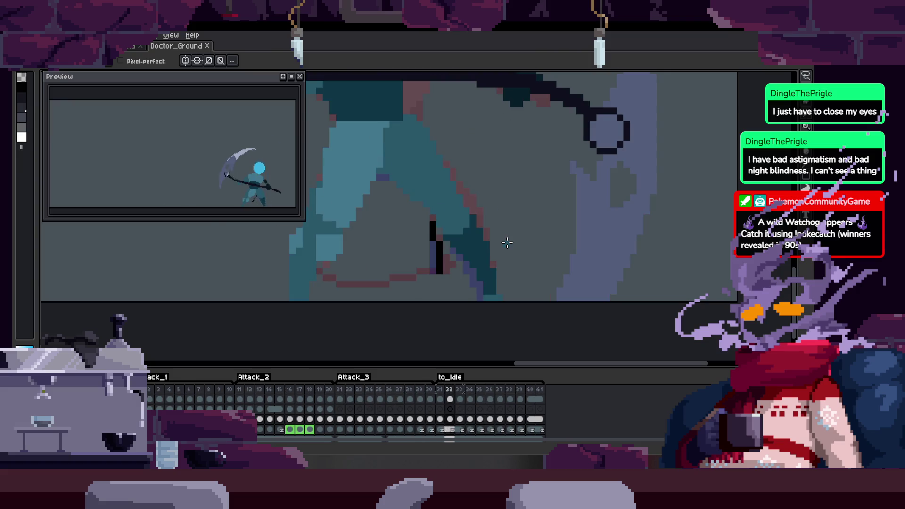
key("Left")
key("Left")
key("Right")
key("Right")
key("Left")
key("Left")
key("Left")
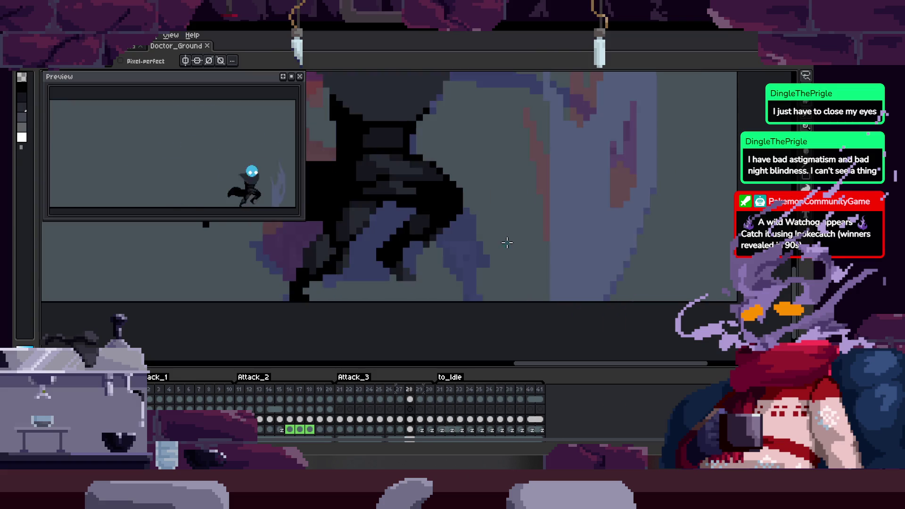
Step through frames 31 to 35 to compare the leg and scythe blade poses.
key("Right")
key("Right")
key("Right")
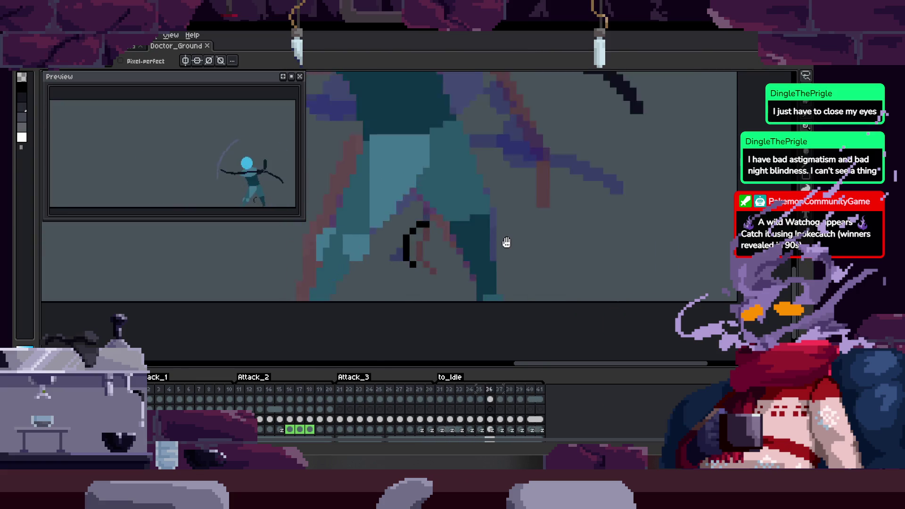
key("Left")
key("Left")
key("Left")
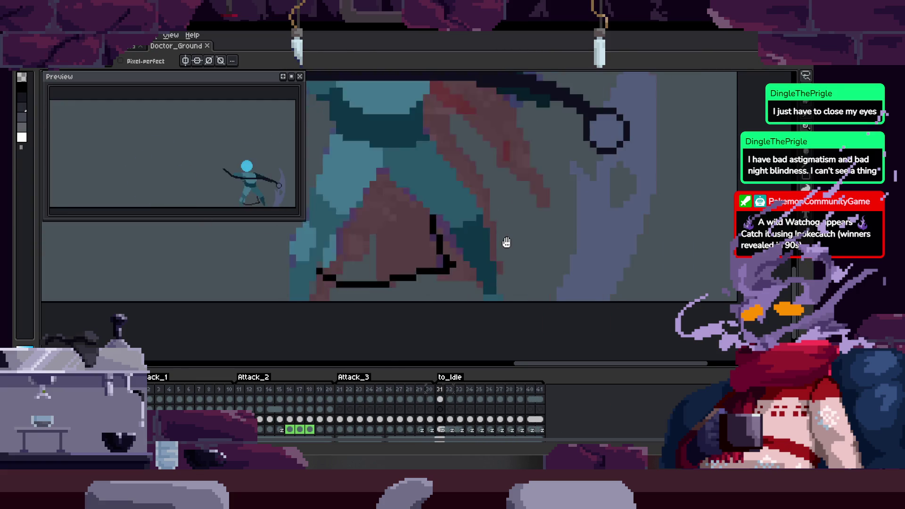
key("Right")
key("Right")
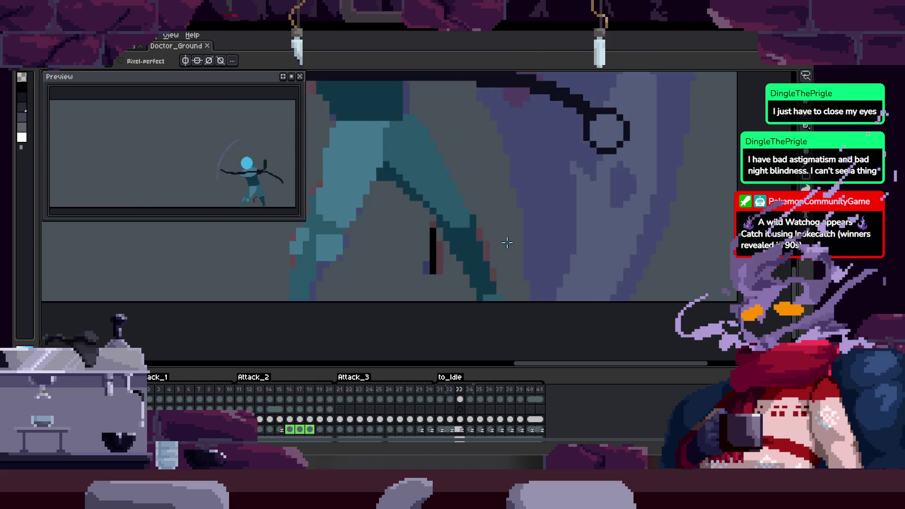
key("Right")
key("Right")
key("Left")
key("Left")
key("Left")
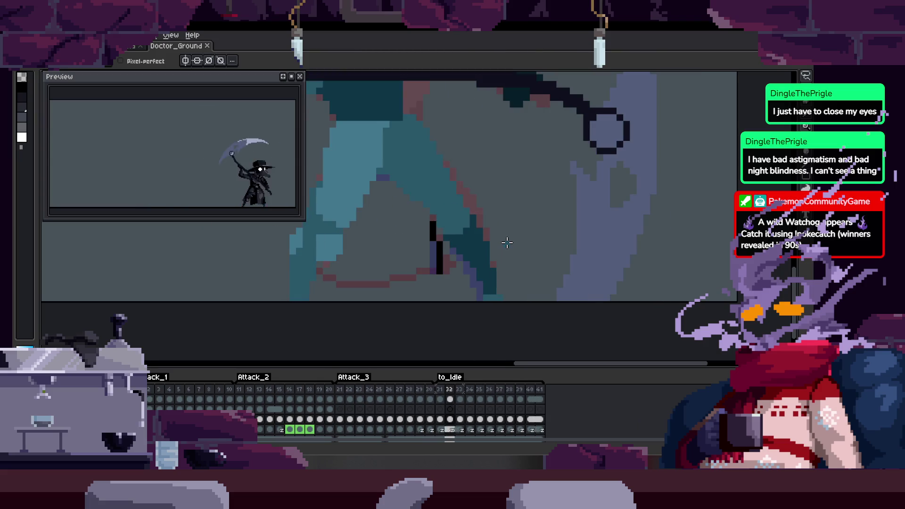
key("Right")
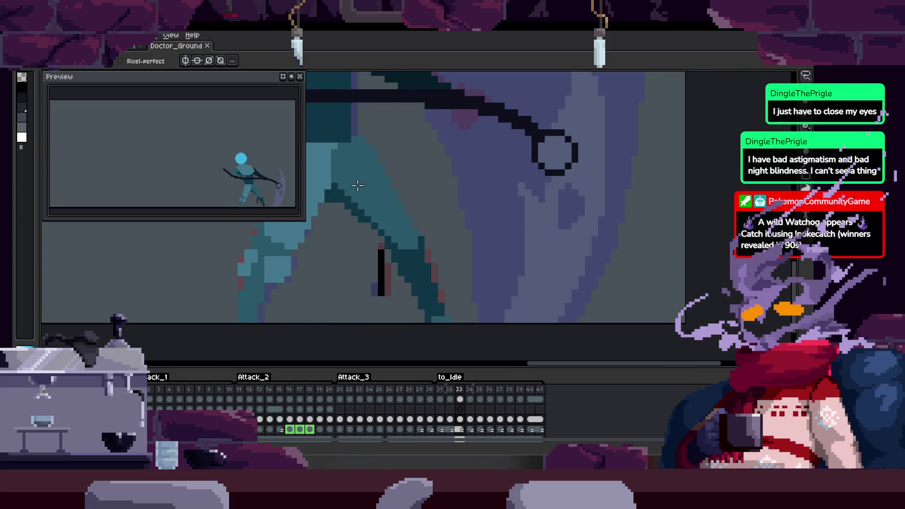
scroll(382, 166, "up", 1)
Delete the white-outlined blade shape from frame 33, then return to frame 32.
key("m")
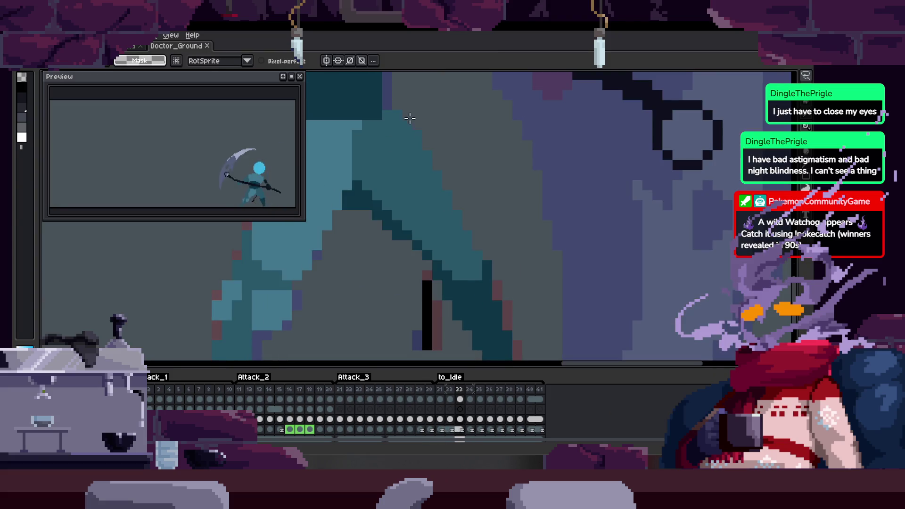
key("Left")
key("Left")
key("Left")
key("Right")
key("Right")
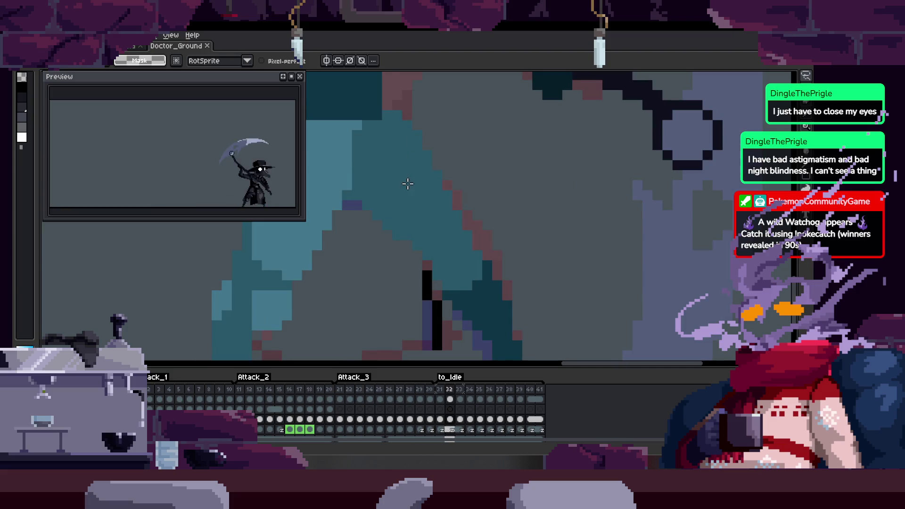
key("Right")
key("Delete")
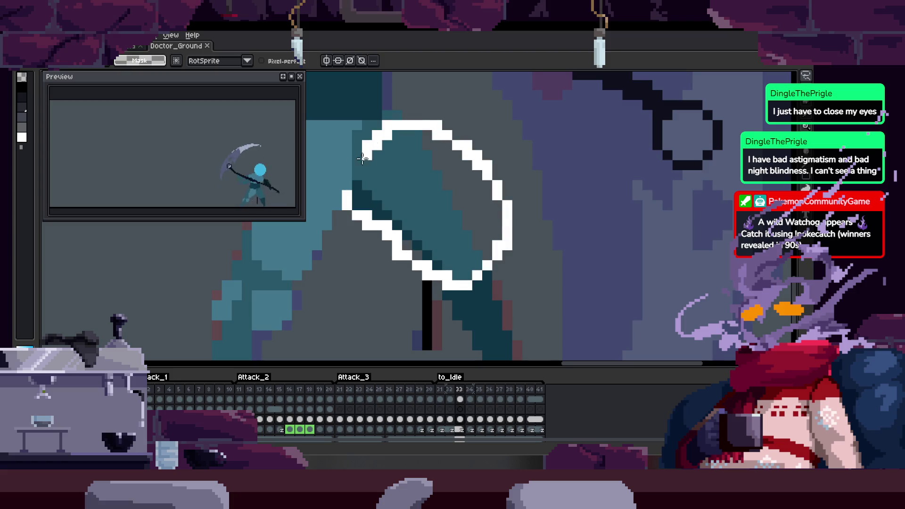
key("Left")
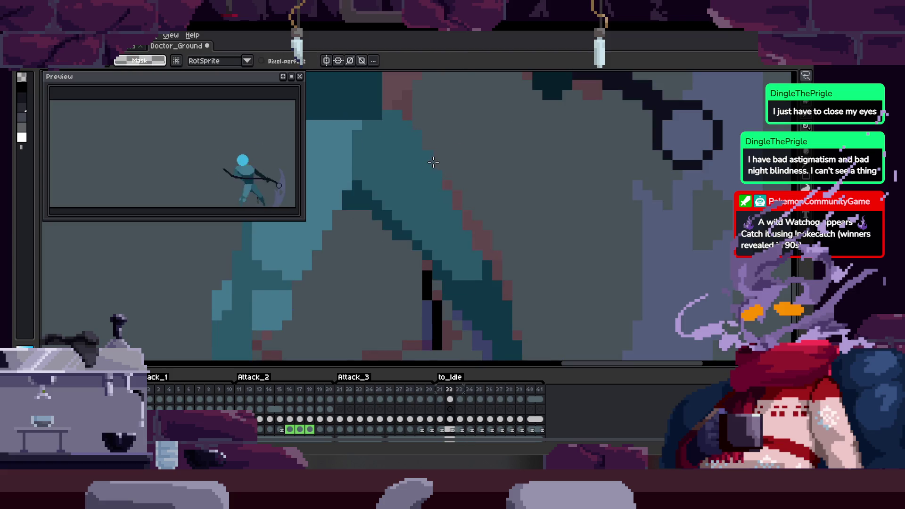
Clear the selection on frame 31 and zoom in on the leg while flipping frames 30–32.
key("Left")
key("ctrl+shift+d")
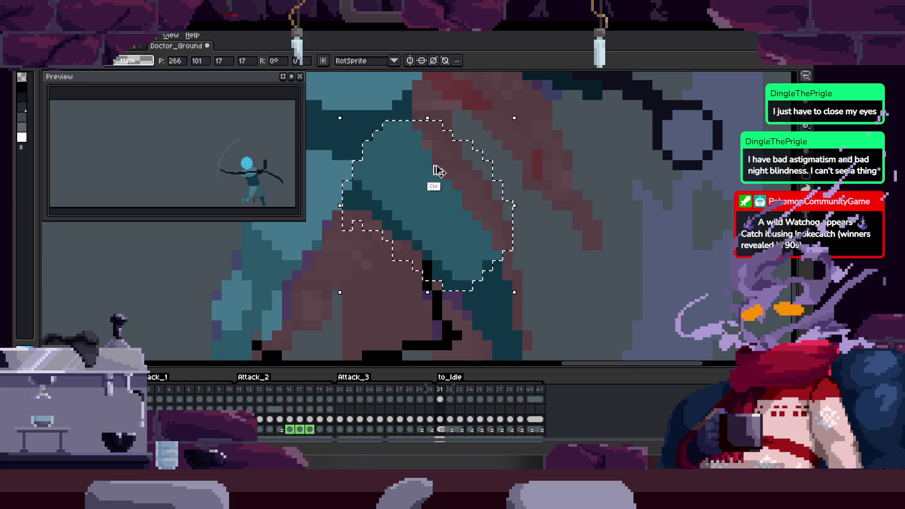
key("ctrl+d")
key("Left")
key("Right")
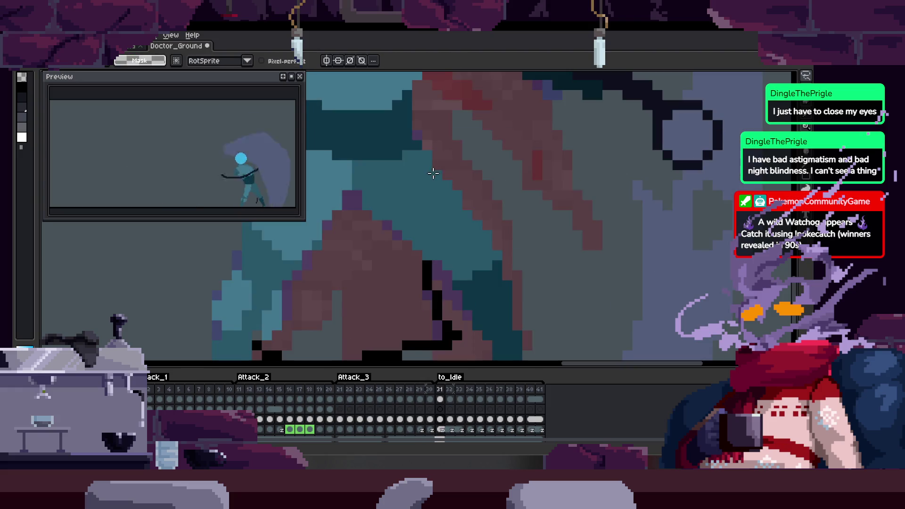
key("Right")
key("z")
right_click(404, 202)
left_click(403, 202)
key("Left")
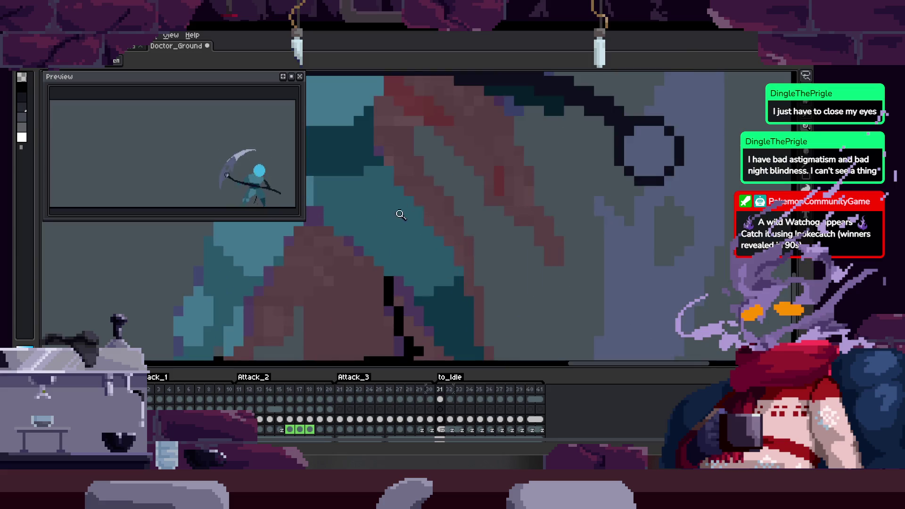
left_click(357, 216)
Paint dark teal pixels and a straight dark teal line along the leg, then play the animation.
key("b")
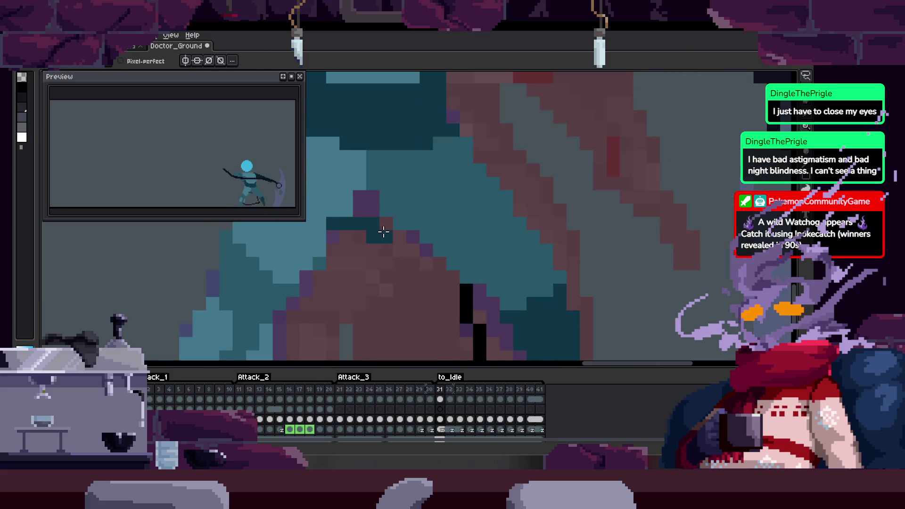
scroll(384, 207, "up", 2)
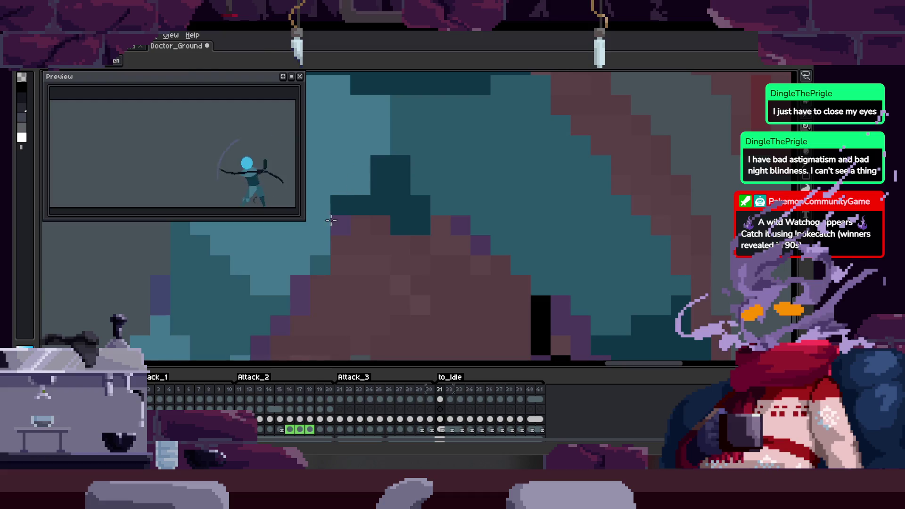
mouse_move(380, 225)
left_mouse_down()
mouse_move(456, 225)
mouse_move(424, 218)
left_mouse_up()
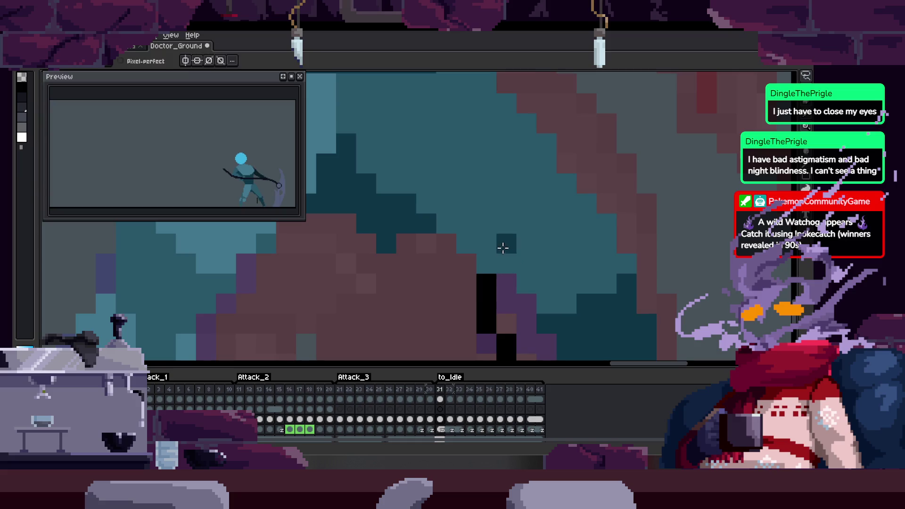
scroll(505, 242, "right", 3)
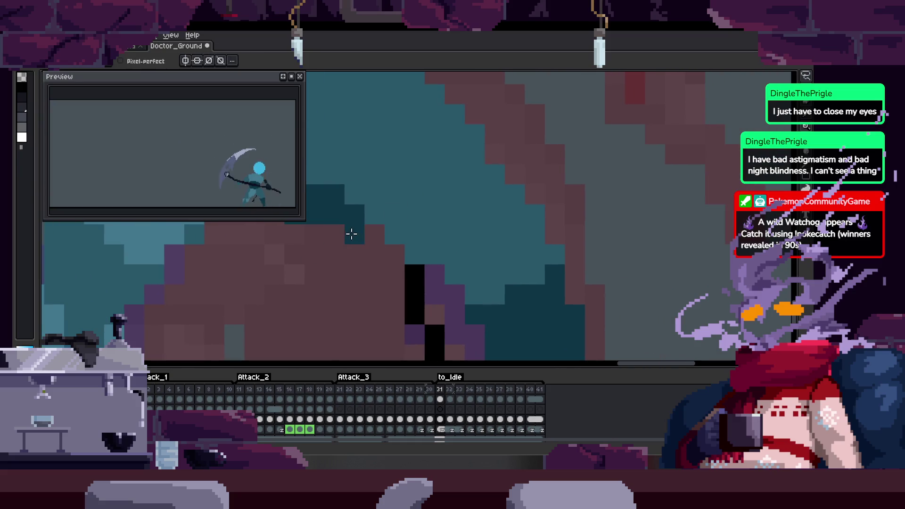
left_click(479, 291, "shift")
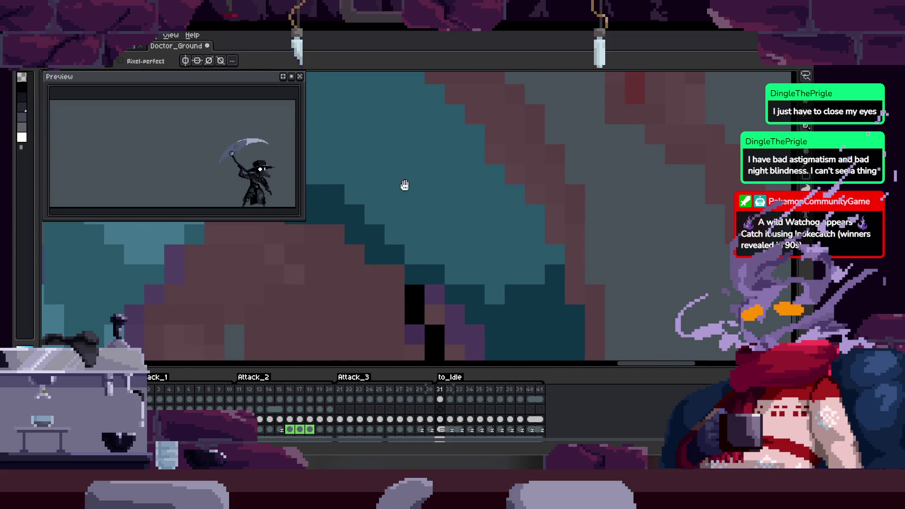
scroll(405, 185, "down", 5)
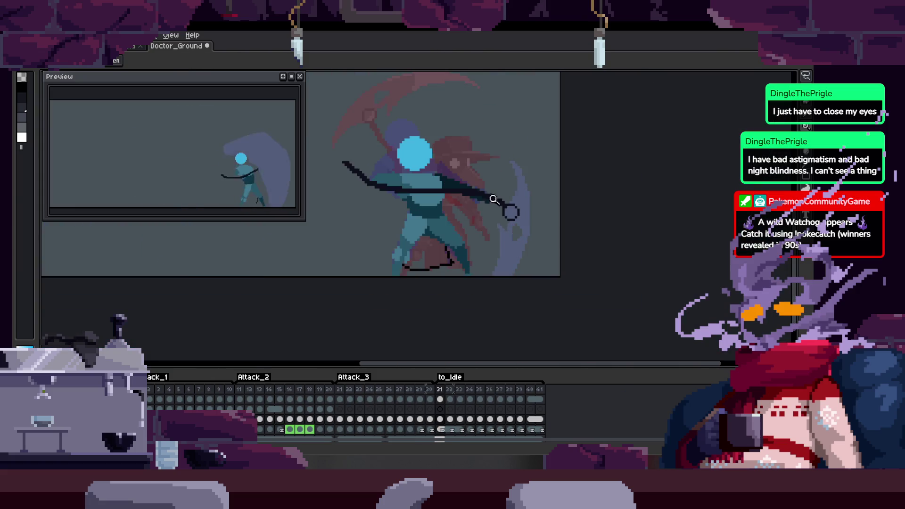
scroll(458, 231, "up", 4)
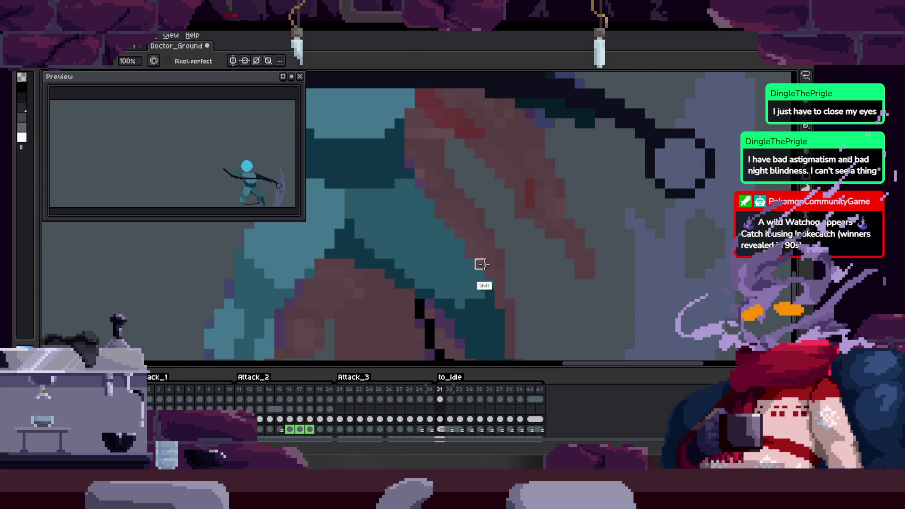
scroll(431, 228, "down", 1)
scroll(440, 161, "up", 2)
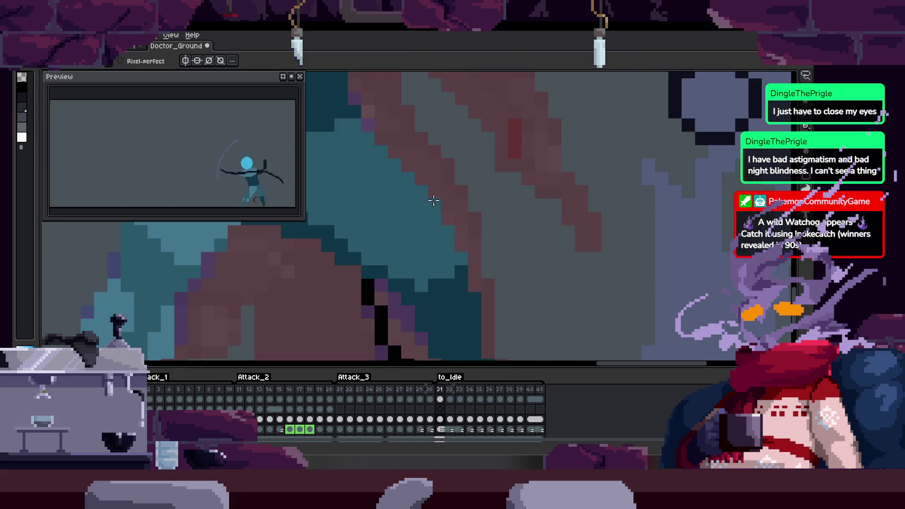
scroll(448, 252, "down", 1)
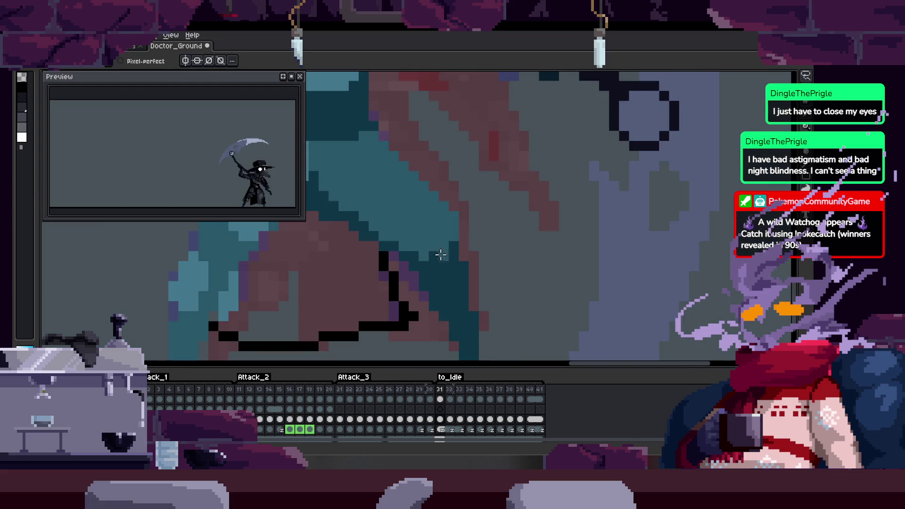
scroll(462, 252, "down", 3)
key("Left")
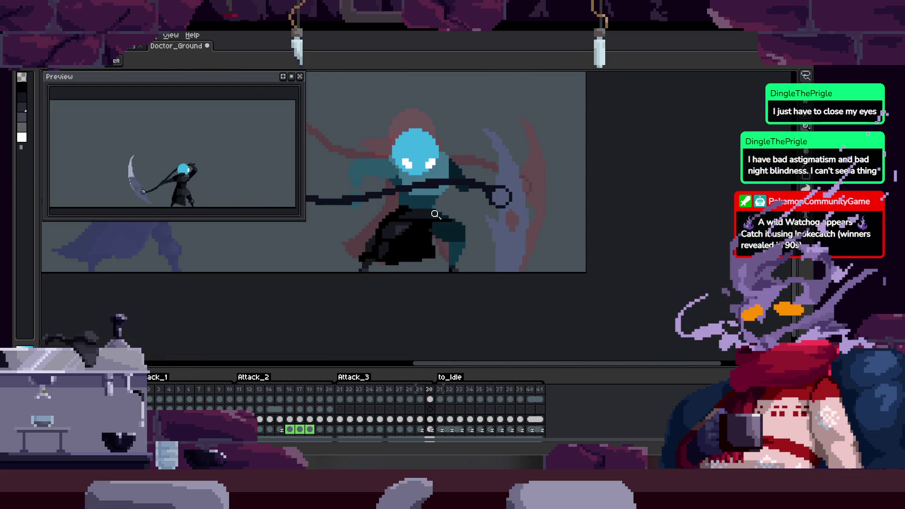
key("Return")
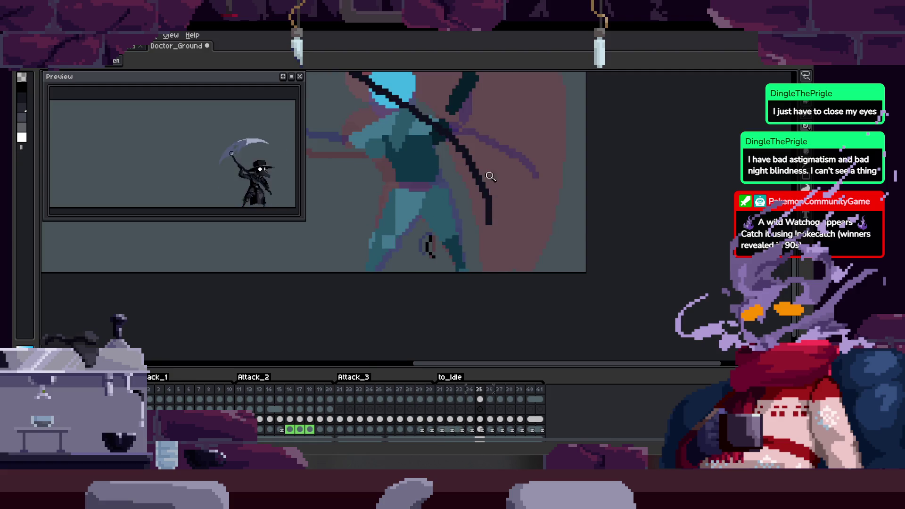
Readjust the zoom to review the figure and save the sprite.
scroll(425, 156, "up", 4)
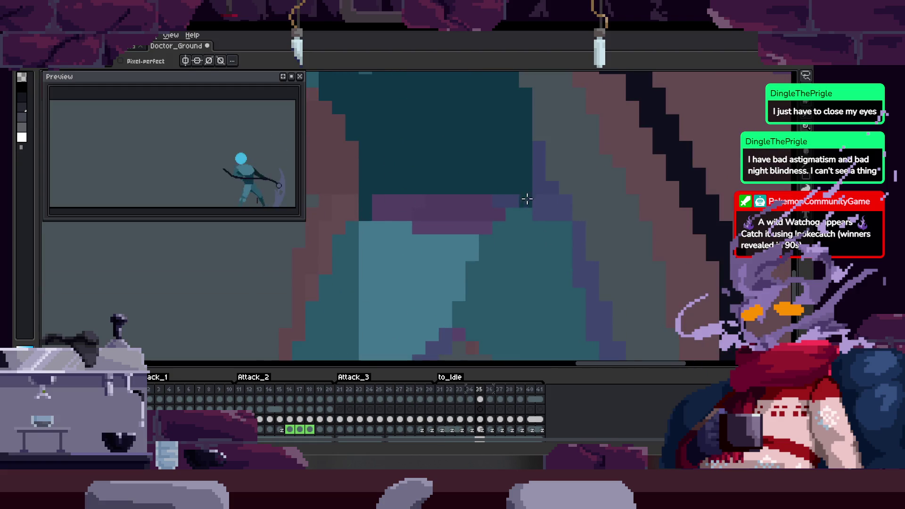
key("z")
scroll(507, 194, "down", 3)
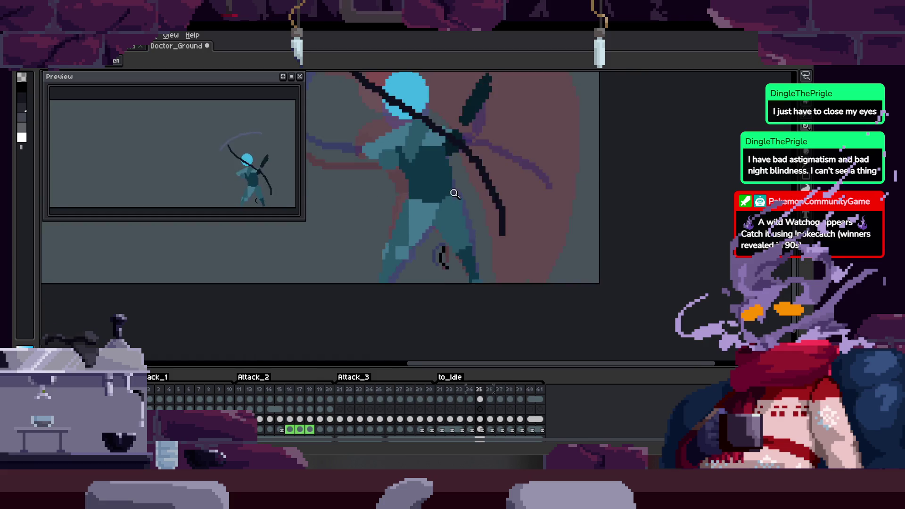
scroll(455, 177, "up", 5)
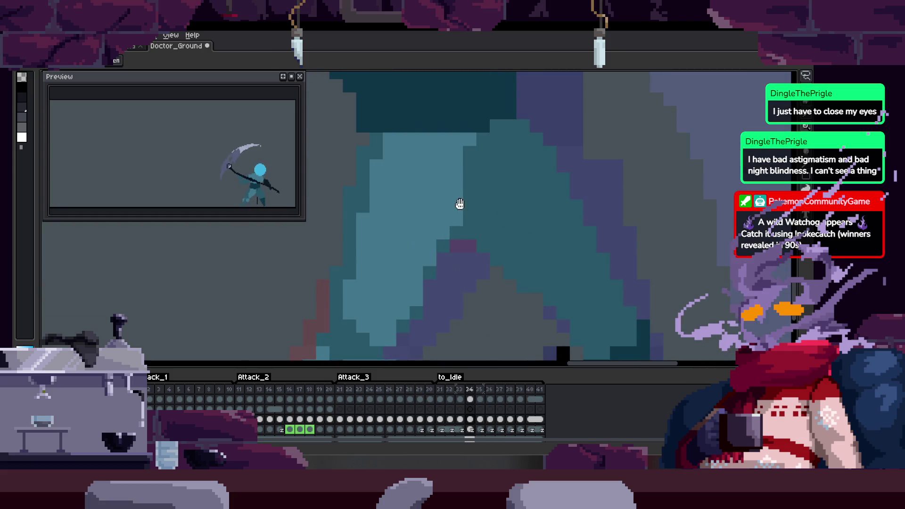
scroll(476, 193, "down", 2)
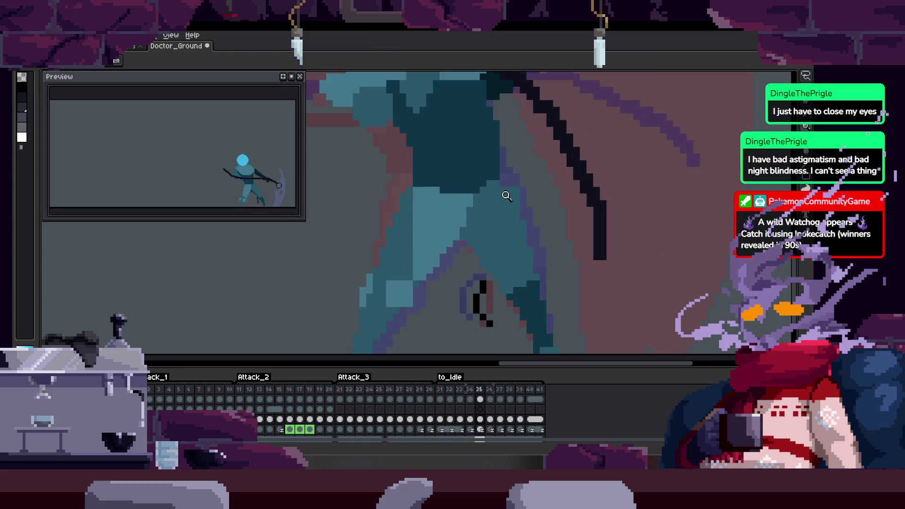
mouse_move(511, 198)
left_mouse_down()
mouse_move(456, 226)
mouse_move(399, 218)
left_mouse_up()
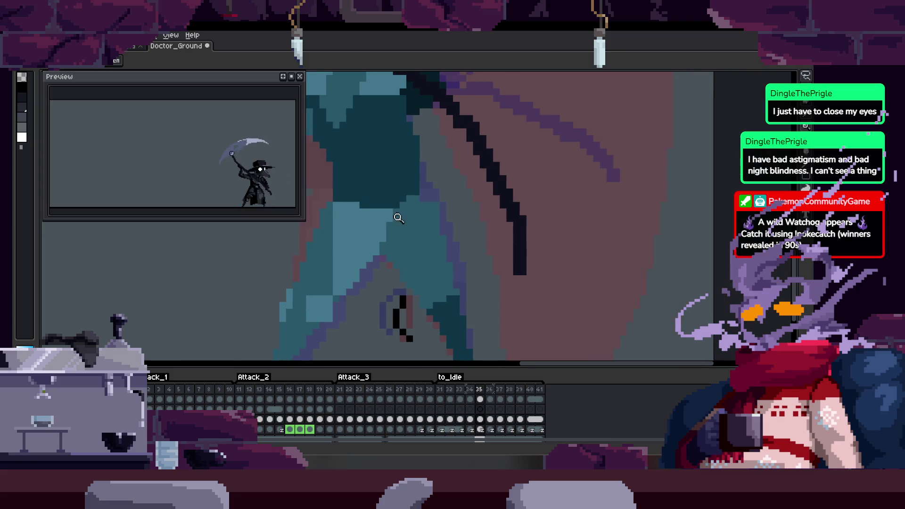
scroll(399, 218, "down", 2)
key("ctrl+s")
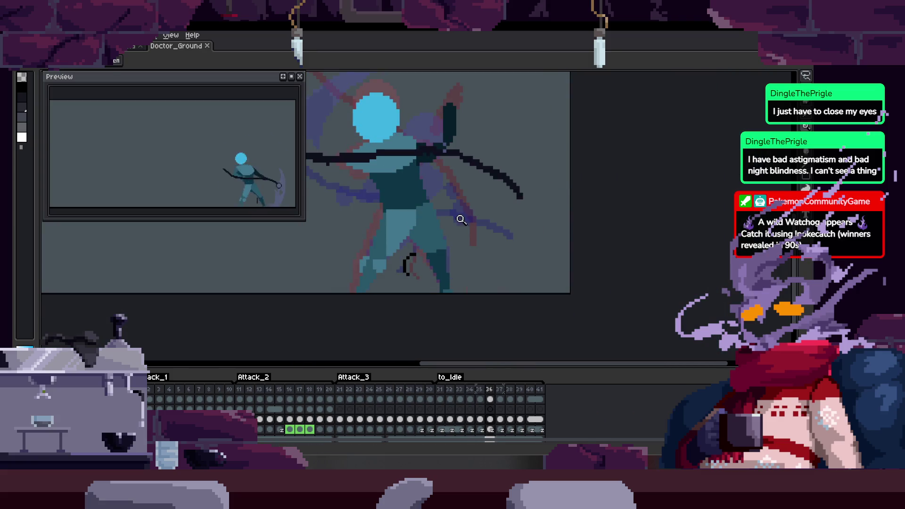
Zoom in close on the hand and legs, save, then zoom far in on the boot.
left_click_drag(457, 207, 461, 210)
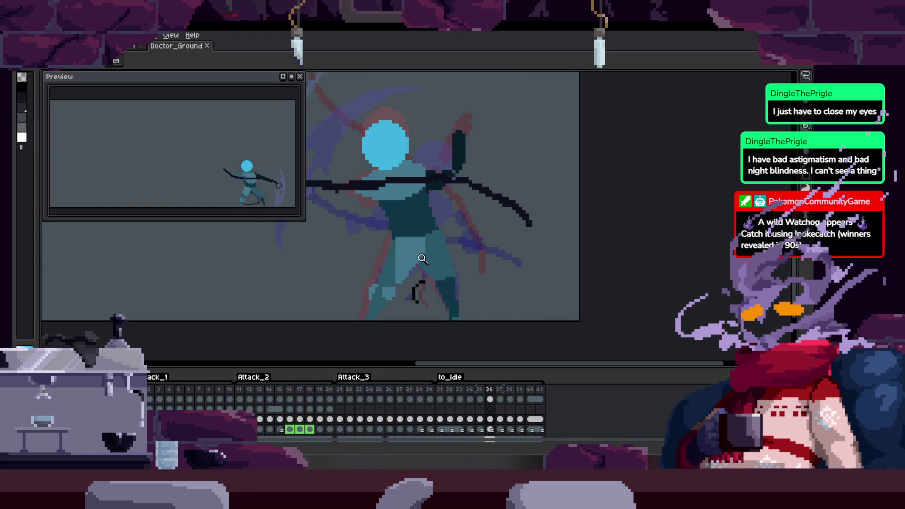
left_click(455, 209)
key("b")
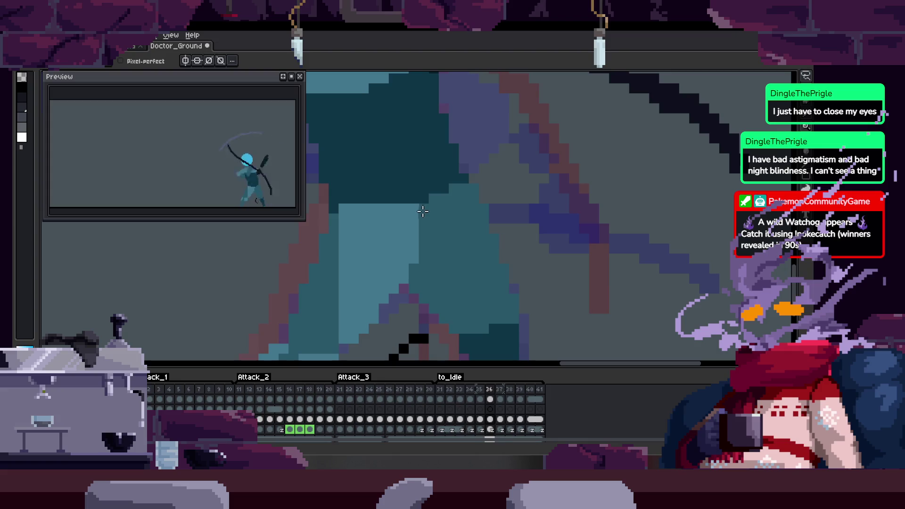
scroll(423, 211, "up", 3)
left_click_drag(462, 239, 417, 241)
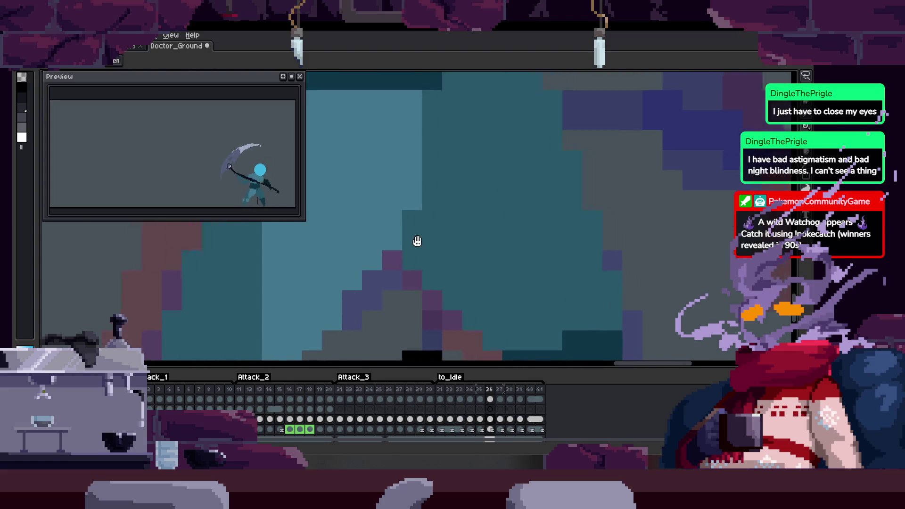
key("ctrl+s")
key("z")
left_click(427, 182)
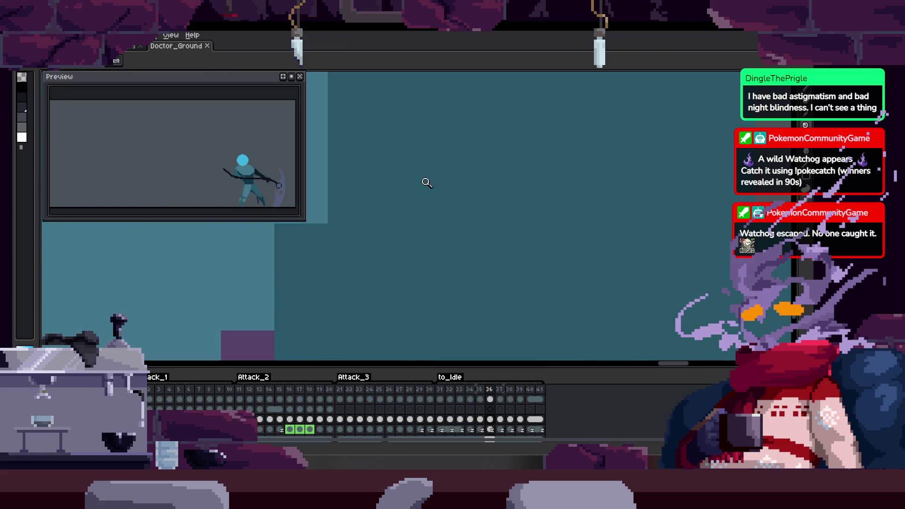
scroll(410, 198, "down", 3)
Compare the boot pixels across neighbouring frames, save, and return to frame 34.
key("b")
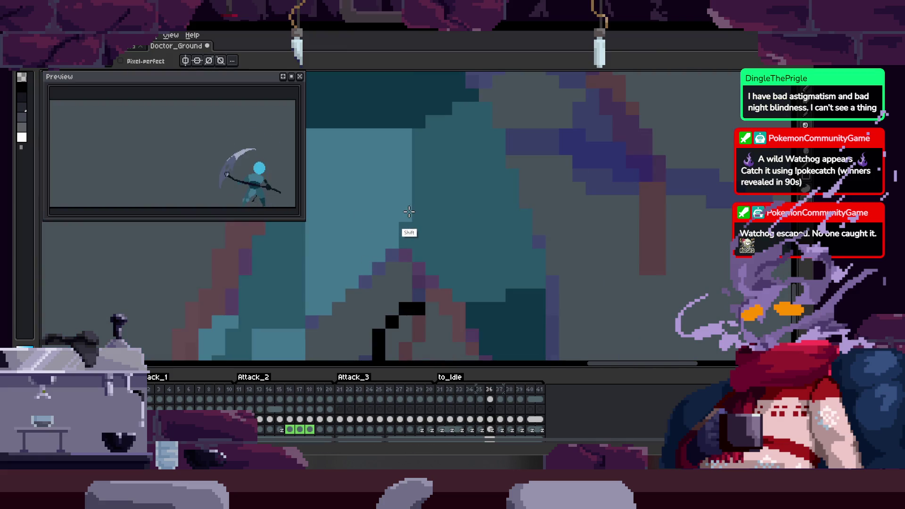
key("z")
scroll(426, 212, "down", 2)
key("Left")
key("Left")
scroll(412, 189, "down", 1)
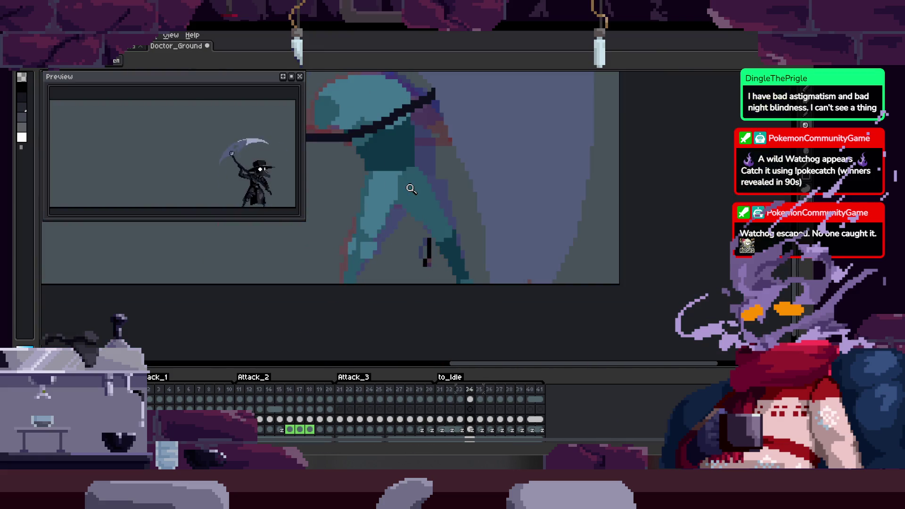
key("Right")
key("Right")
key("Right")
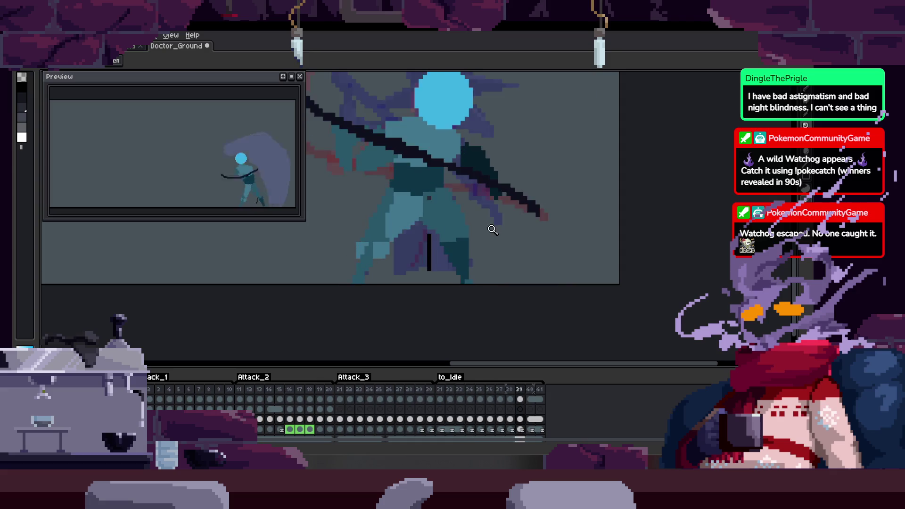
key("Left")
key("ctrl+s")
scroll(410, 220, "down", 2)
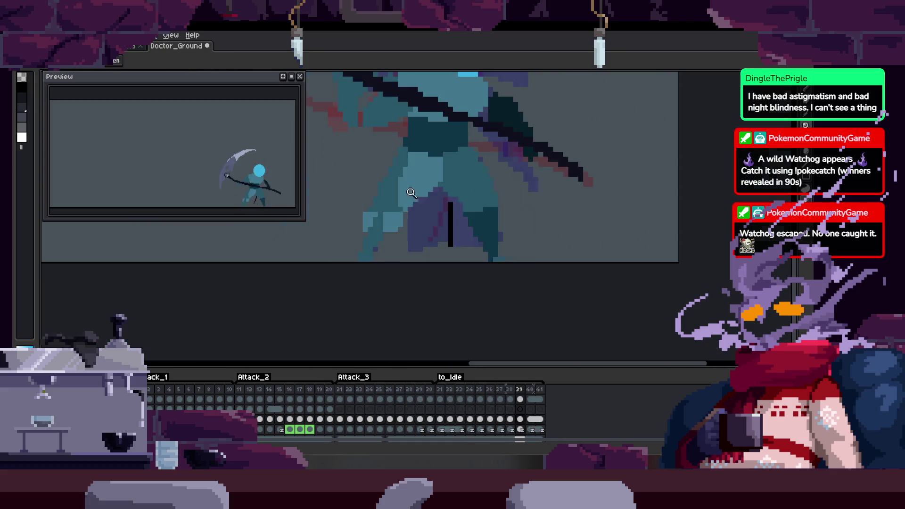
scroll(410, 219, "up", 1)
key("Left")
key("Left")
key("Left")
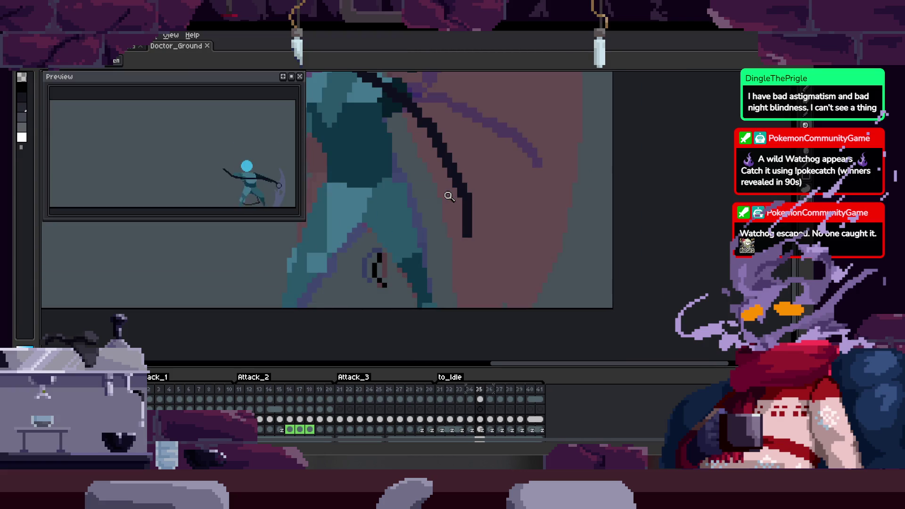
key("Left")
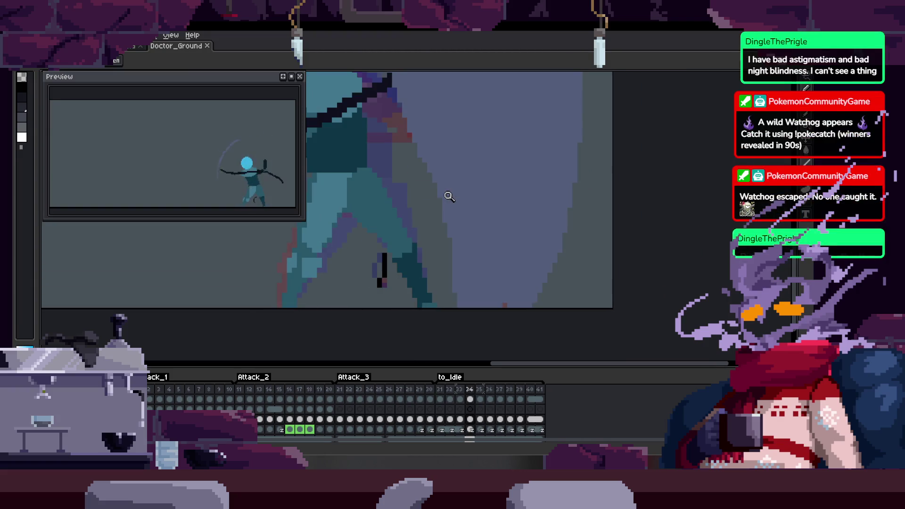
scroll(394, 218, "up", 1)
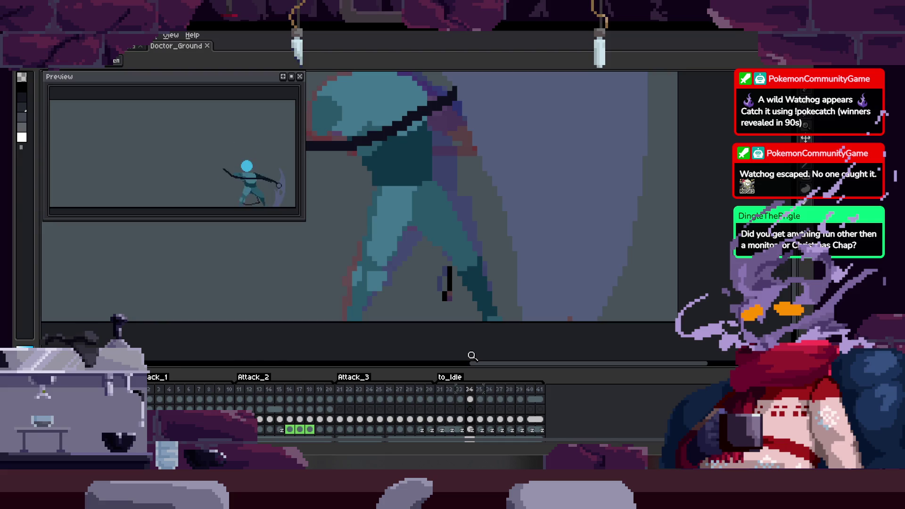
scroll(426, 207, "down", 5)
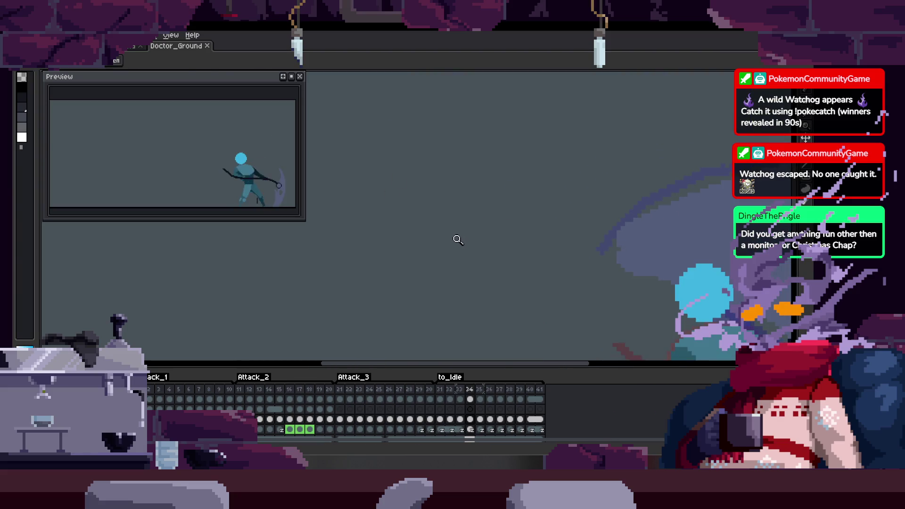
Close the animation preview and sketch a long flat white outline with vertical sides.
key("b")
left_click(300, 76)
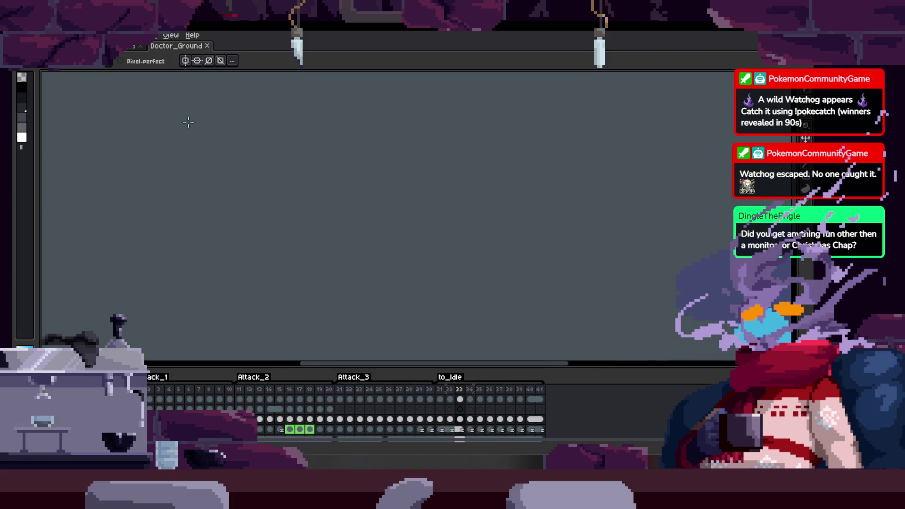
key("Tab")
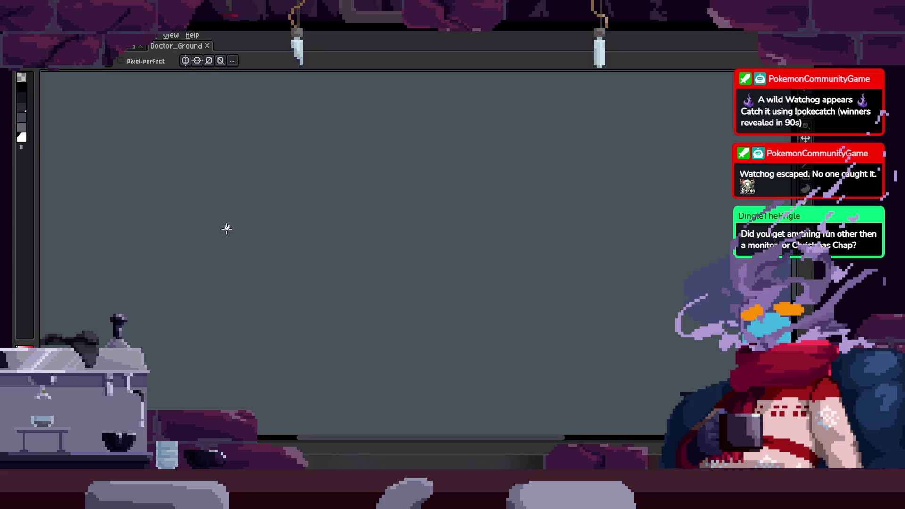
left_click_drag(227, 230, 483, 240)
mouse_move(239, 218)
left_mouse_down()
mouse_move(325, 184)
mouse_move(314, 184)
mouse_move(464, 189)
mouse_move(499, 239)
left_mouse_up()
left_click_drag(388, 226, 400, 222)
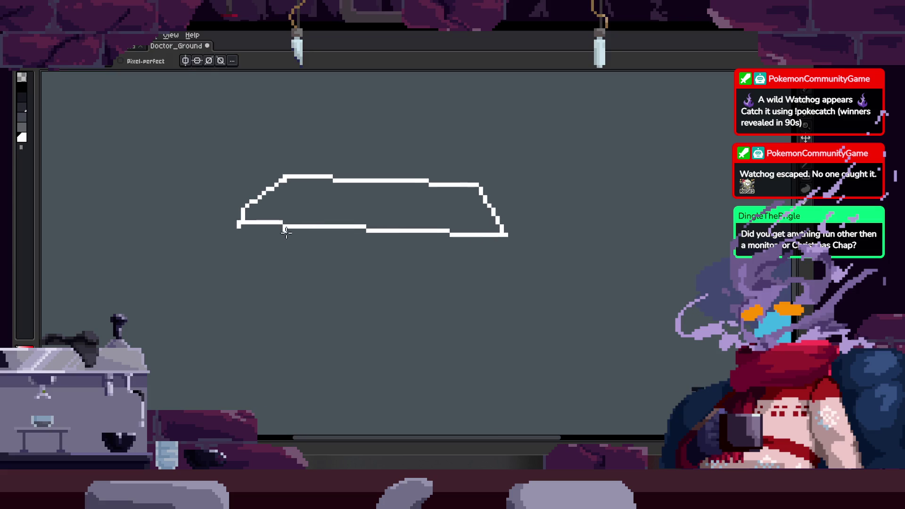
left_click_drag(242, 222, 249, 362)
left_click_drag(510, 247, 508, 323)
Add a top outline and stub, then a cube-like second box on the right.
key("Tab")
mouse_move(265, 160)
left_mouse_down()
mouse_move(262, 235)
mouse_move(354, 193)
left_mouse_up()
left_click_drag(273, 228, 356, 194)
key("shift+n")
mouse_move(393, 166)
left_mouse_down()
mouse_move(386, 176)
mouse_move(455, 278)
mouse_move(447, 269)
mouse_move(505, 191)
left_mouse_up()
mouse_move(500, 194)
left_mouse_down()
mouse_move(485, 269)
mouse_move(499, 265)
left_mouse_up()
key("Tab")
Lasso the first sketch and delete it.
key("q")
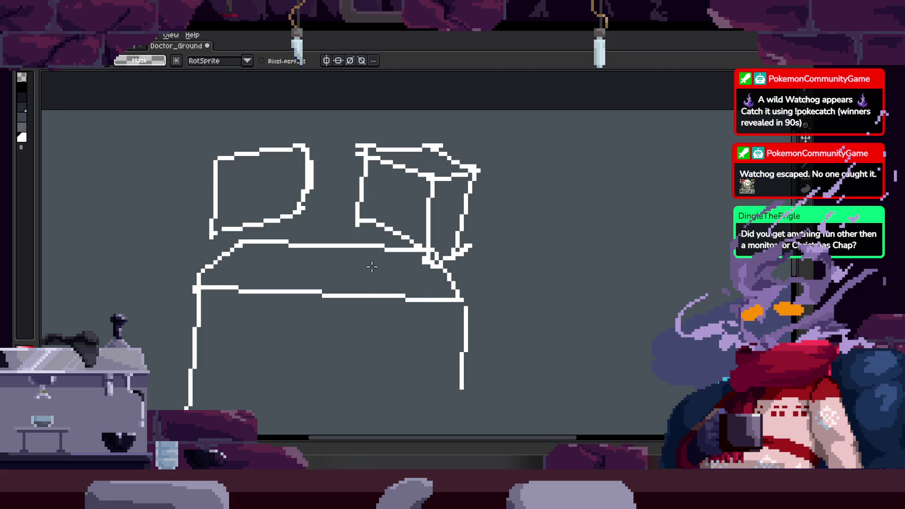
left_click_drag(403, 279, 482, 333)
key("ctrl+d")
scroll(438, 279, "down", 2)
left_click_drag(453, 183, 459, 188)
key("Delete")
key("b")
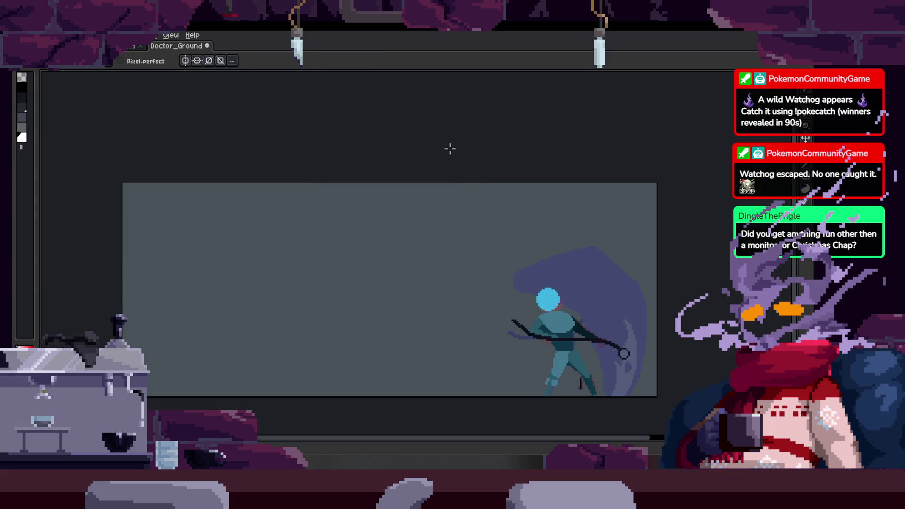
Redraw a four-sided outline, a rounded outline, a large outline below, and an upright box.
scroll(374, 225, "up", 3)
left_click_drag(306, 193, 374, 194)
left_click_drag(300, 254, 377, 192)
mouse_move(395, 238)
left_mouse_down()
mouse_move(478, 216)
mouse_move(468, 224)
left_mouse_up()
left_click_drag(281, 271, 523, 276)
mouse_move(264, 271)
left_mouse_down()
mouse_move(264, 287)
mouse_move(500, 280)
left_mouse_up()
mouse_move(372, 341)
left_mouse_down()
mouse_move(359, 266)
mouse_move(326, 214)
left_mouse_up()
mouse_move(415, 222)
left_mouse_down()
mouse_move(415, 303)
mouse_move(390, 244)
left_mouse_up()
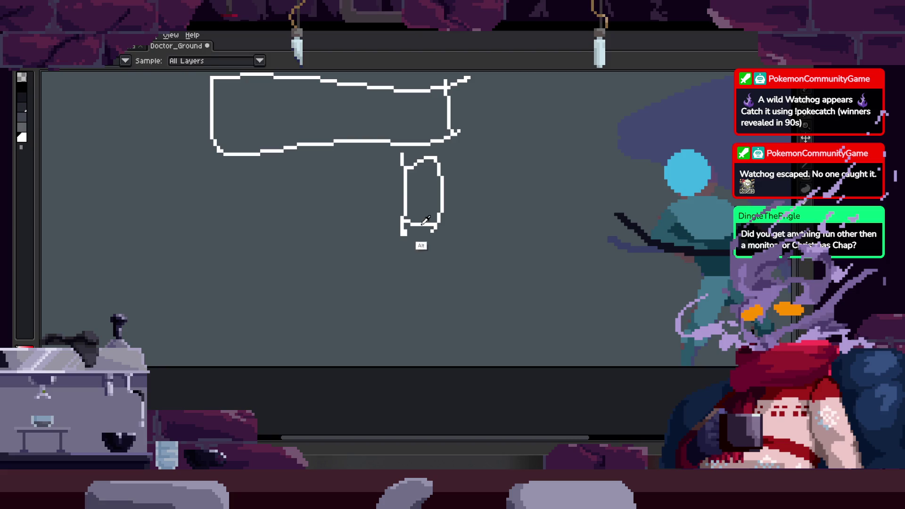
Add diagonal and hook strokes, then select a rectangular area above the figure.
key("Tab")
scroll(392, 226, "up", 2)
left_click_drag(342, 209, 395, 286)
left_click_drag(479, 282, 513, 271)
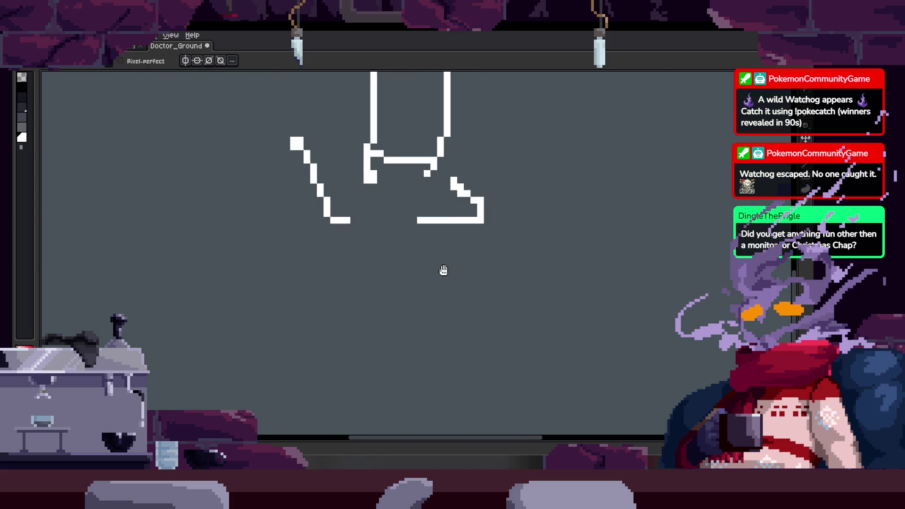
scroll(419, 277, "down", 2)
scroll(334, 199, "up", 1)
key("alt")
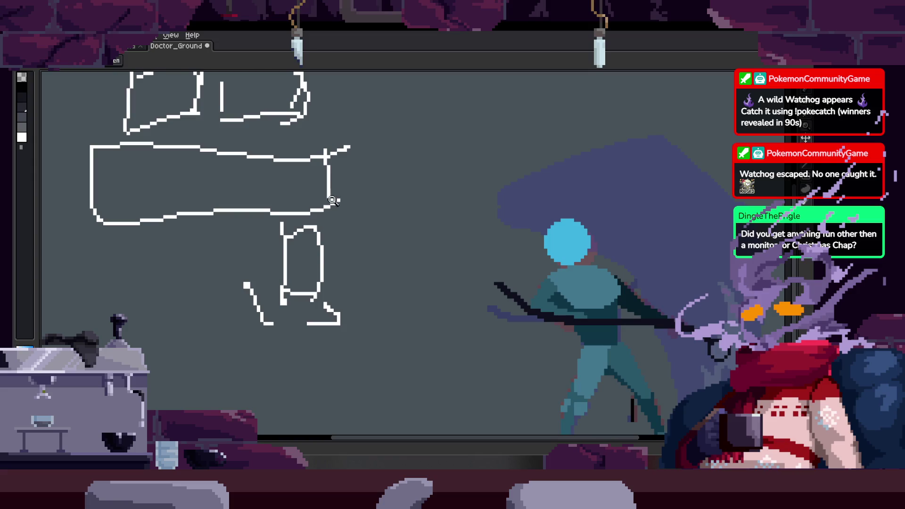
key("Tab")
scroll(363, 250, "up", 1)
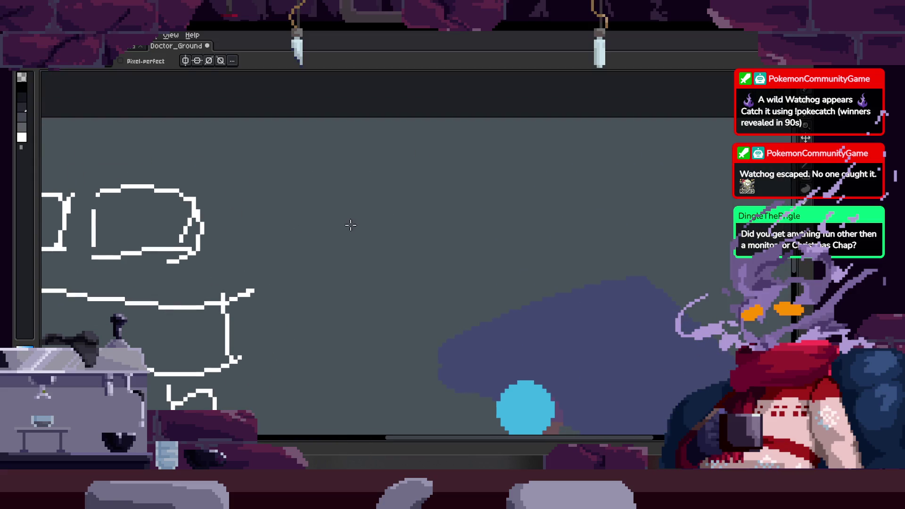
key("m")
left_click_drag(340, 216, 570, 252)
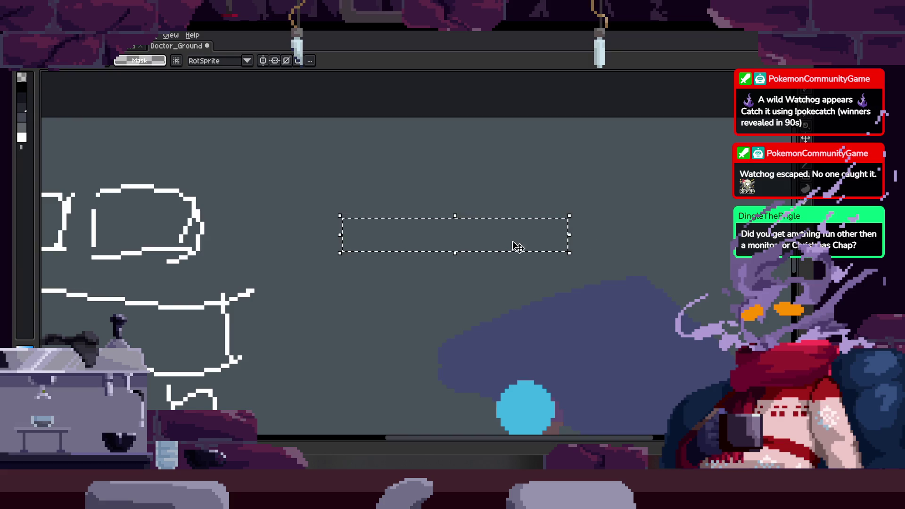
Select a wide rectangle above the figure and outline it in white.
left_click(467, 245)
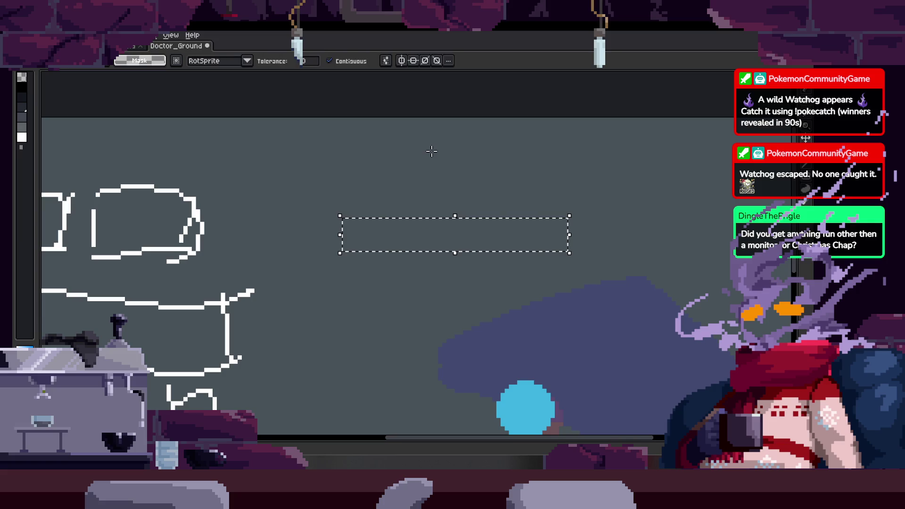
key("ctrl+d")
key("w")
key("m")
left_click_drag(350, 201, 578, 254)
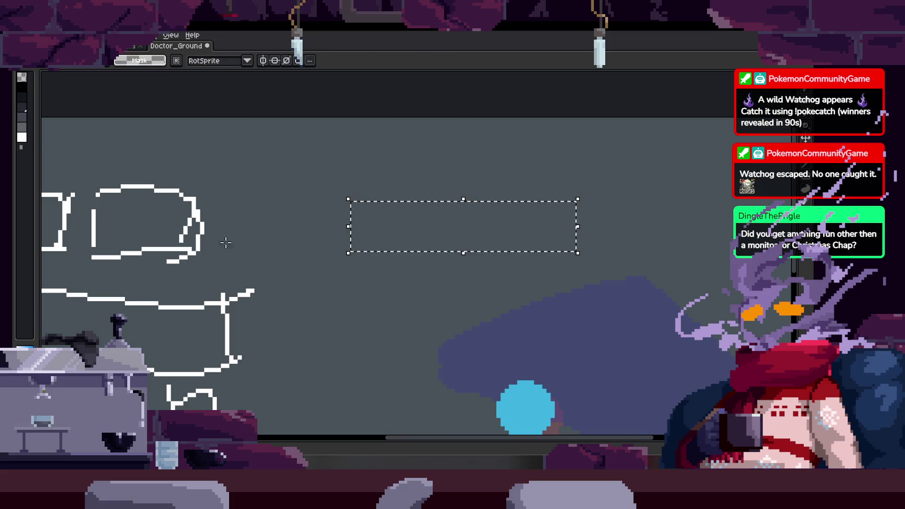
key("ctrl+shift+s")
Draw two overlapping wide white rectangle outlines on the canvas.
left_click_drag(481, 225, 408, 270)
scroll(408, 269, "up", 1)
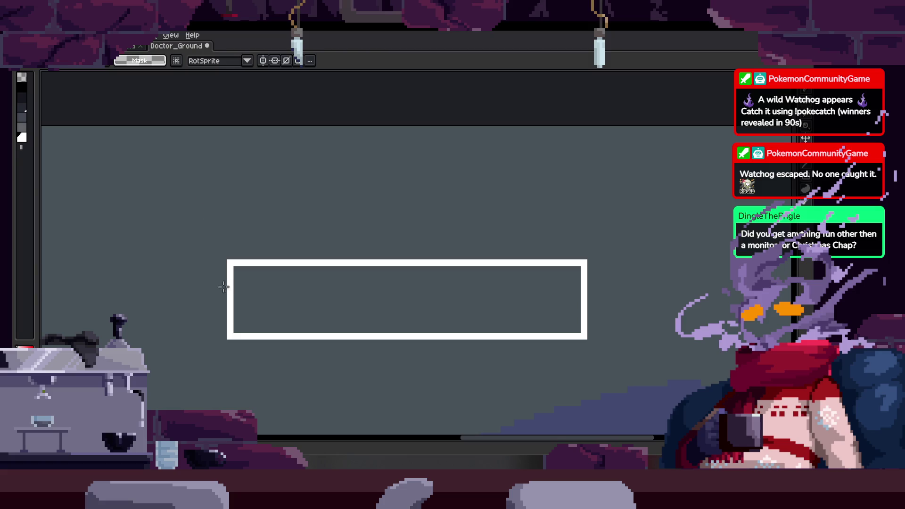
left_click_drag(173, 151, 643, 294)
left_click_drag(188, 151, 643, 300)
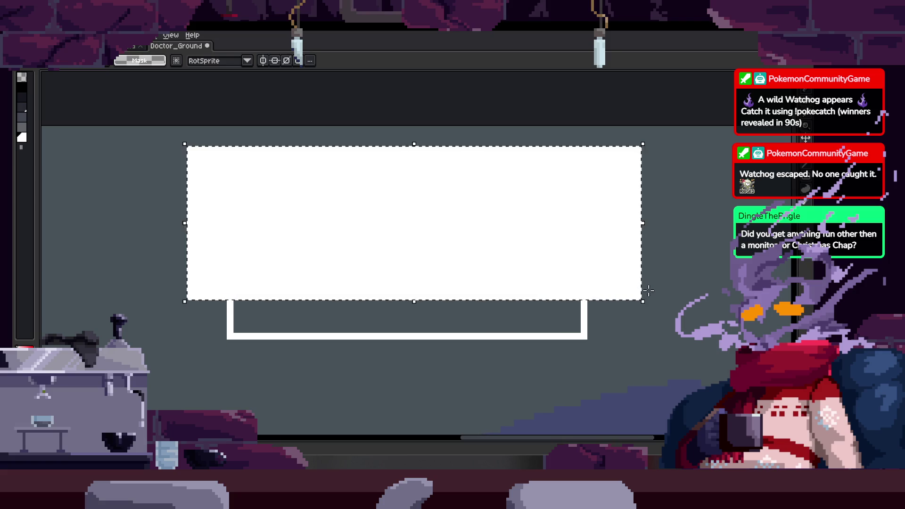
Paint a horizontal white stroke joining the rectangle lines.
key("Return")
scroll(558, 319, "down", 2)
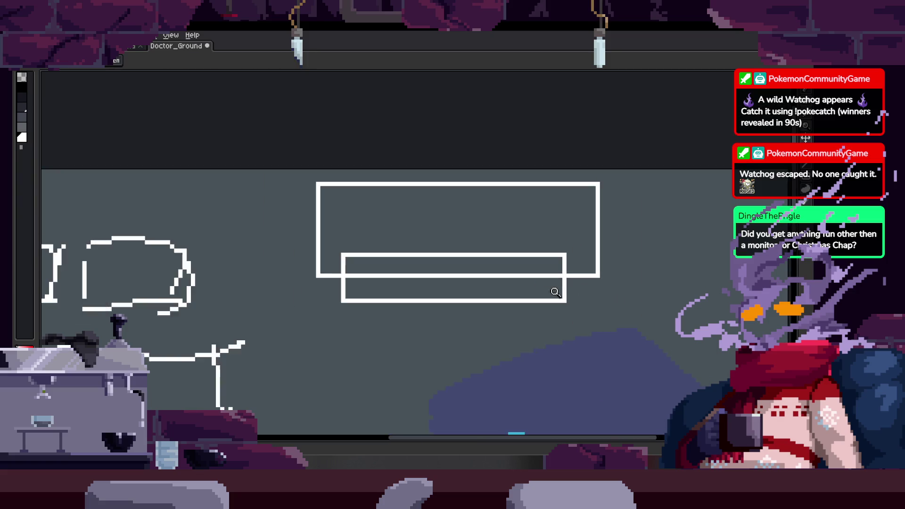
scroll(551, 283, "up", 2)
scroll(474, 262, "up", 3)
scroll(476, 257, "left", 2)
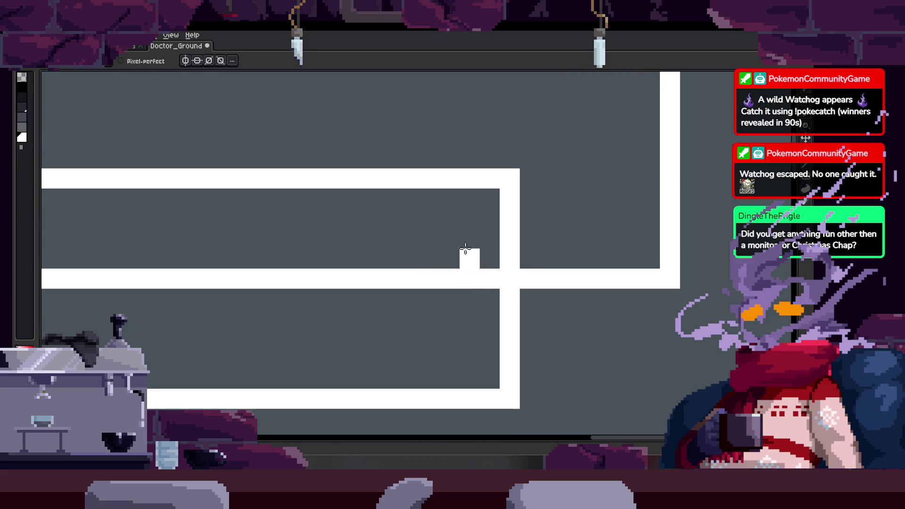
scroll(465, 250, "left", 3)
left_click_drag(437, 246, 561, 248)
Zoom in on the rectangles and draw an L-shaped white pencil stroke.
scroll(475, 251, "left", 10)
scroll(255, 259, "left", 8)
scroll(325, 286, "down", 3)
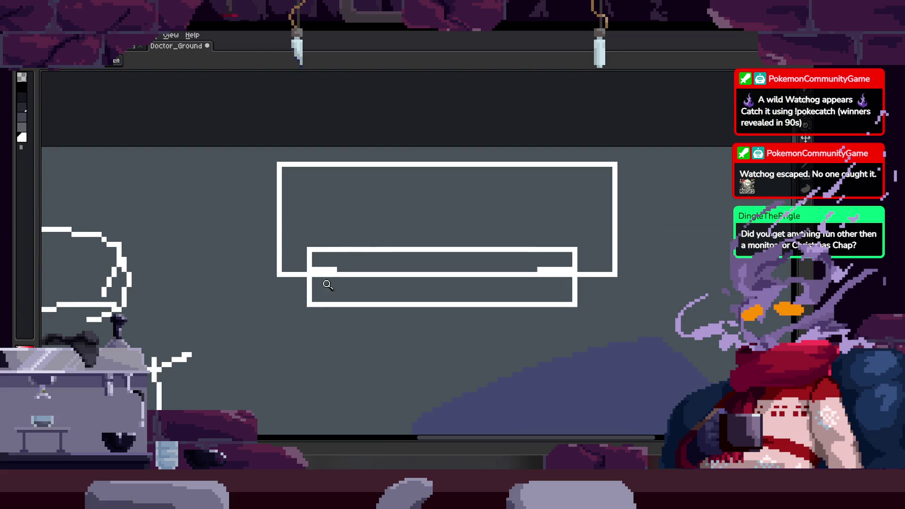
scroll(387, 309, "down", 5)
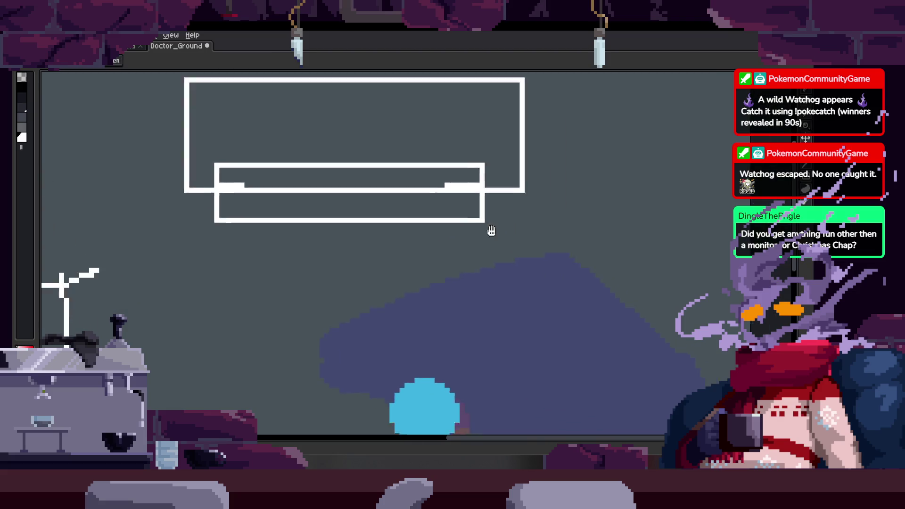
left_click(379, 240)
key("b")
mouse_move(314, 222)
left_mouse_down()
mouse_move(313, 385)
mouse_move(394, 368)
mouse_move(394, 258)
mouse_move(353, 144)
mouse_move(296, 98)
mouse_move(315, 237)
mouse_move(313, 95)
mouse_move(338, 191)
left_mouse_up()
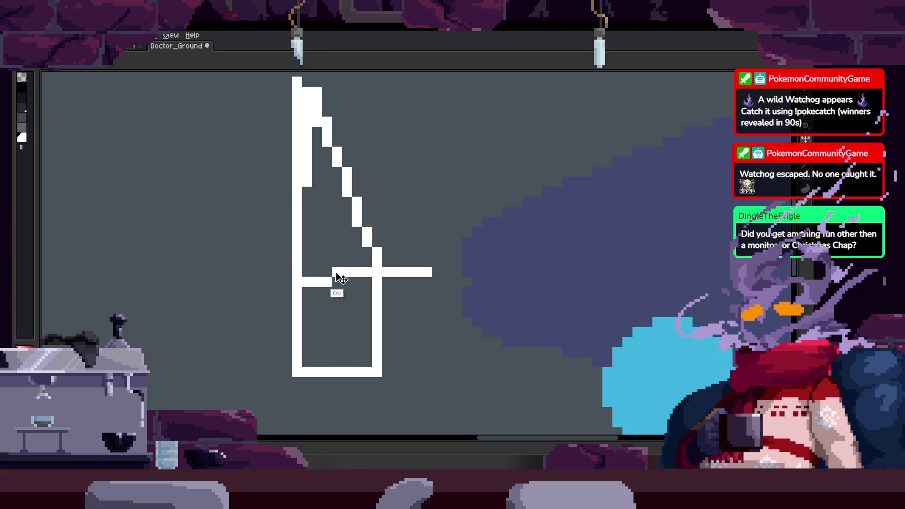
Sketch a tall bottle outline, then lasso it and delete it.
scroll(330, 298, "up", 3)
mouse_move(303, 334)
left_mouse_down()
mouse_move(289, 327)
mouse_move(290, 252)
mouse_move(434, 283)
left_mouse_up()
key("z")
scroll(433, 283, "down", 3)
key("q")
left_click_drag(321, 208, 325, 212)
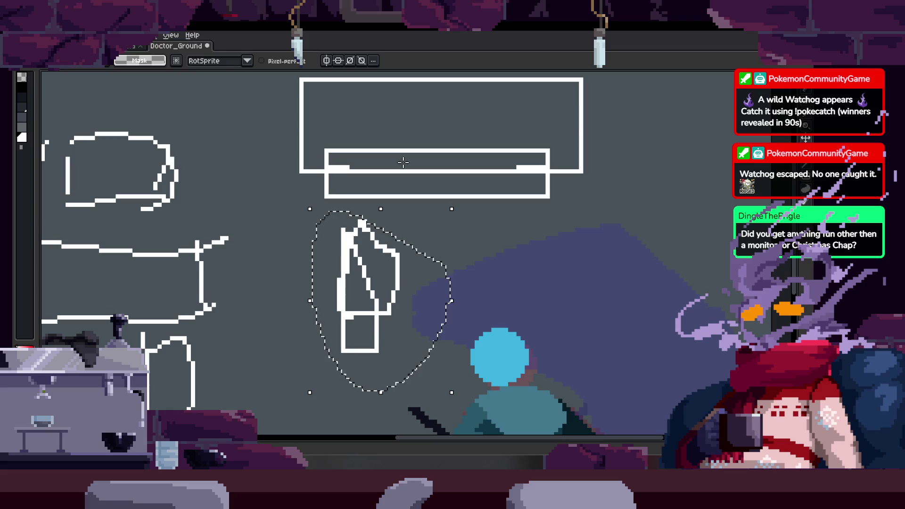
key("Delete")
Draw an oval loop inside the upper rectangle.
key("z")
scroll(439, 179, "right", 2)
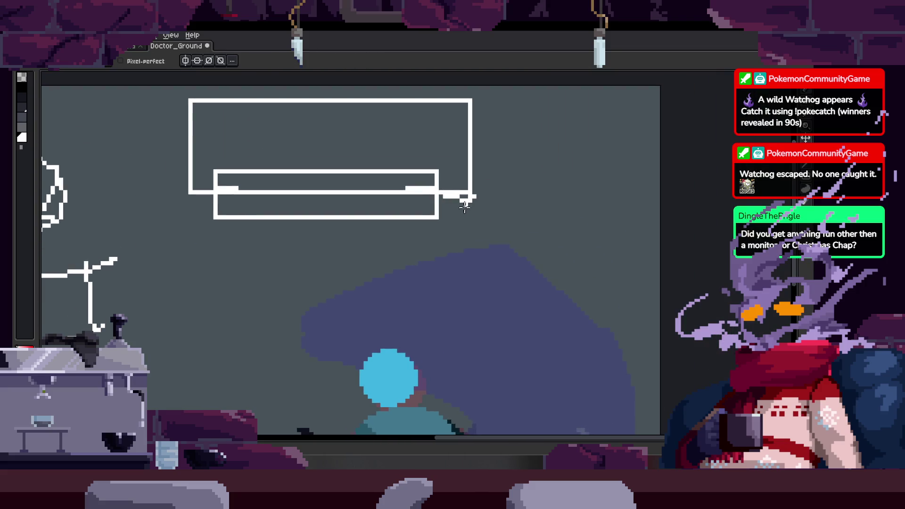
scroll(470, 222, "down", 1)
scroll(491, 222, "up", 2)
mouse_move(481, 207)
left_mouse_down()
mouse_move(424, 141)
mouse_move(472, 198)
left_mouse_up()
key("ctrl+d")
left_click_drag(267, 226, 271, 221)
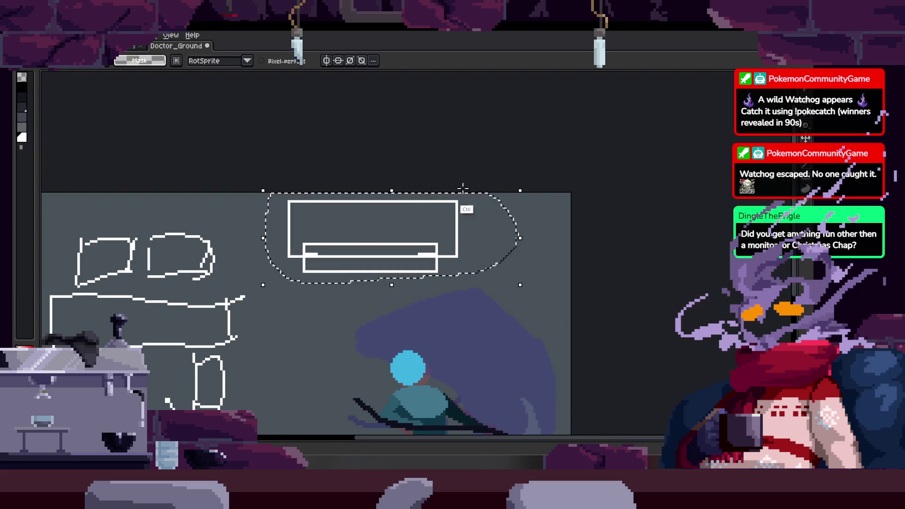
key("ctrl+d")
scroll(307, 208, "up", 3)
mouse_move(259, 177)
left_mouse_down()
mouse_move(404, 196)
mouse_move(306, 231)
left_mouse_up()
mouse_move(269, 292)
left_mouse_down()
mouse_move(459, 302)
mouse_move(269, 272)
left_mouse_up()
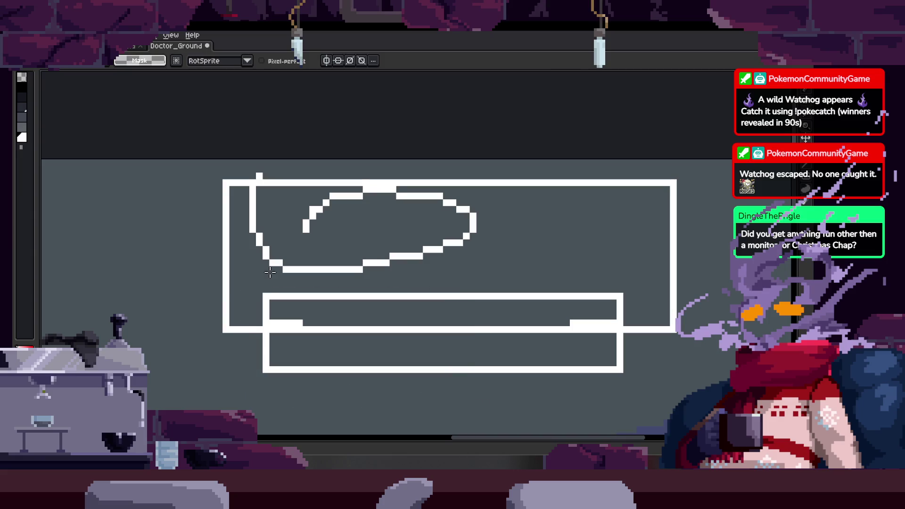
left_click_drag(470, 296, 428, 265)
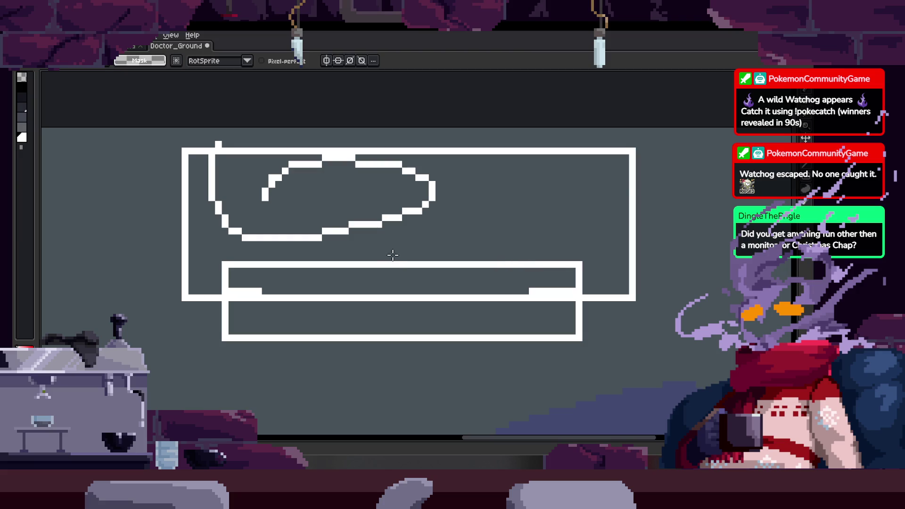
Add curved white strokes wrapping around the rectangles.
left_click_drag(393, 255, 390, 248)
key("b")
mouse_move(168, 271)
left_mouse_down()
mouse_move(247, 356)
mouse_move(642, 309)
mouse_move(642, 348)
left_mouse_up()
Lasso and delete the rectangle doodles and all remaining strokes, clearing the canvas.
left_click_drag(225, 281, 647, 262)
key("z")
scroll(506, 276, "down", 2)
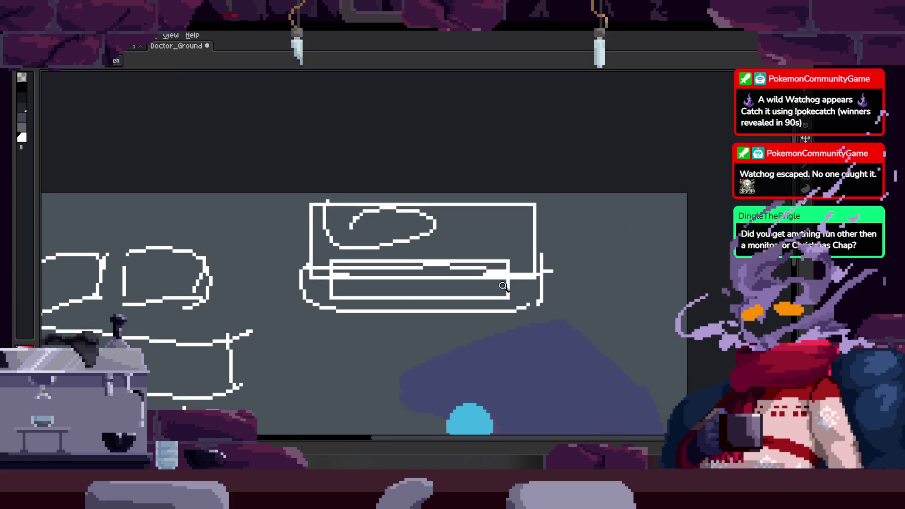
key("q")
mouse_move(469, 153)
left_mouse_down()
mouse_move(596, 231)
mouse_move(596, 157)
left_mouse_up()
key("Delete")
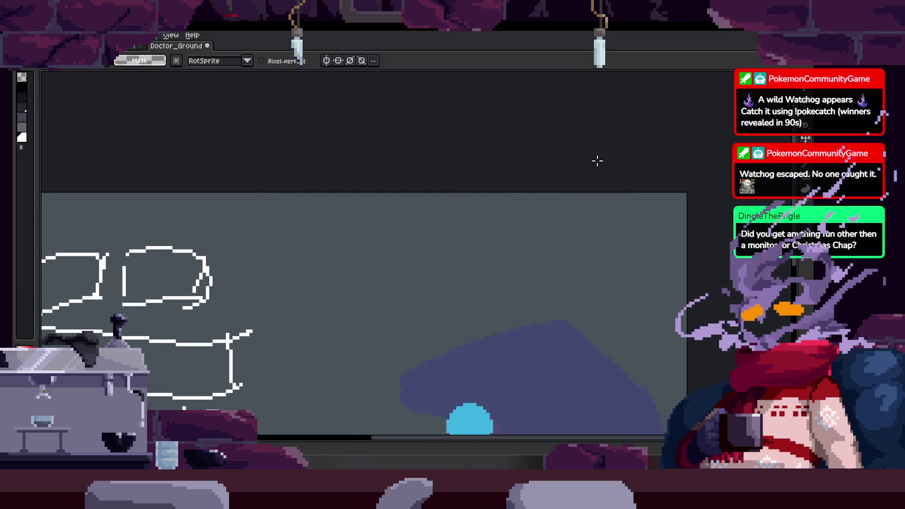
mouse_move(233, 316)
left_mouse_down()
mouse_move(363, 236)
mouse_move(445, 137)
mouse_move(231, 349)
mouse_move(525, 145)
left_mouse_up()
key("Delete")
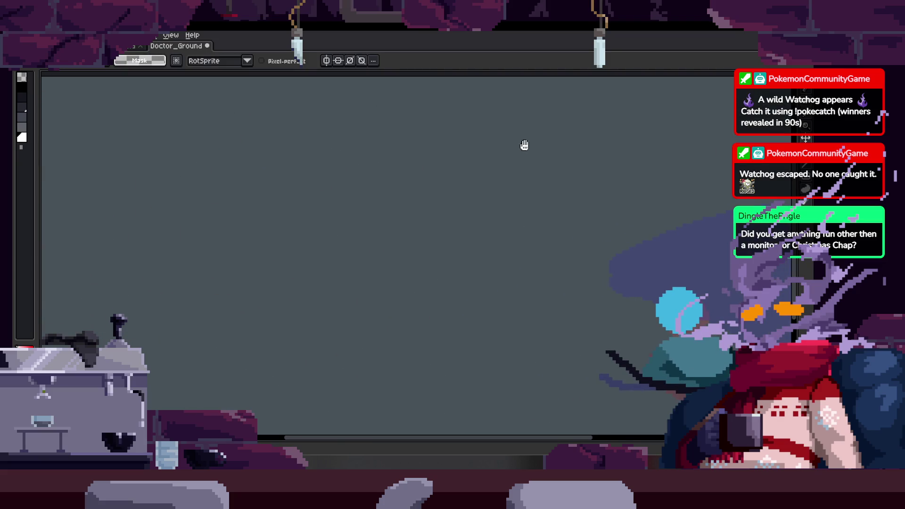
Draw a white square outline with the pencil.
key("b")
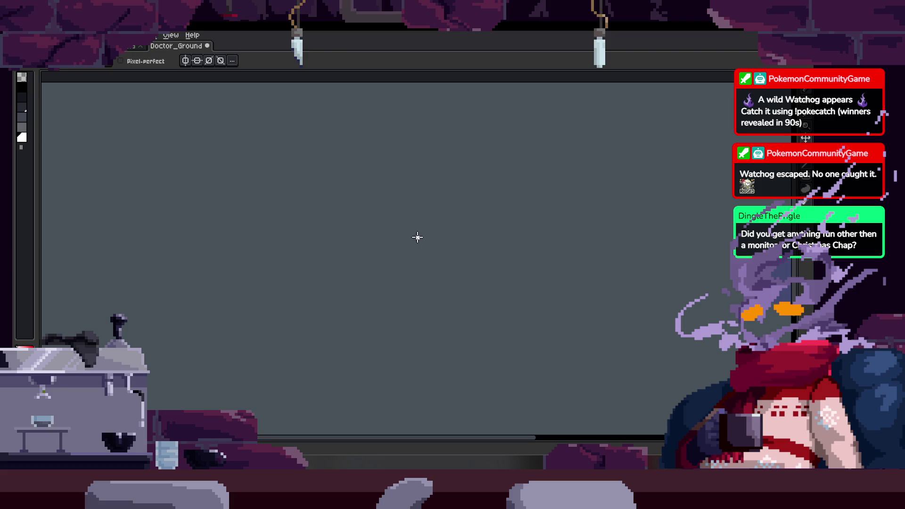
mouse_move(316, 214)
left_mouse_down()
mouse_move(276, 249)
mouse_move(271, 226)
mouse_move(259, 361)
left_mouse_up()
left_click_drag(270, 216, 359, 339)
left_click_drag(261, 335, 384, 330)
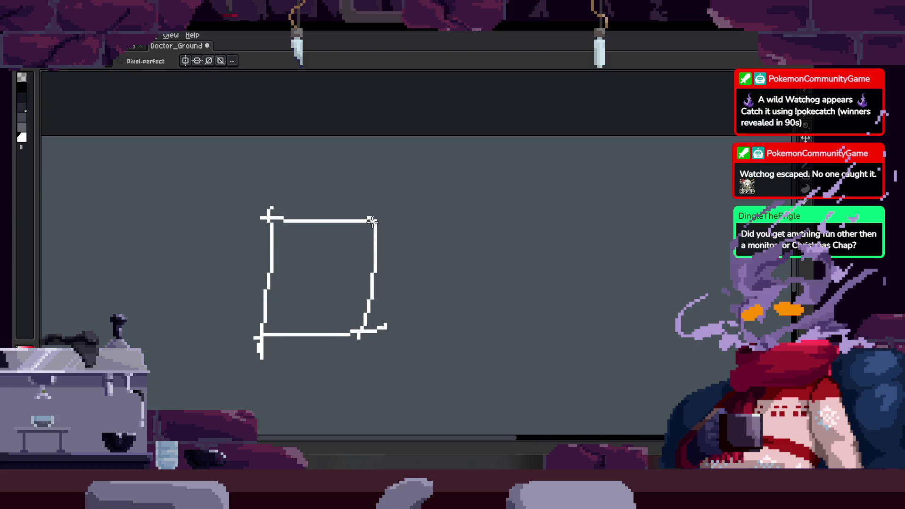
Zoom in and draw two eye marks plus upper-right marks inside the square.
key("z")
left_click(343, 235)
scroll(343, 234, "down", 1)
scroll(319, 202, "left", 3)
key("b")
left_click(305, 160)
mouse_move(326, 155)
left_mouse_down()
mouse_move(332, 165)
mouse_move(382, 153)
left_mouse_up()
left_click_drag(399, 162, 408, 161)
Add a jagged mouth row, a long stroke and small dots inside the square.
left_click_drag(293, 191, 335, 197)
left_click_drag(347, 194, 419, 187)
left_click(350, 194)
left_click_drag(298, 207, 370, 217)
left_click(385, 223)
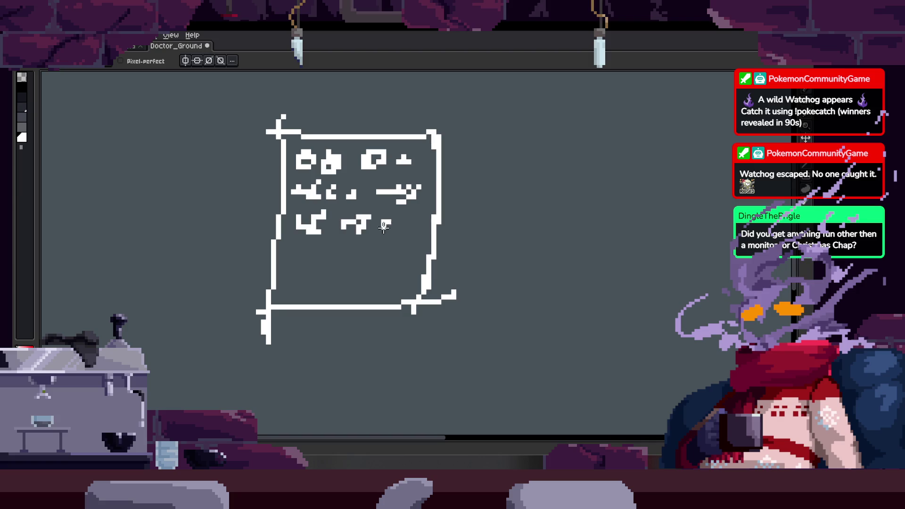
Lasso the square doodle and delete it.
key("q")
mouse_move(500, 144)
left_mouse_down()
mouse_move(344, 94)
mouse_move(559, 146)
left_mouse_up()
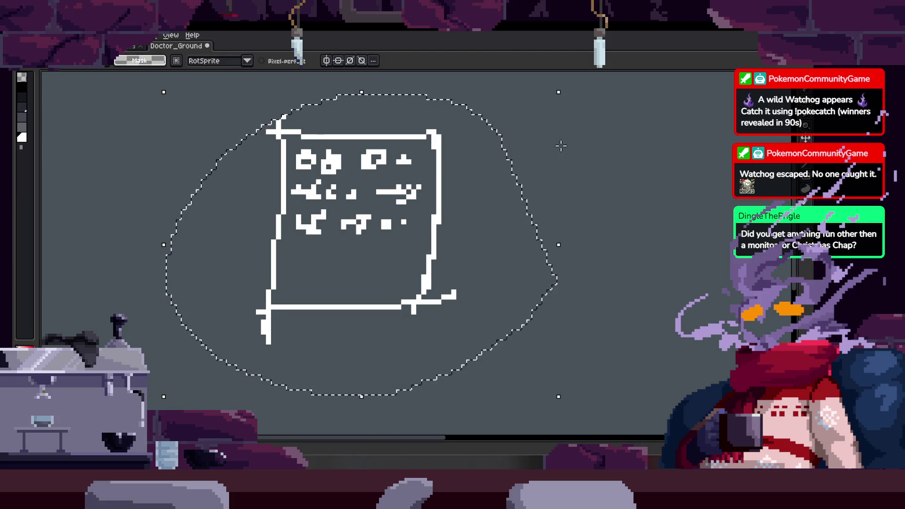
key("Delete")
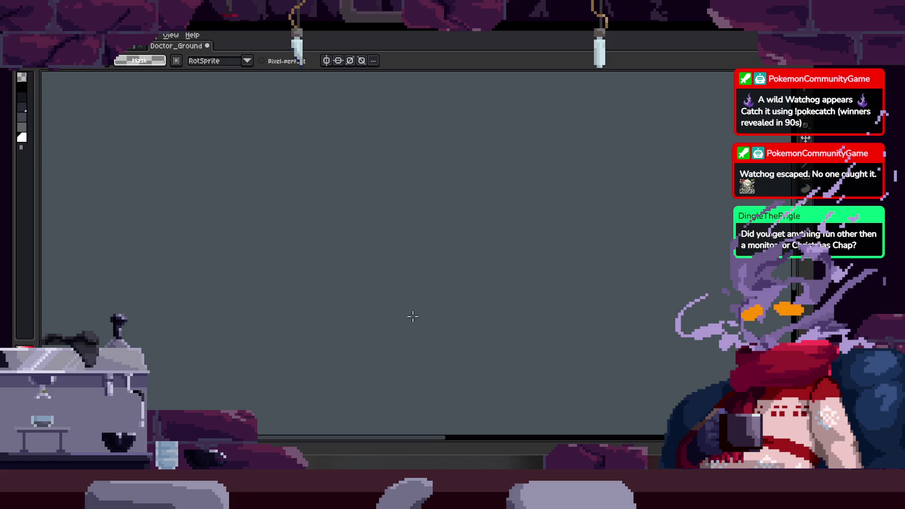
Recentre on the doctor, show the timeline and play the scythe attack animation.
key("z")
scroll(469, 318, "down", 4)
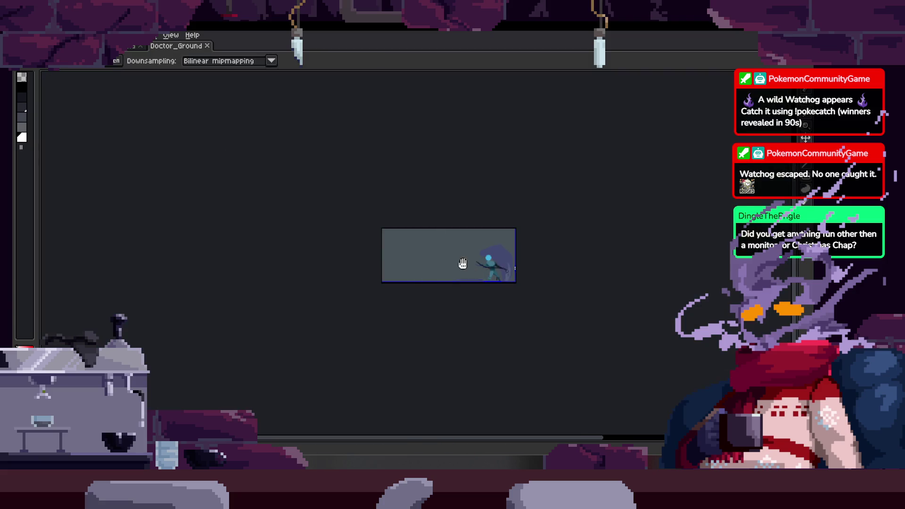
scroll(461, 263, "up", 5)
scroll(506, 211, "down", 1)
scroll(490, 256, "down", 2)
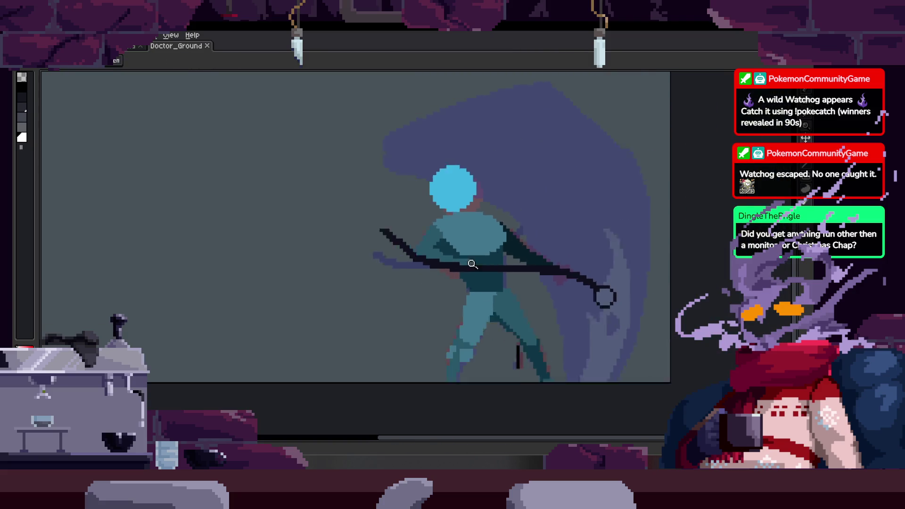
left_click_drag(477, 259, 492, 254)
key("Tab")
key("Return")
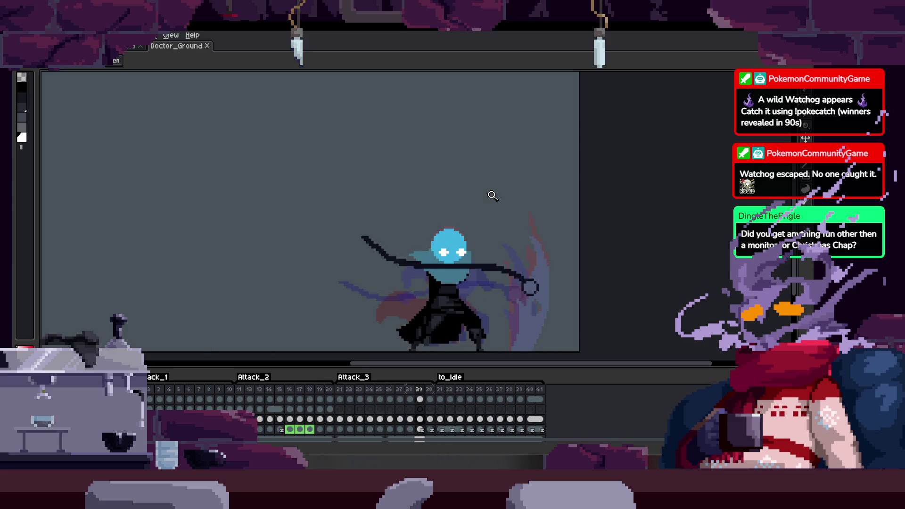
scroll(492, 196, "up", 1)
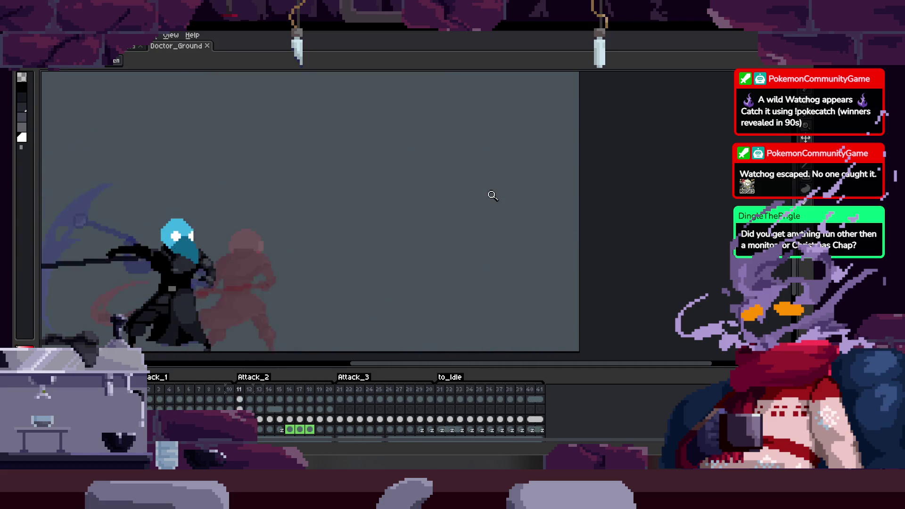
scroll(471, 203, "down", 3)
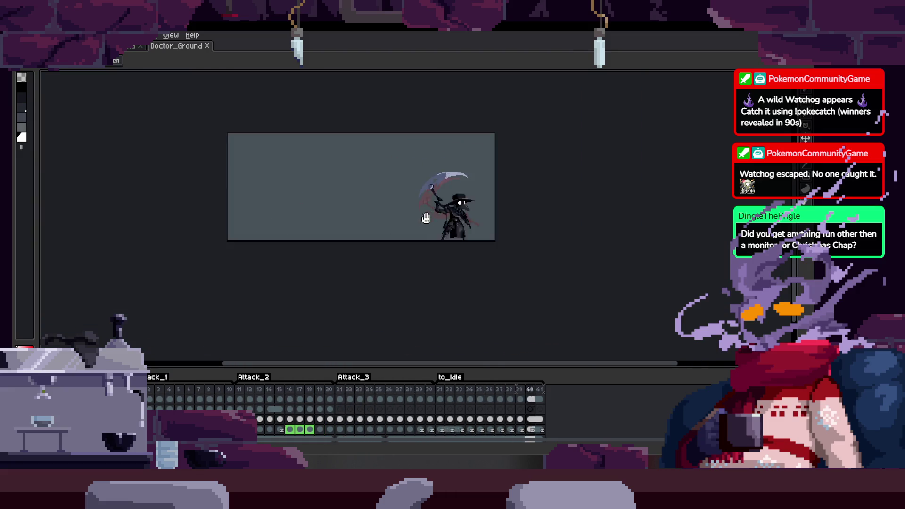
Zoom in on the character, then play and stop the animation.
scroll(443, 208, "up", 5)
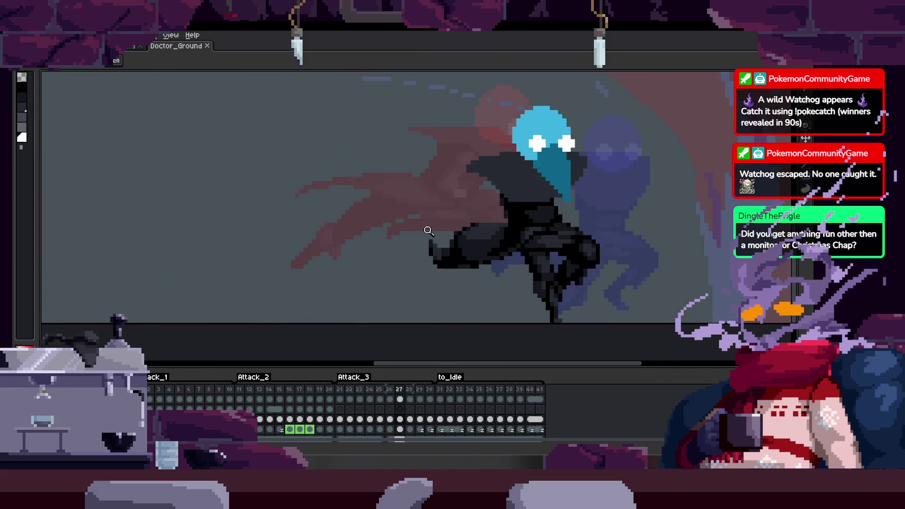
scroll(530, 226, "down", 3)
left_click_drag(549, 213, 505, 228)
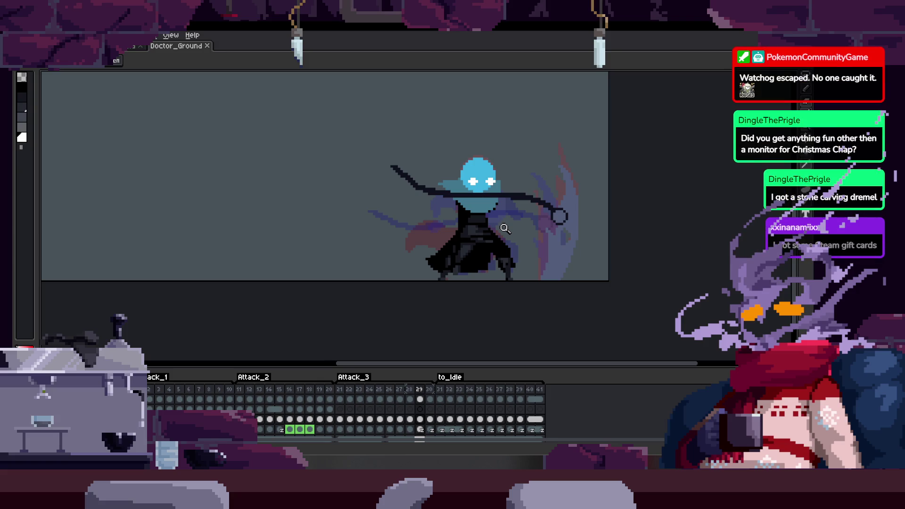
left_click(357, 242)
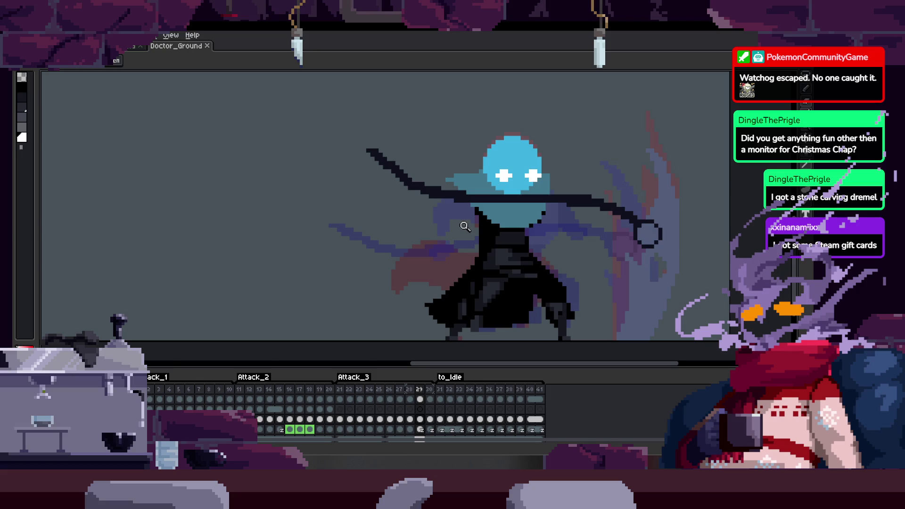
key("Return")
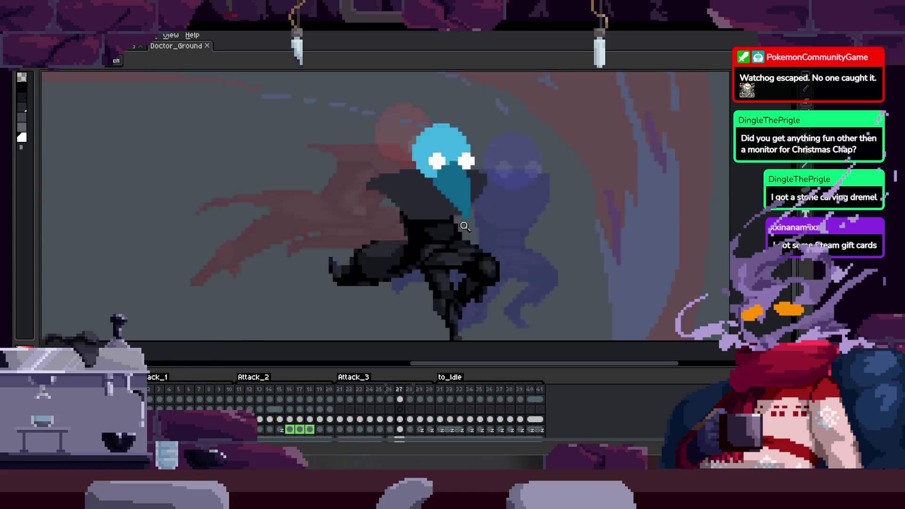
key("Return")
Replay the animation and step forward to frame 30.
key("ctrl")
key("z")
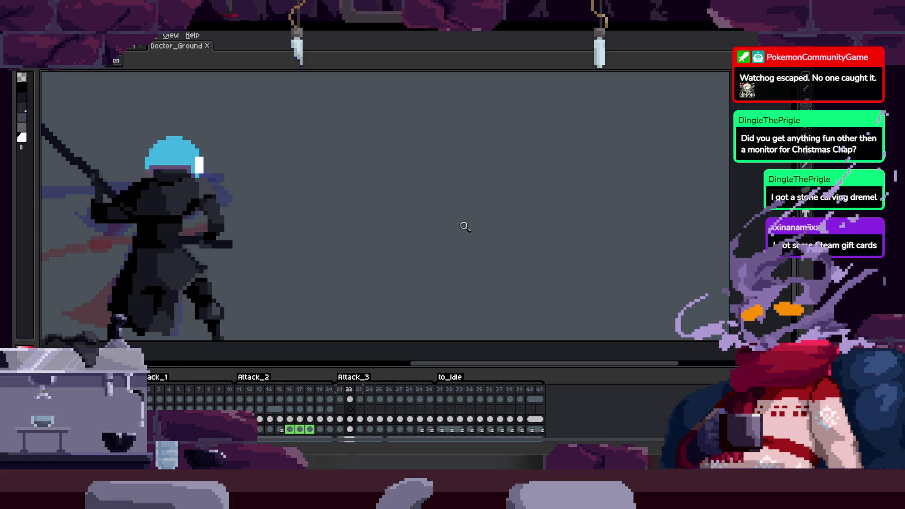
key("Return")
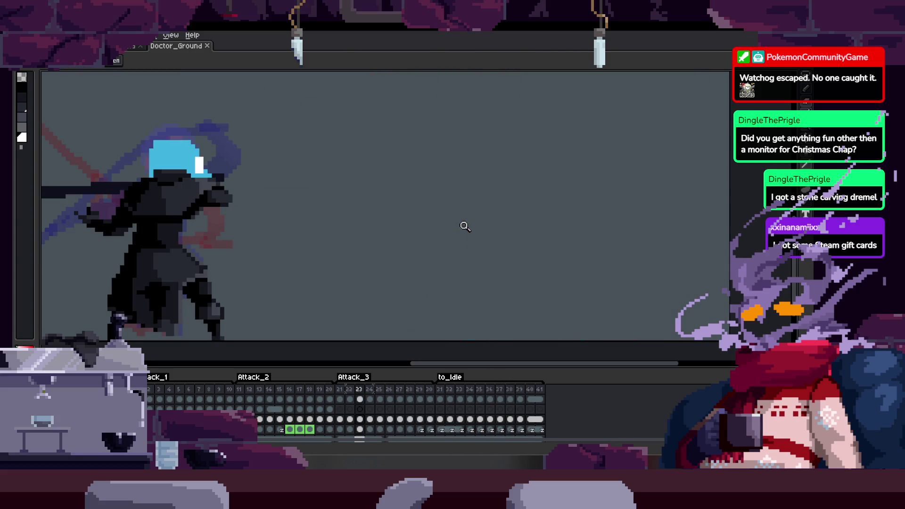
scroll(505, 208, "right", 2)
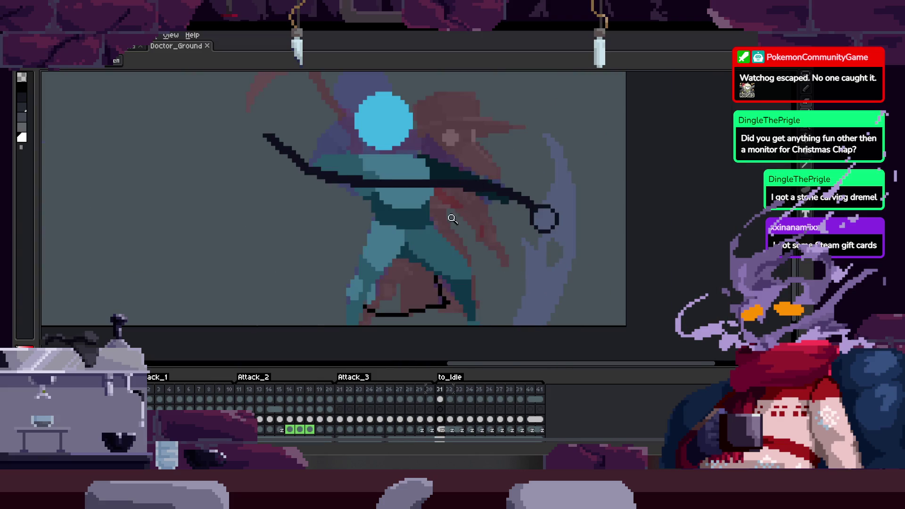
scroll(453, 218, "up", 2)
scroll(482, 215, "up", 1)
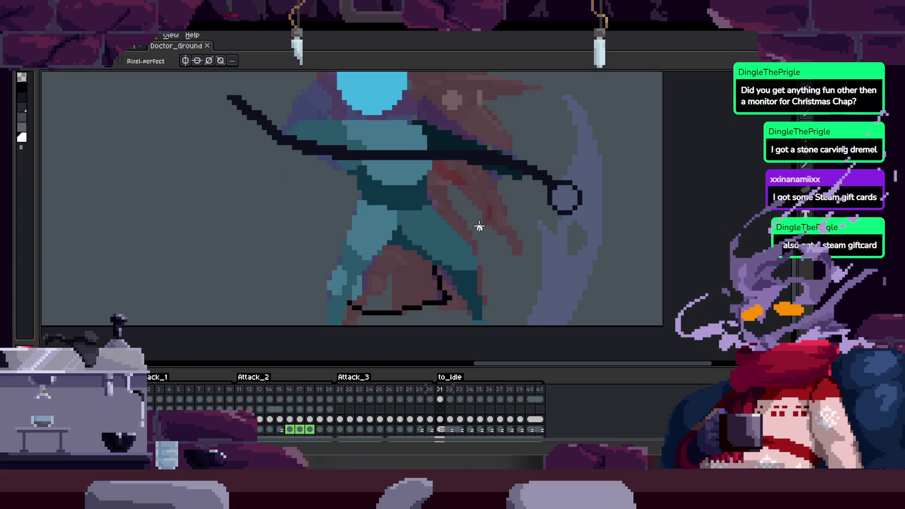
scroll(480, 226, "down", 2)
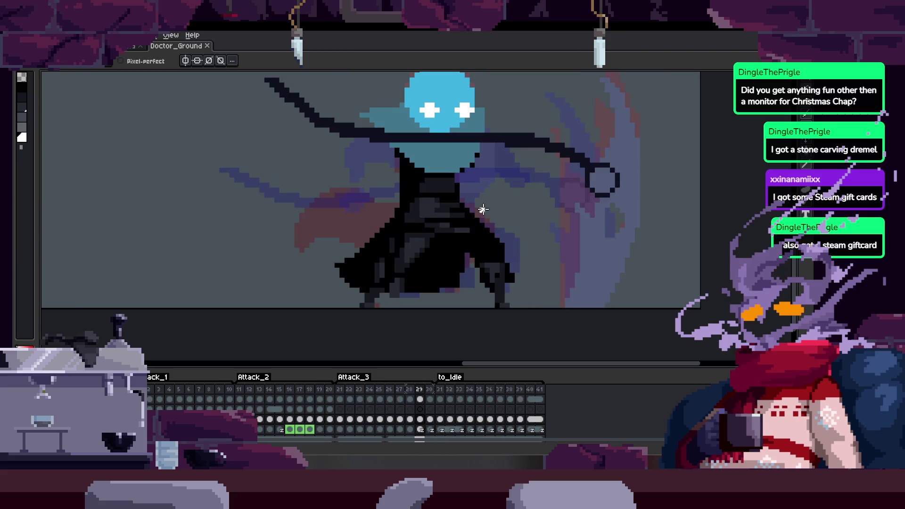
key("Right")
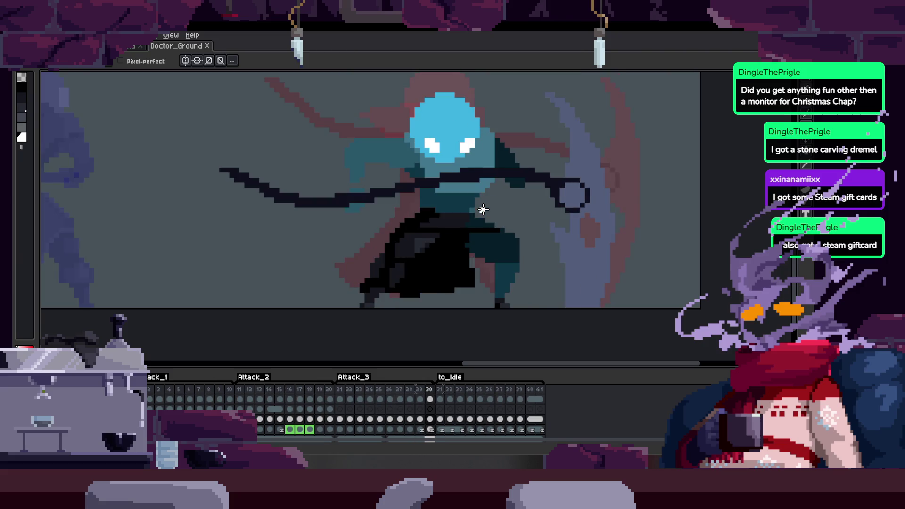
Paint dark pixels onto the boot, comparing against the previous frame.
key("z")
scroll(491, 208, "up", 4)
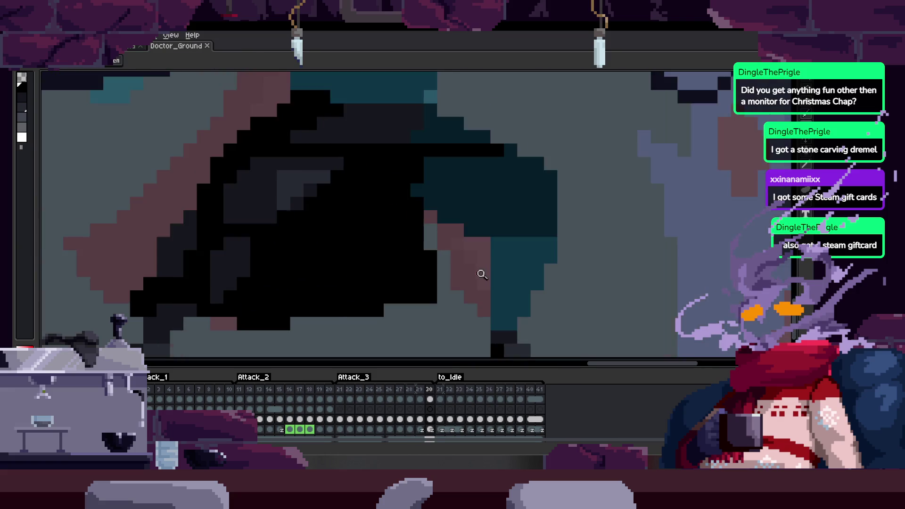
scroll(439, 253, "down", 3)
key("b")
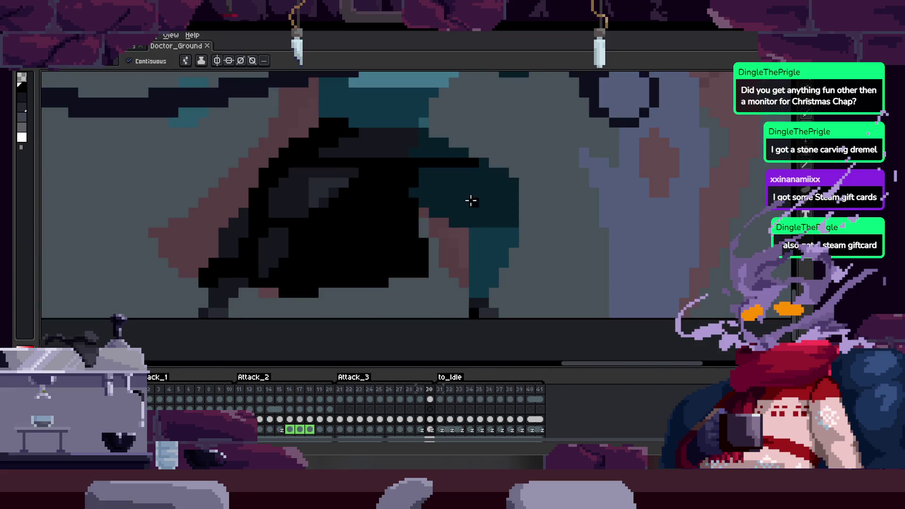
left_click_drag(470, 200, 512, 249)
key("Left")
key("Right")
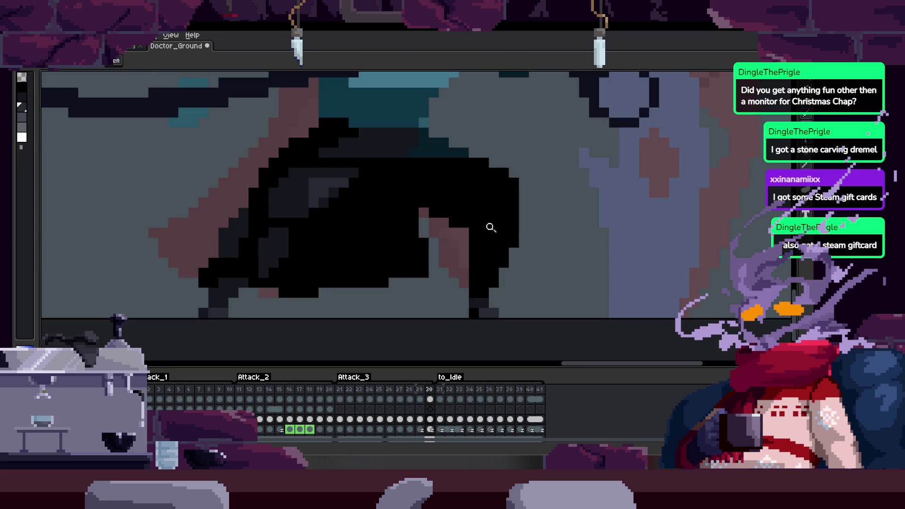
Darken pixels along the leg outline and add more dark boot pixels.
scroll(489, 226, "up", 3)
scroll(437, 222, "right", 2)
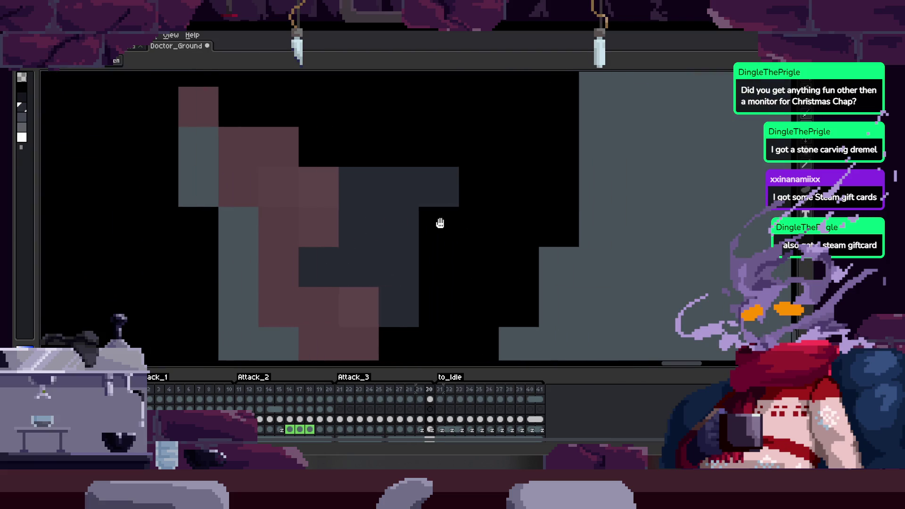
mouse_move(356, 234)
left_mouse_down()
mouse_move(441, 216)
mouse_move(437, 271)
left_mouse_up()
scroll(481, 228, "right", 2)
mouse_move(481, 228)
left_mouse_down()
mouse_move(550, 299)
mouse_move(511, 271)
left_mouse_up()
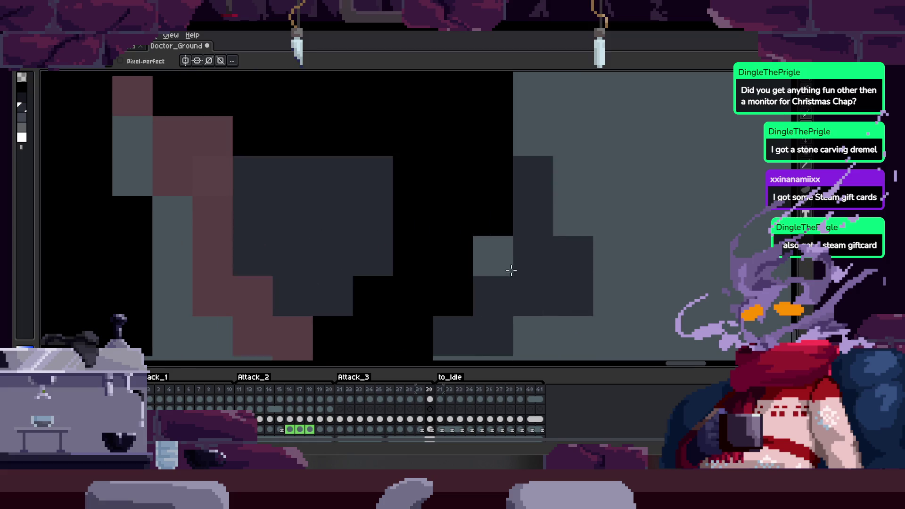
left_click(511, 270)
scroll(511, 252, "down", 2)
Hide the timeline and blacken pixels on the boot's inner edge.
key("Tab")
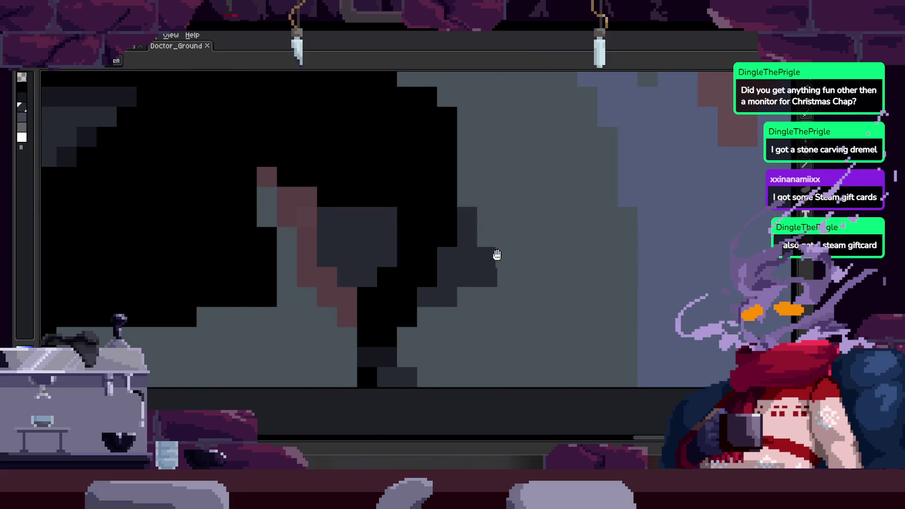
scroll(481, 255, "up", 2)
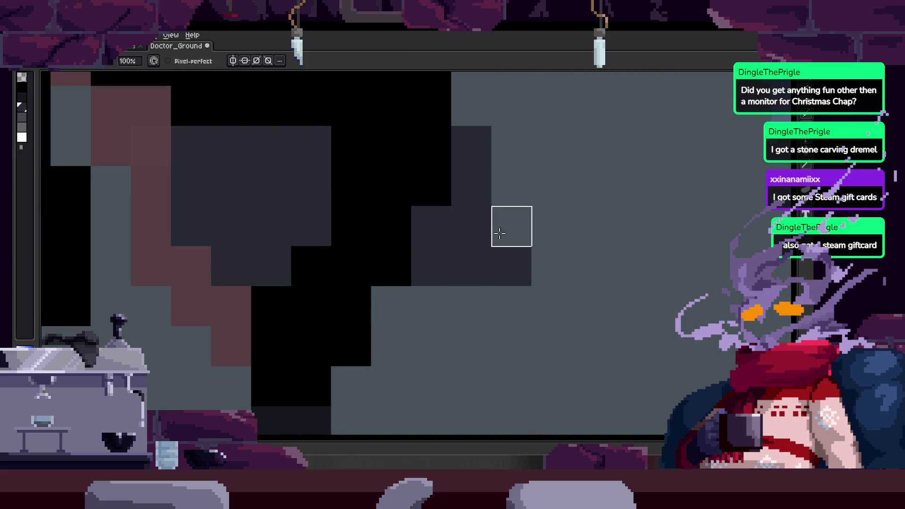
scroll(501, 256, "down", 2)
scroll(519, 239, "up", 2)
scroll(441, 255, "right", 1)
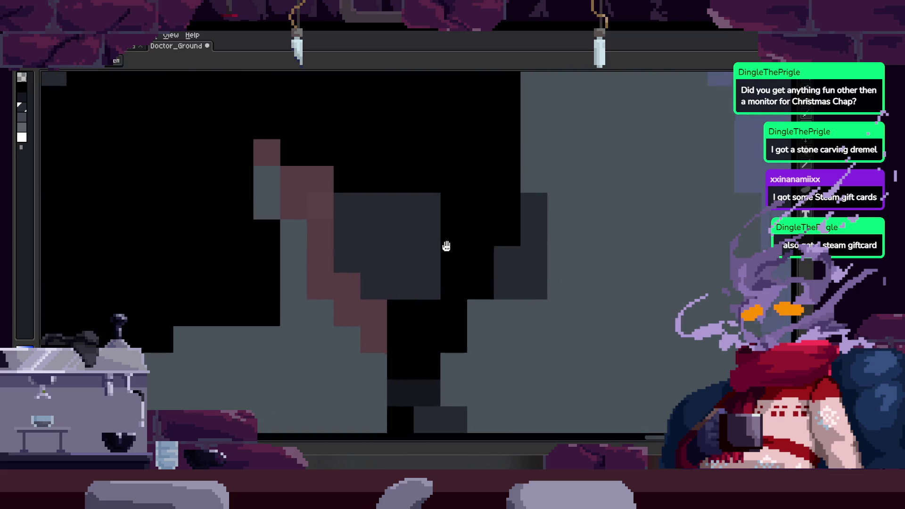
scroll(446, 247, "down", 1)
scroll(441, 222, "down", 2)
scroll(470, 251, "up", 2)
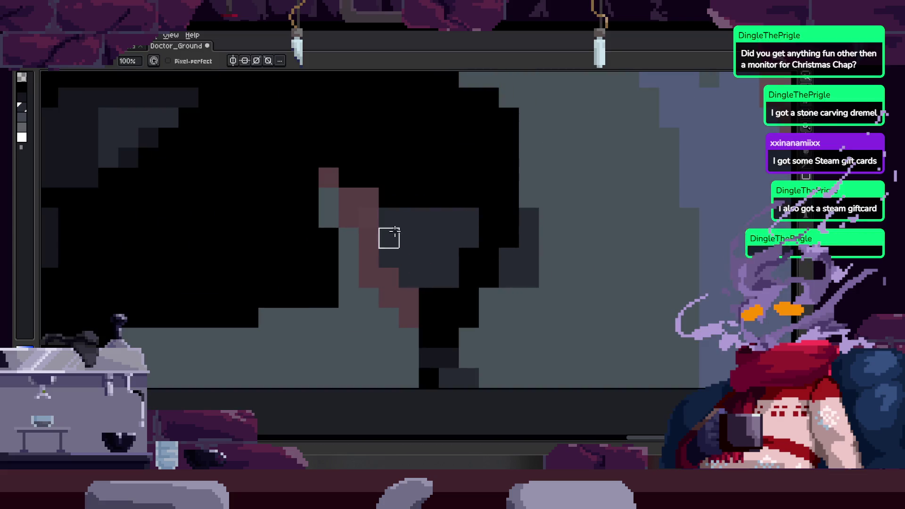
scroll(424, 241, "down", 3)
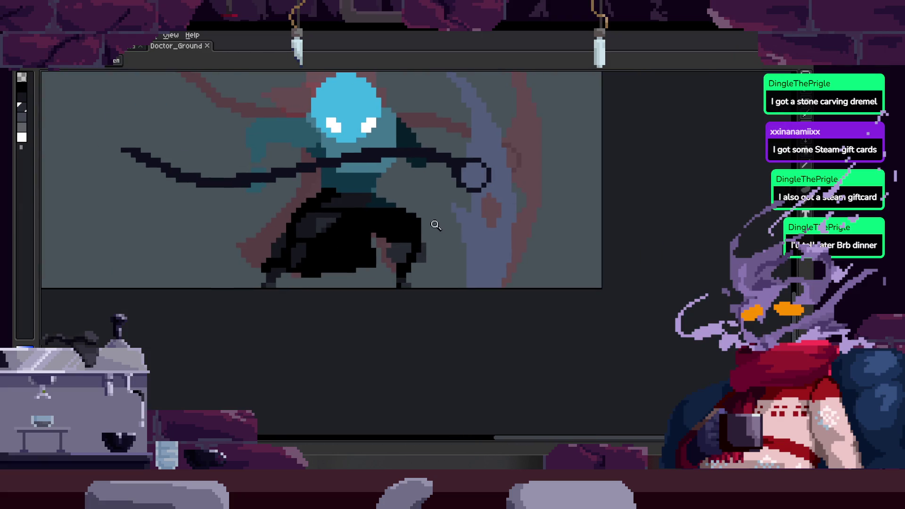
scroll(423, 228, "up", 2)
scroll(420, 216, "up", 1)
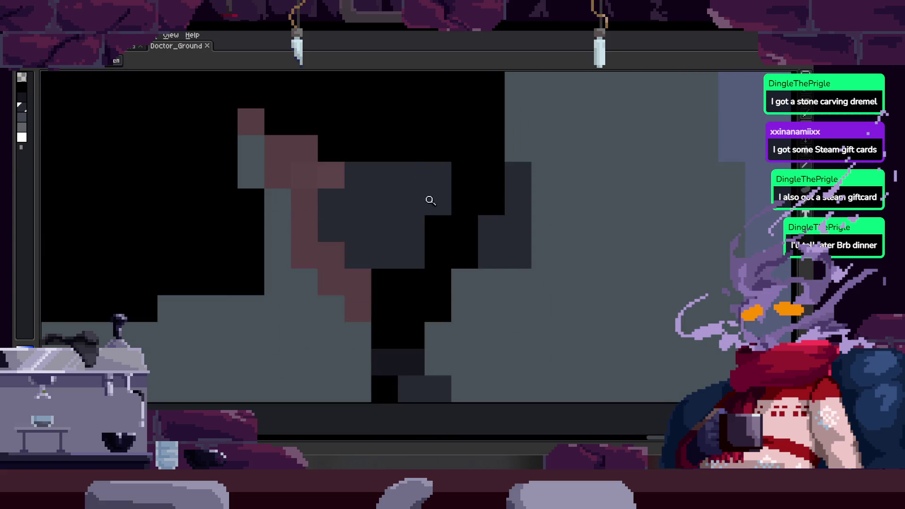
scroll(428, 200, "down", 1)
scroll(461, 248, "up", 2)
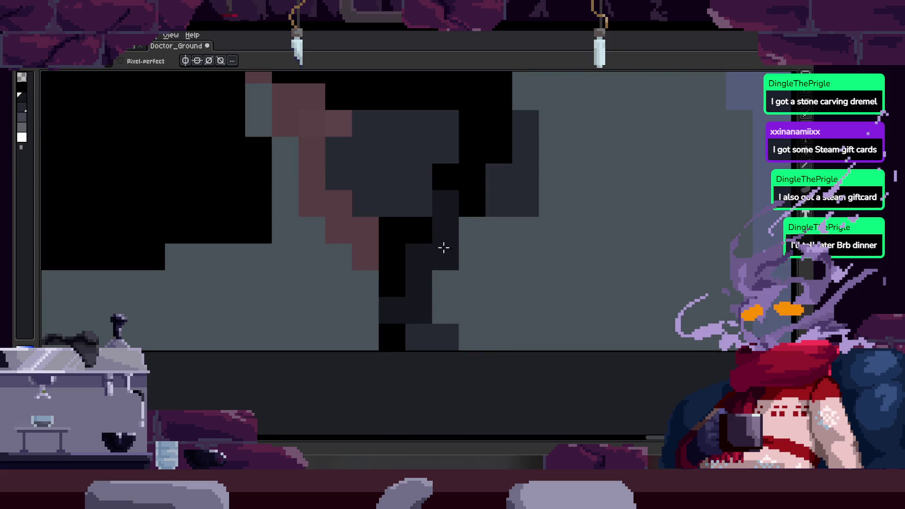
scroll(404, 253, "down", 3)
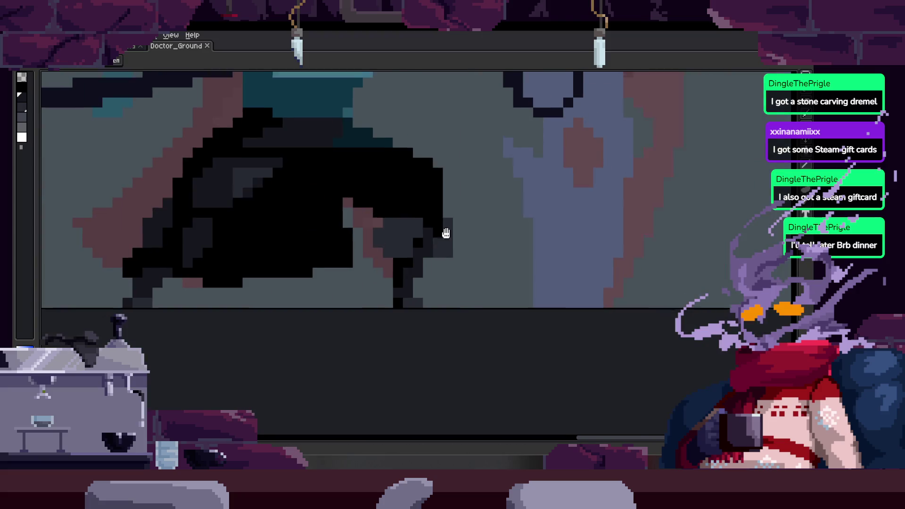
scroll(403, 220, "up", 3)
mouse_move(351, 222)
left_mouse_down()
mouse_move(380, 156)
mouse_move(352, 248)
left_mouse_up()
left_click(384, 147)
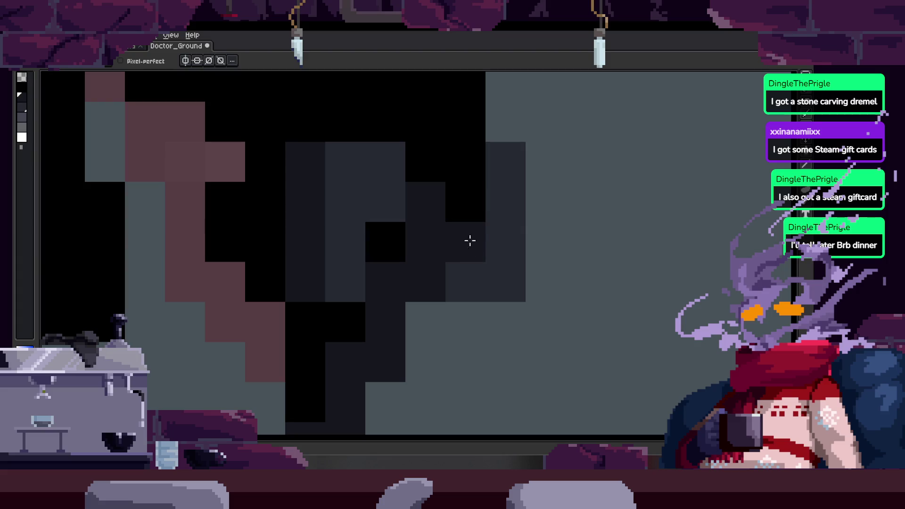
Save the sprite and bring the character's head and scythe into view.
key("ctrl+s")
scroll(509, 222, "down", 3)
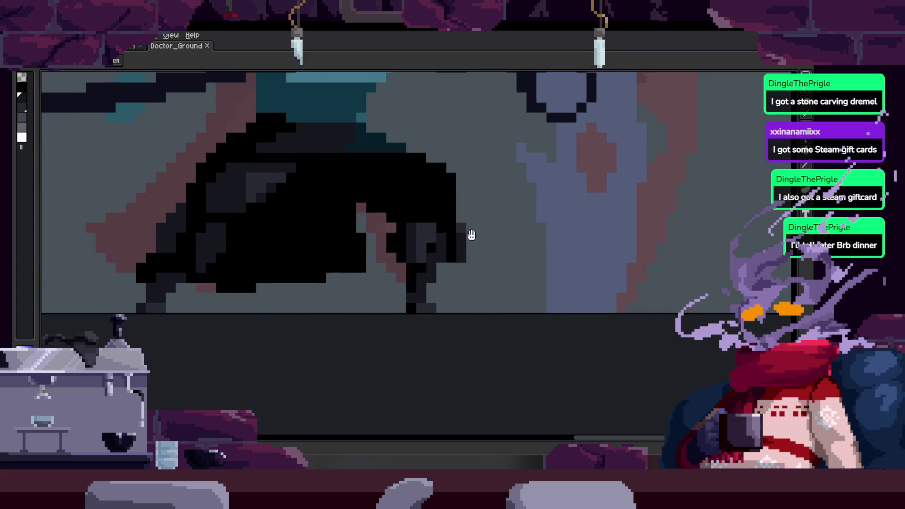
scroll(469, 235, "up", 2)
scroll(471, 236, "down", 2)
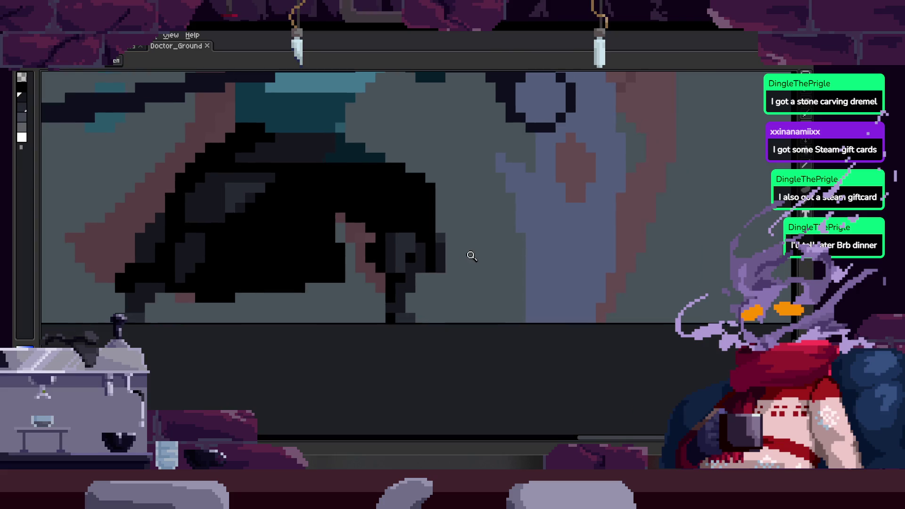
mouse_move(453, 211)
left_mouse_down()
mouse_move(457, 253)
mouse_move(454, 244)
left_mouse_up()
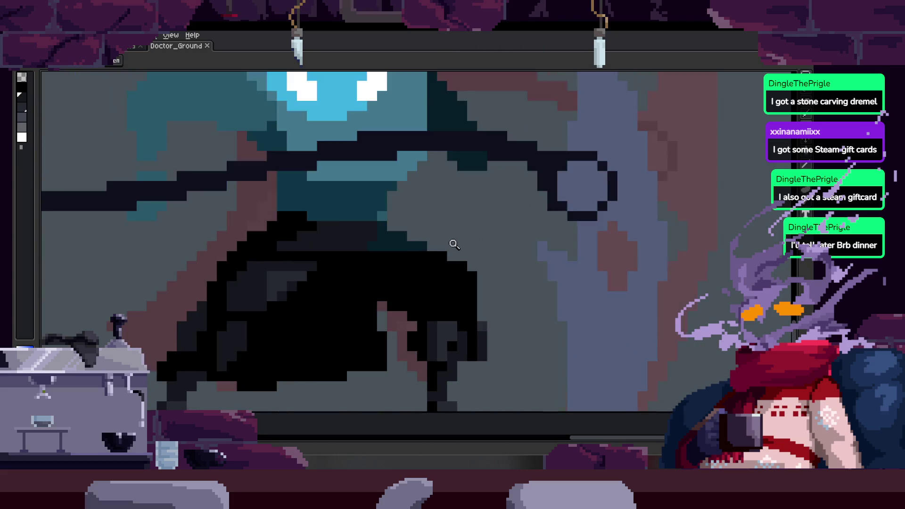
scroll(473, 239, "down", 3)
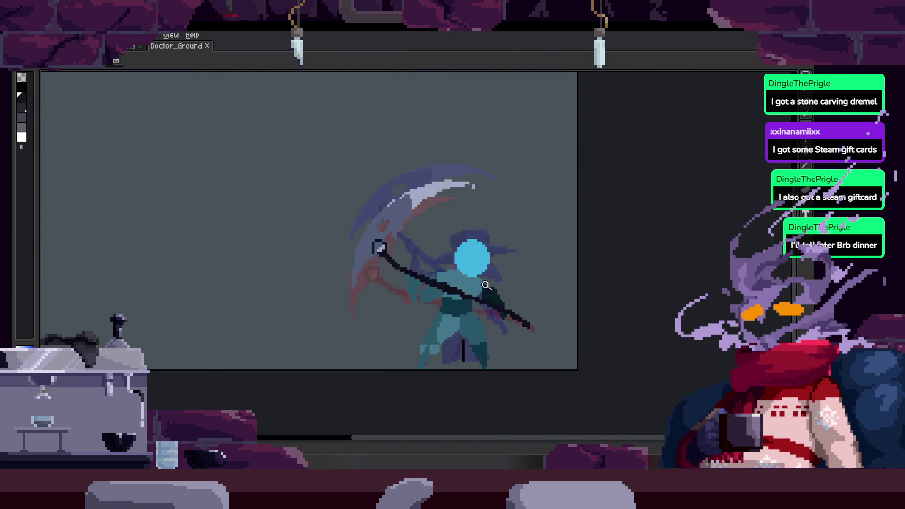
Save the touched-up sprite again with Ctrl+S.
scroll(494, 273, "down", 3)
key("ctrl+s")
scroll(471, 276, "up", 2)
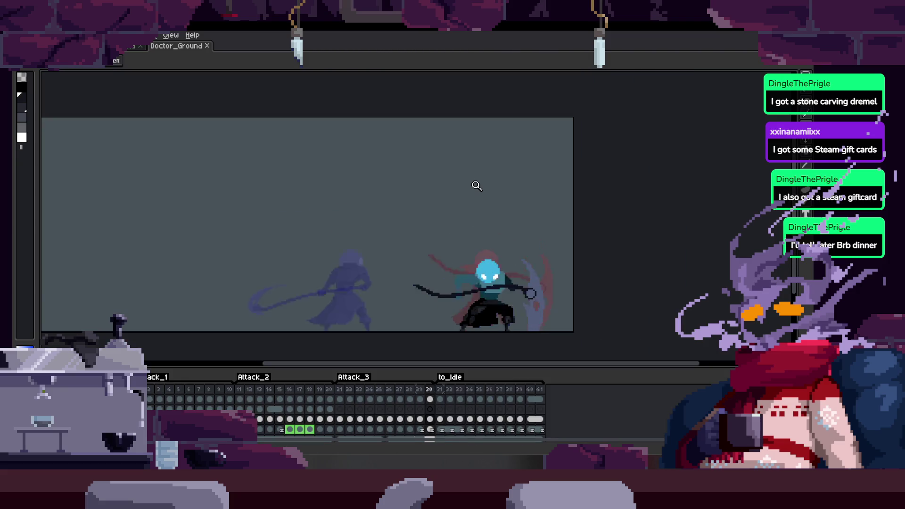
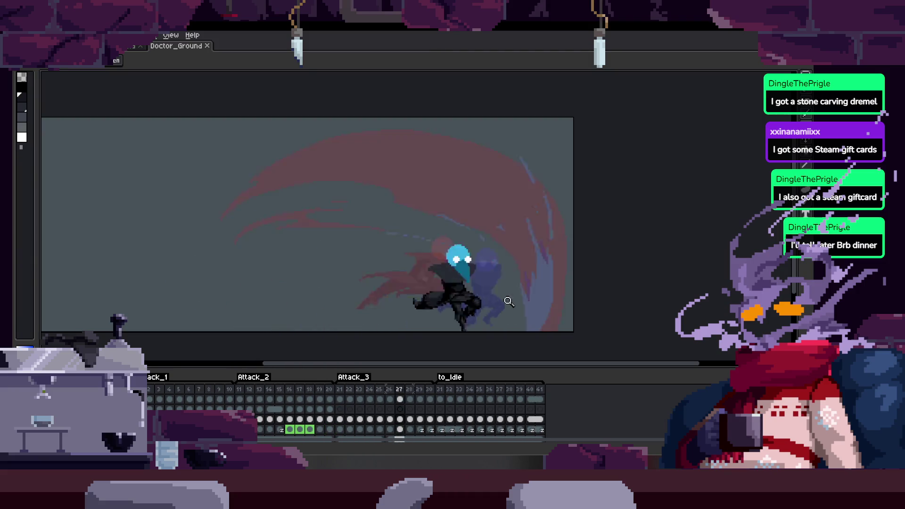
Save the Doctor_Ground file and switch to the Pencil tool.
scroll(491, 238, "up", 1)
key("ctrl+s")
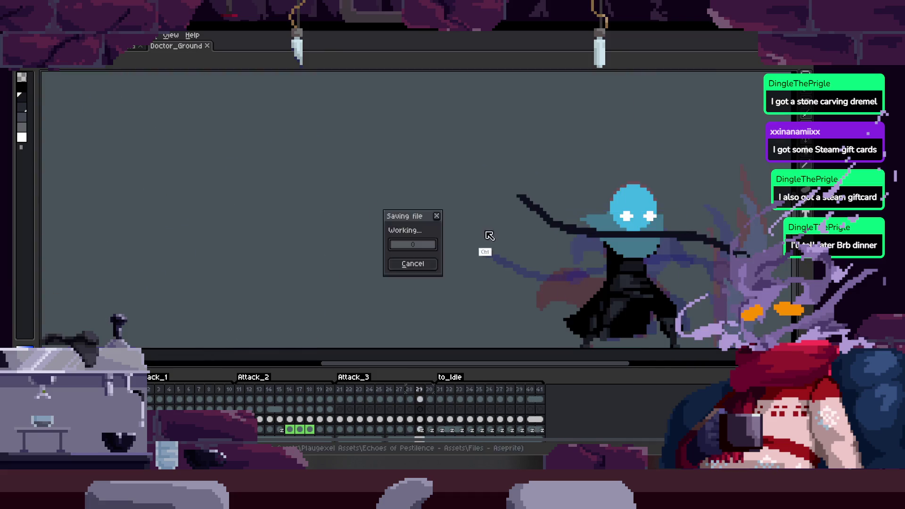
key("b")
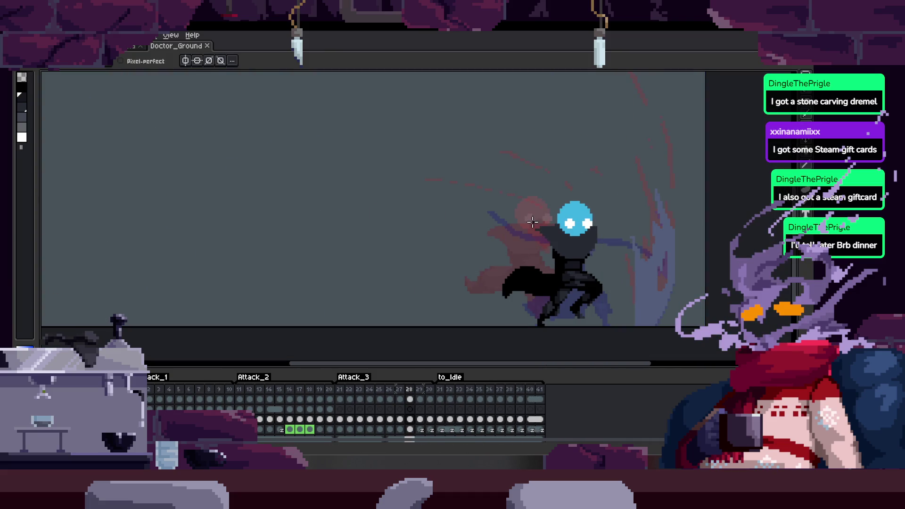
Play the attack animation with the timeline hidden to review it.
key("Tab")
key("Return")
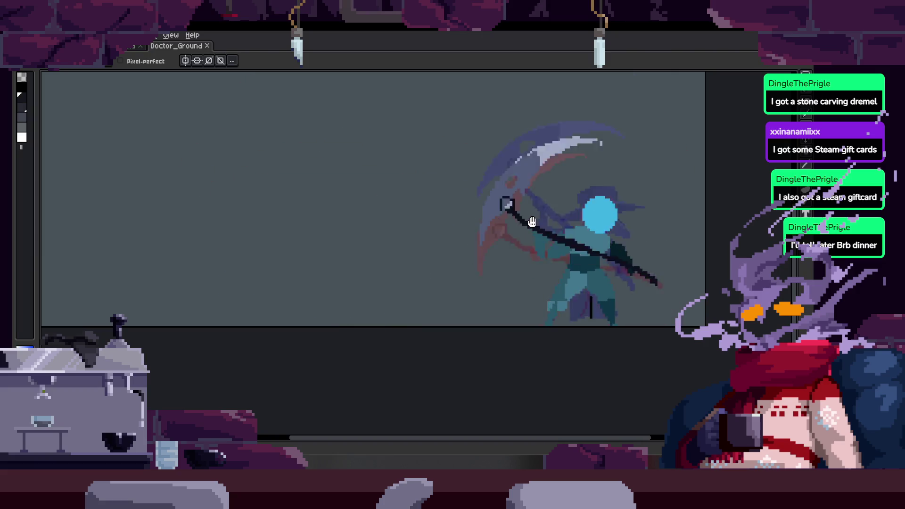
key("Tab")
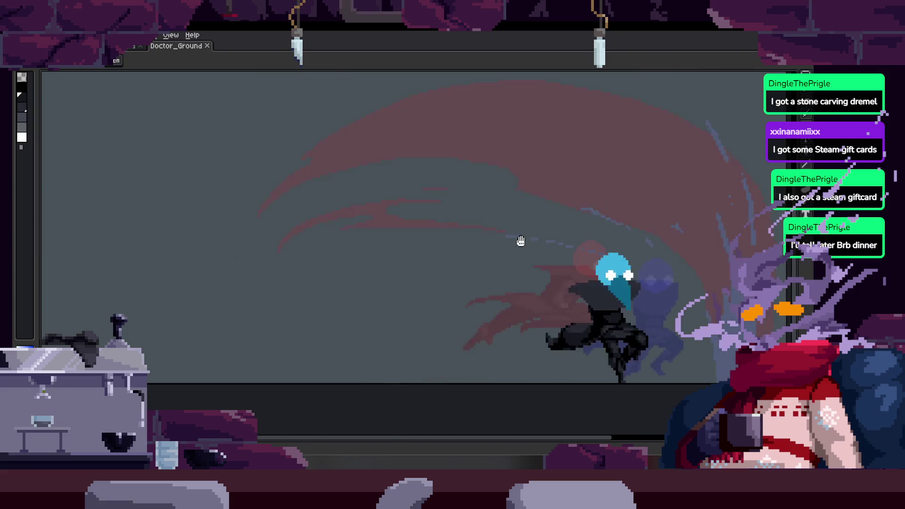
Toggle the timeline and pan the canvas to show more of the plague doctor figure.
scroll(567, 243, "down", 3)
scroll(571, 236, "up", 3)
key("Tab")
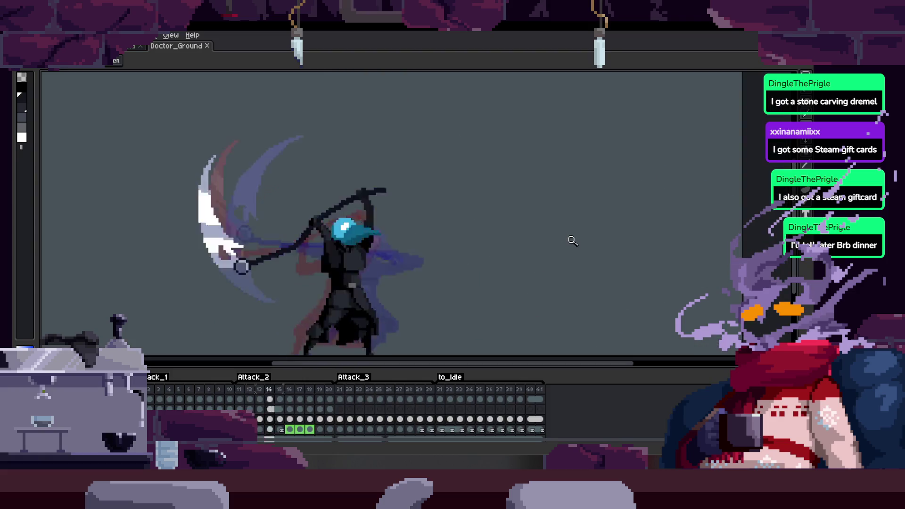
scroll(573, 240, "down", 2)
scroll(572, 204, "up", 4)
key("Tab")
mouse_move(584, 221)
left_mouse_down()
mouse_move(467, 297)
mouse_move(484, 323)
left_mouse_up()
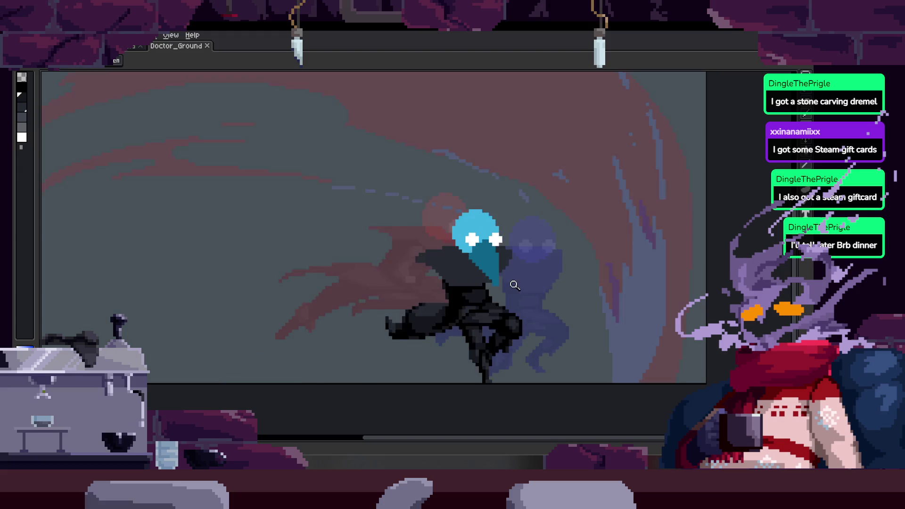
scroll(447, 314, "up", 2)
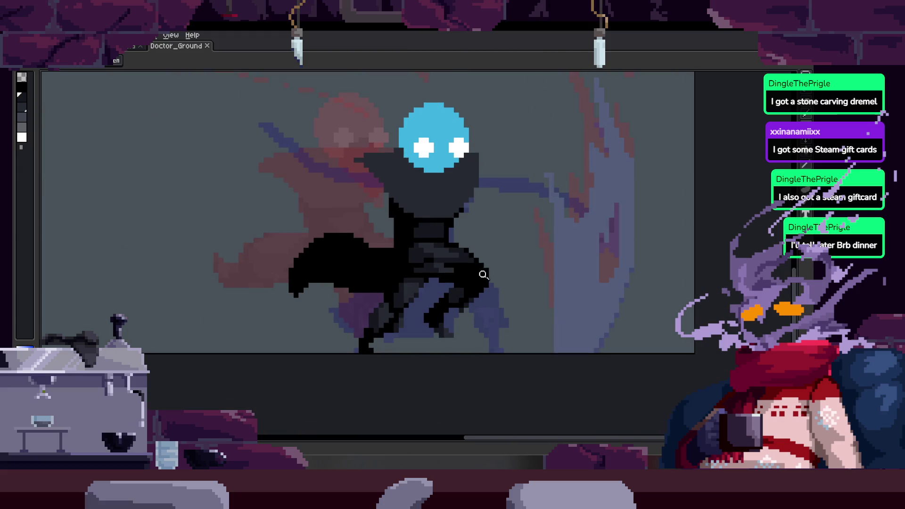
Zoom in on the legs and place a first black Pencil pixel on the doctor's leg.
key("b")
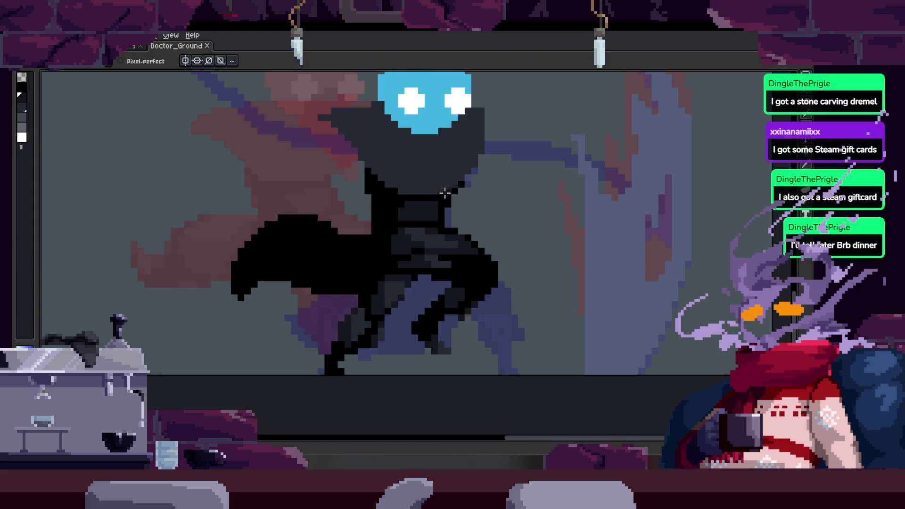
scroll(443, 193, "down", 3)
scroll(463, 256, "up", 3)
scroll(463, 256, "down", 3)
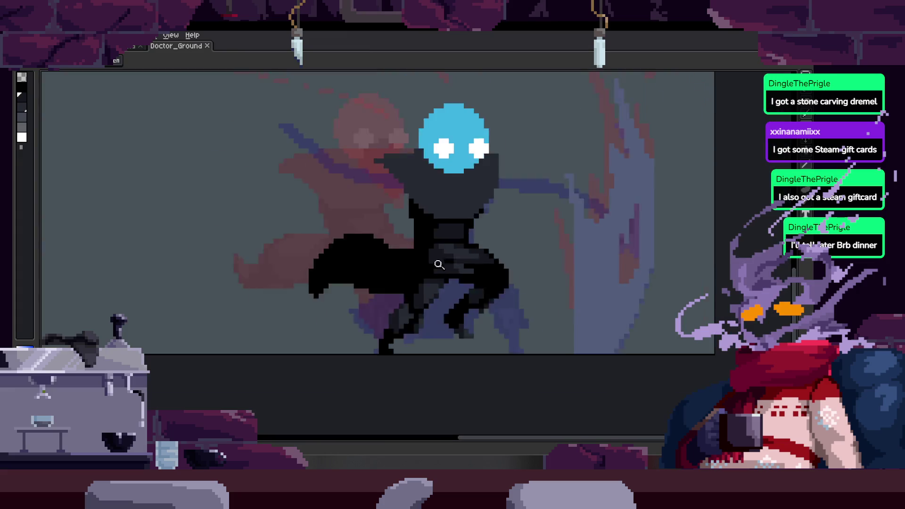
scroll(469, 251, "up", 2)
scroll(470, 252, "up", 2)
scroll(485, 265, "down", 2)
scroll(486, 267, "up", 2)
scroll(486, 268, "down", 2)
scroll(490, 217, "up", 1)
scroll(449, 255, "down", 2)
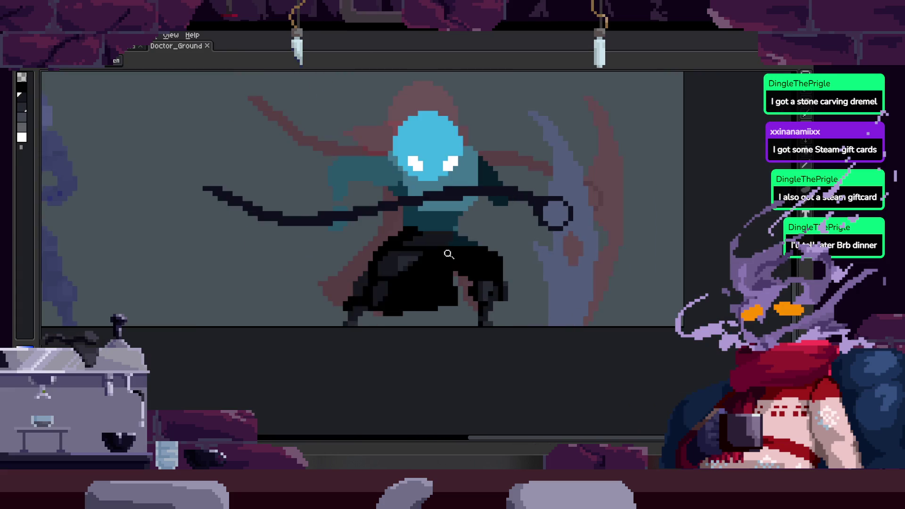
scroll(496, 262, "up", 4)
scroll(424, 250, "down", 2)
scroll(466, 292, "up", 2)
key("b")
left_click(477, 280)
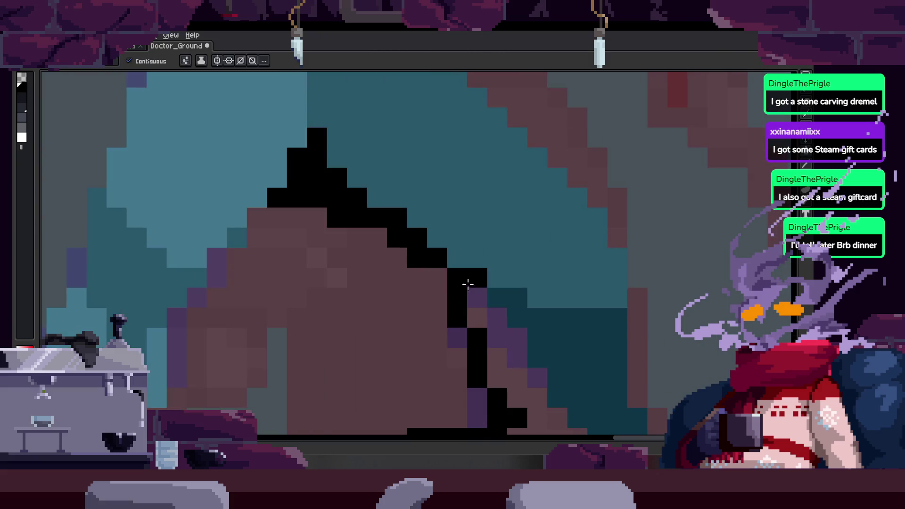
Paint black pixels into the cloak area between the teal legs, then save the file.
scroll(466, 283, "up", 1)
key("z")
scroll(514, 260, "down", 4)
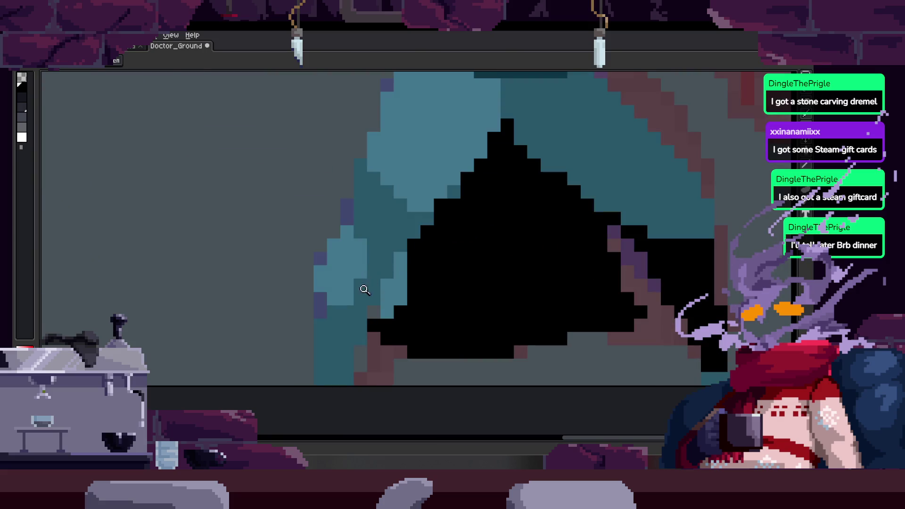
key("b")
left_click_drag(395, 292, 394, 286)
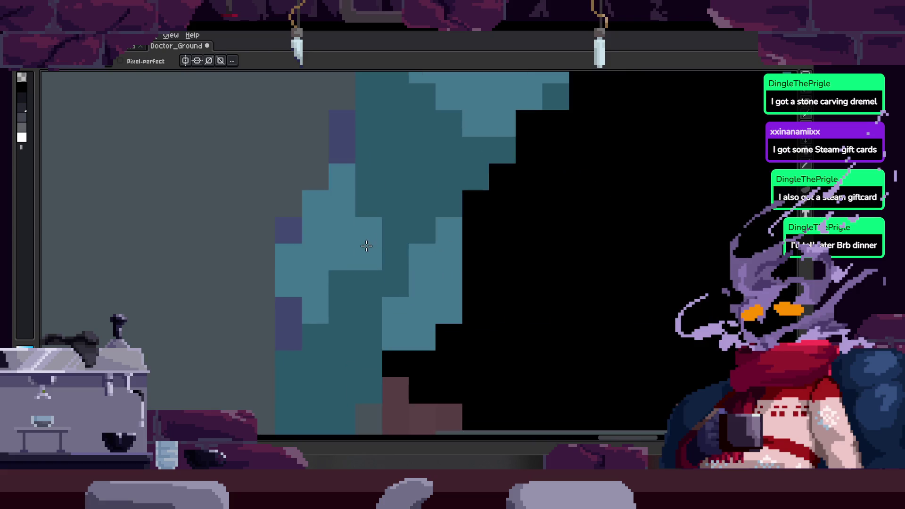
left_click(373, 233)
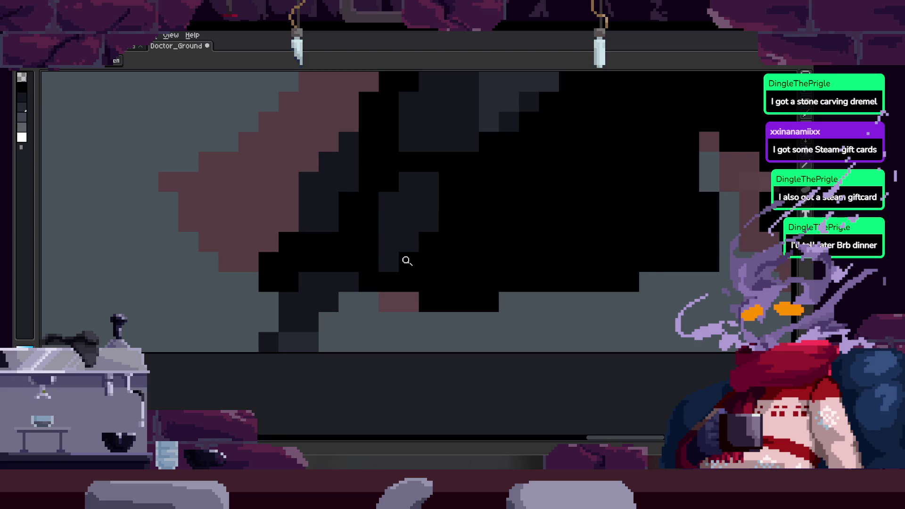
key("m")
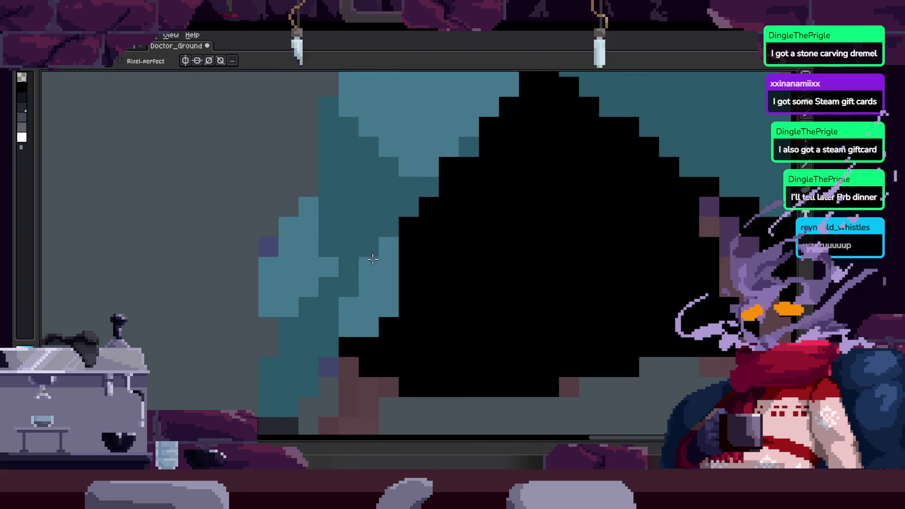
key("ctrl+s")
Trace and clear a selection around the teal legs, then undo the stray black fill.
mouse_move(278, 180)
left_mouse_down()
mouse_move(309, 307)
mouse_move(354, 324)
mouse_move(384, 228)
mouse_move(358, 233)
left_mouse_up()
left_click(356, 232)
key("ctrl+z")
key("b")
scroll(467, 243, "down", 2)
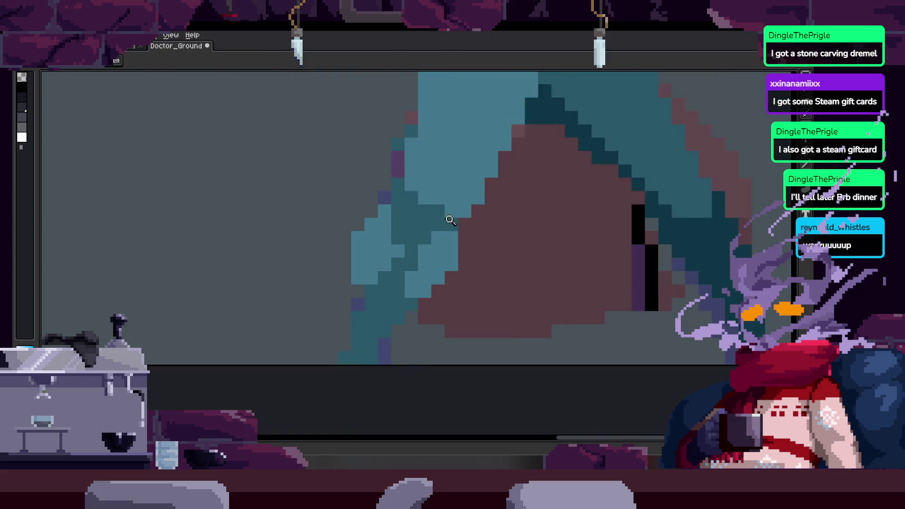
scroll(403, 237, "right", 3)
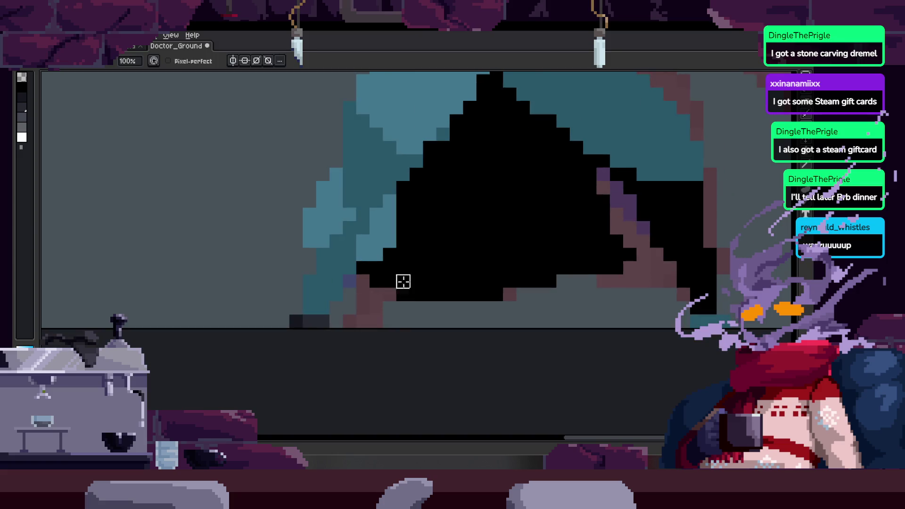
Draw straight black lines along the brown cloak's bottom edge and bucket-fill the shape black.
key("g")
left_click(369, 295)
key("ctrl+z")
key("b")
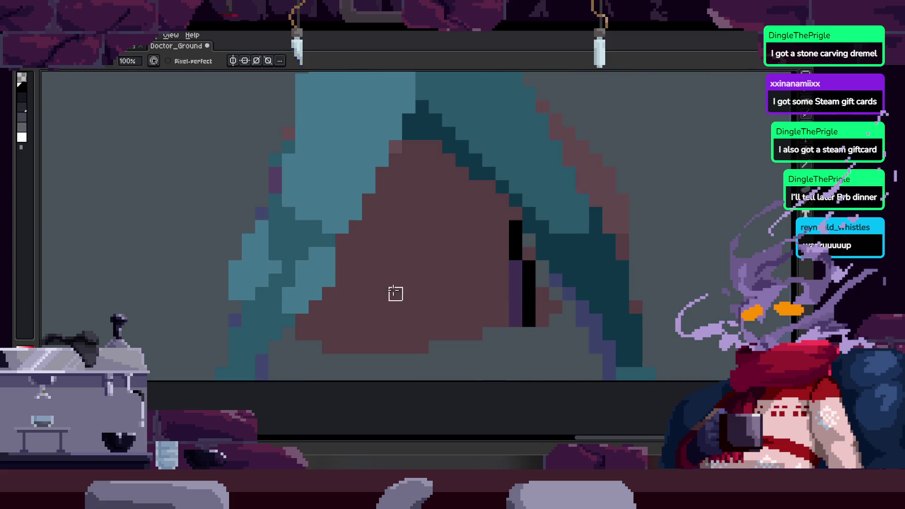
left_click(303, 331)
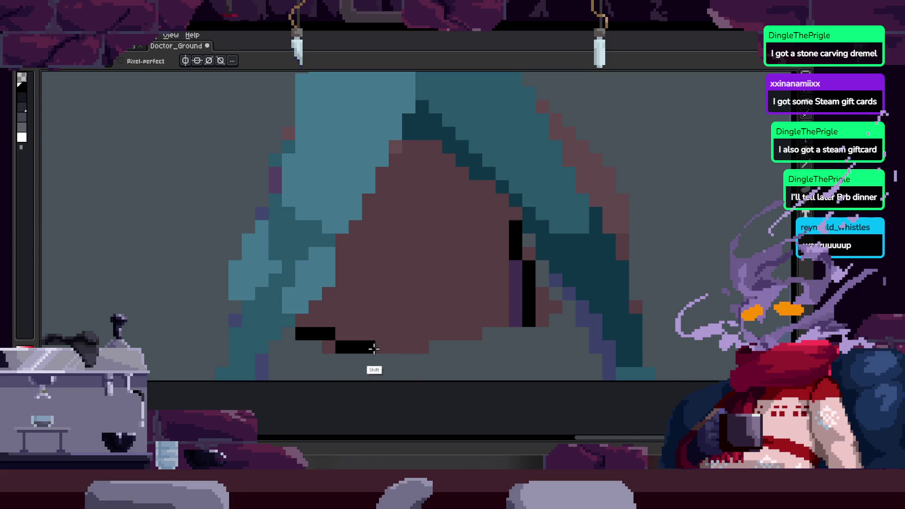
left_click(533, 340, "shift")
key("ctrl+z")
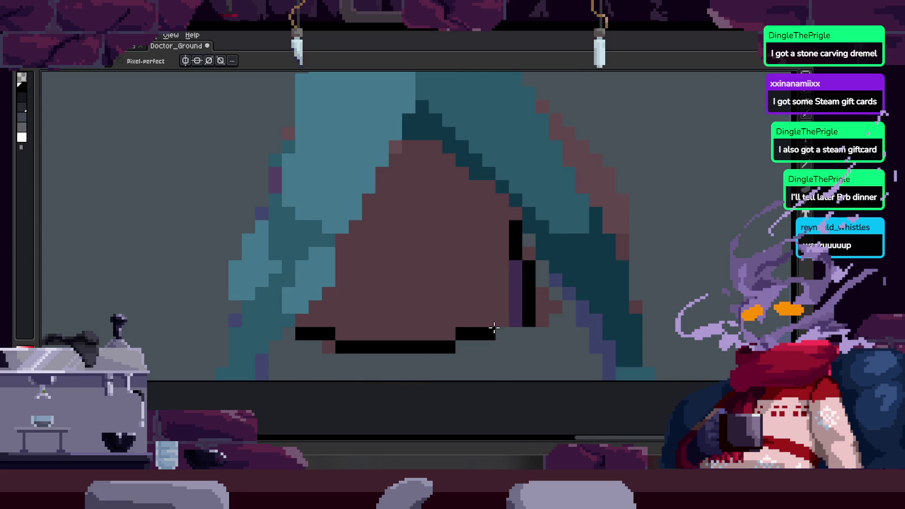
key("g")
left_click(487, 279)
scroll(471, 299, "down", 5)
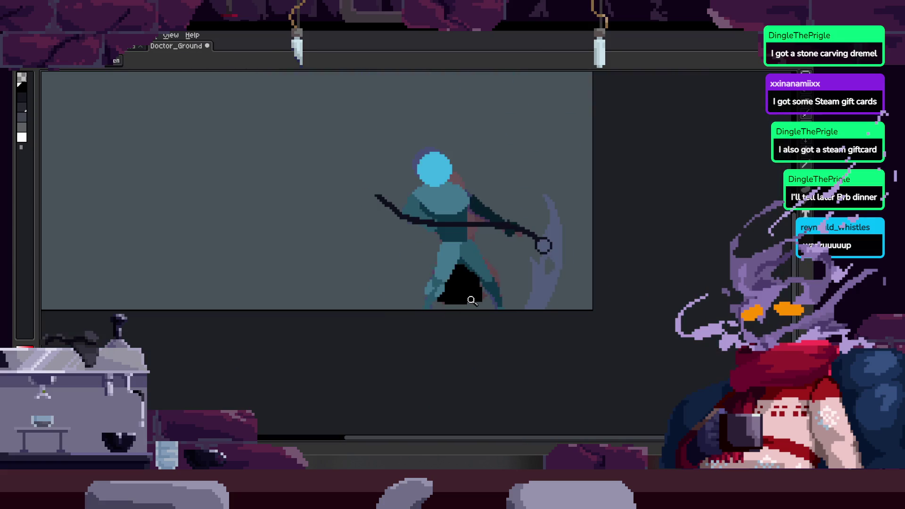
Undo the latest black fill steps and zoom in and out to review the inked cloak.
key("ctrl+z")
scroll(508, 301, "up", 5)
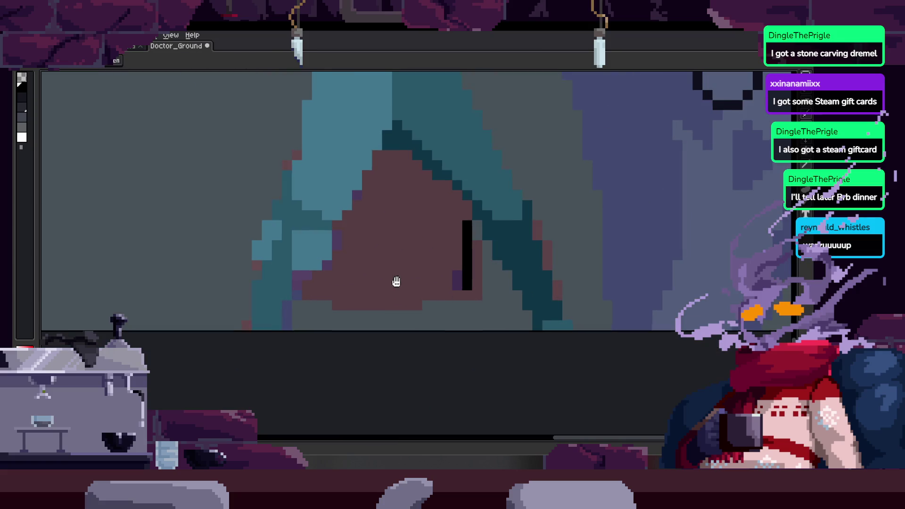
scroll(399, 294, "down", 4)
key("ctrl+z")
scroll(412, 295, "up", 2)
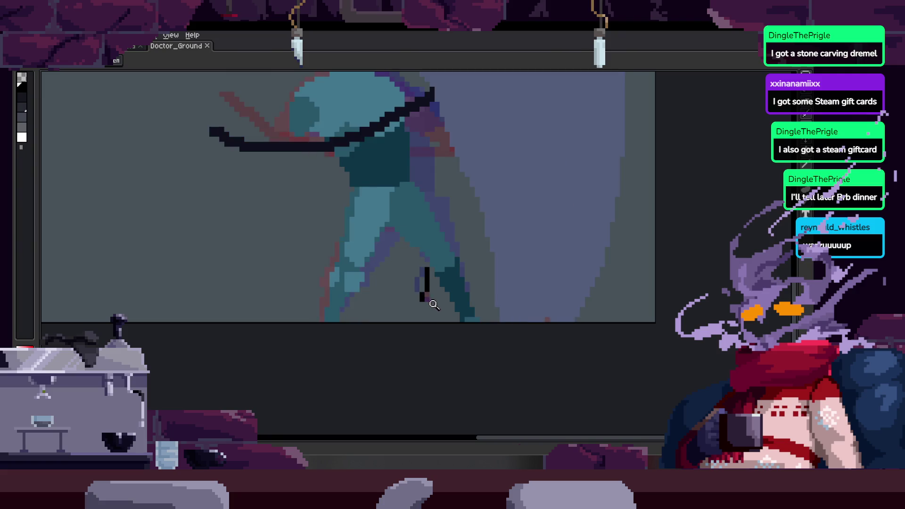
scroll(434, 305, "down", 4)
scroll(509, 283, "up", 4)
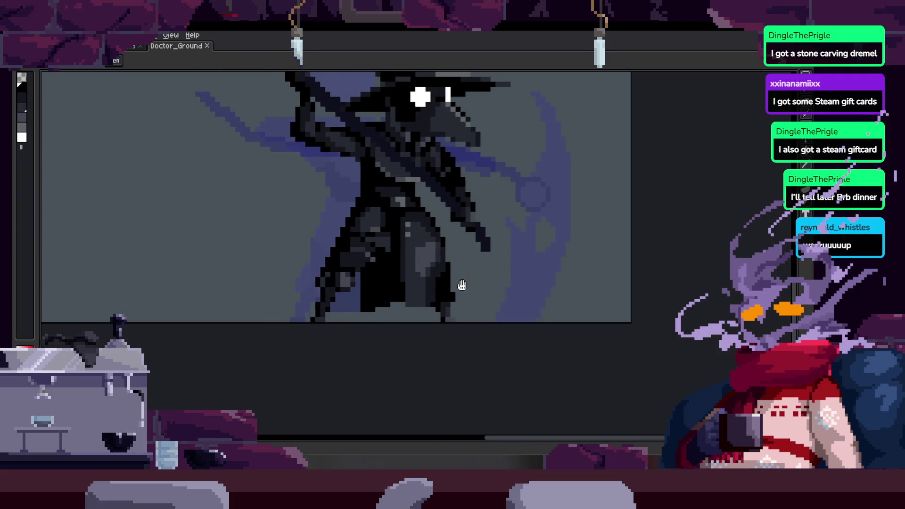
scroll(460, 264, "down", 1)
scroll(453, 242, "up", 3)
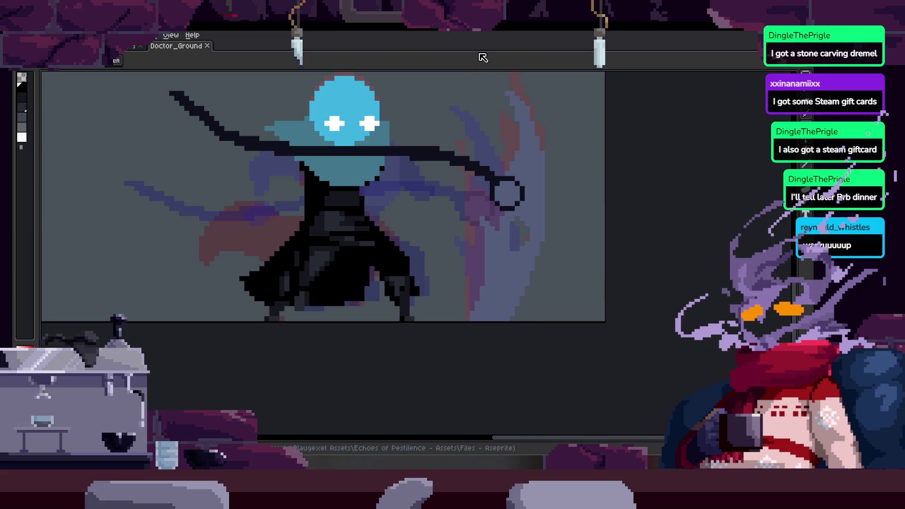
scroll(468, 261, "up", 4)
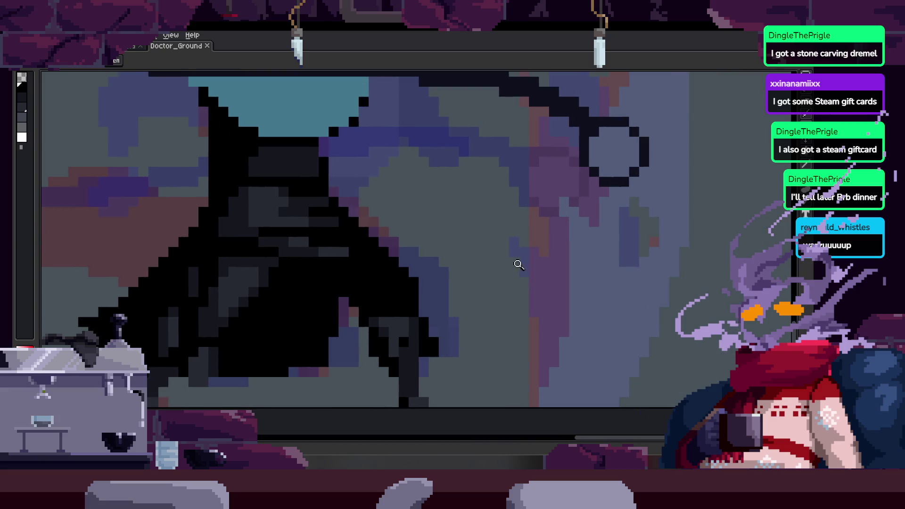
scroll(519, 265, "down", 2)
scroll(522, 263, "up", 3)
scroll(501, 246, "down", 1)
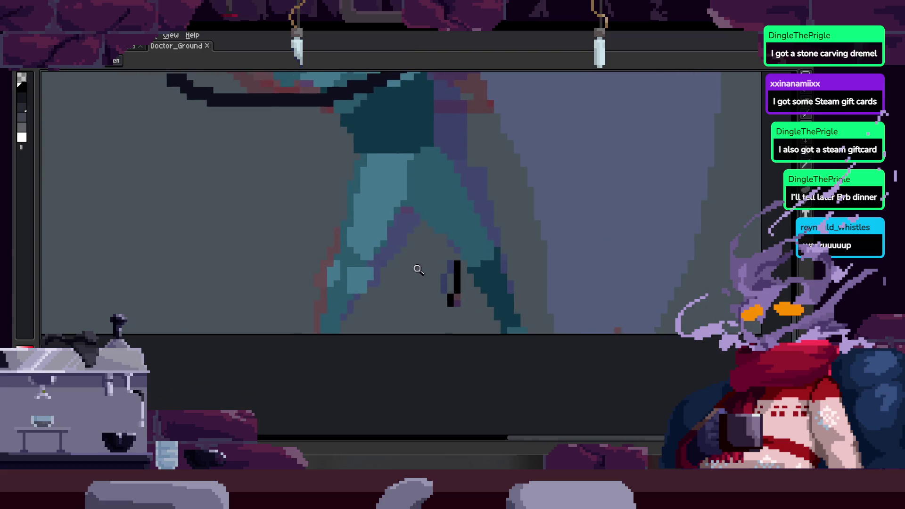
left_click(406, 278)
left_click_drag(251, 343, 335, 365)
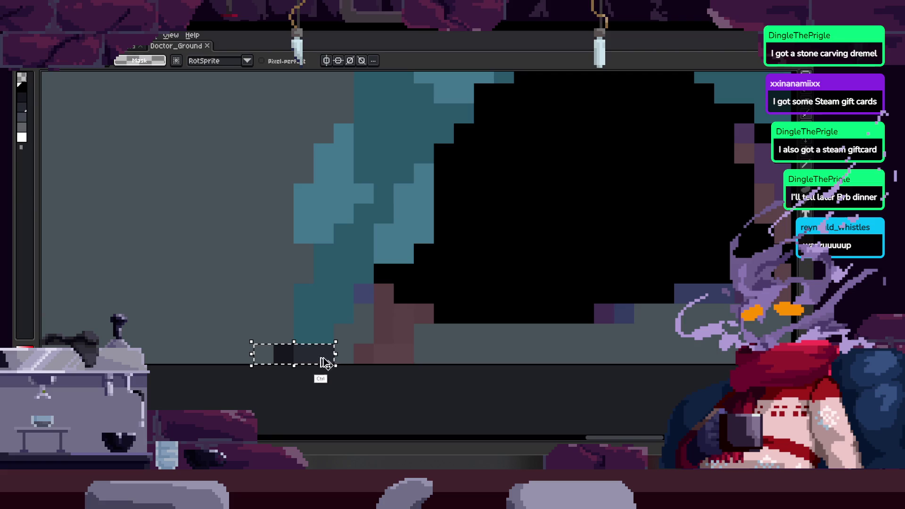
key("ctrl+d")
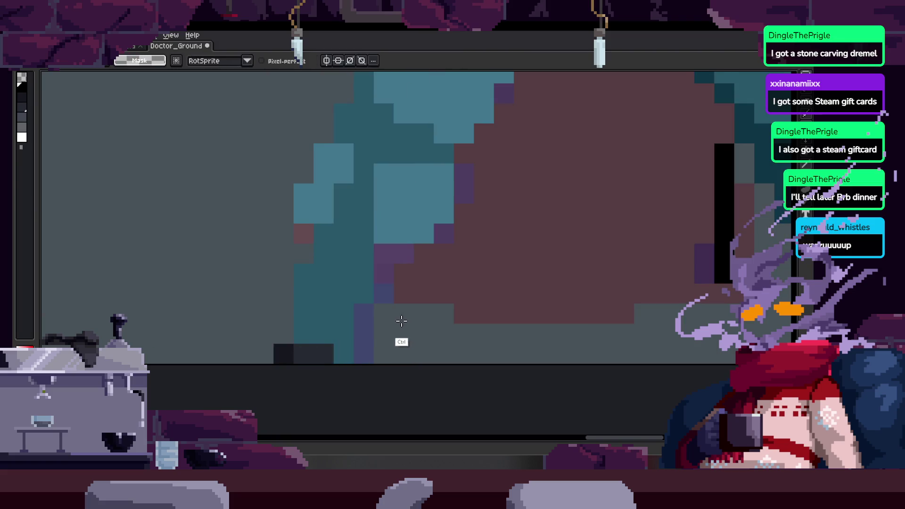
key("z")
scroll(410, 318, "down", 5)
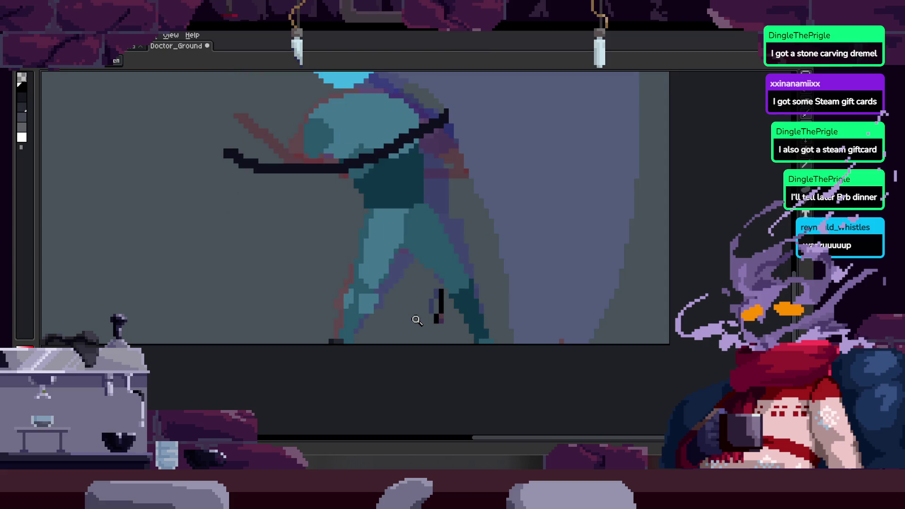
left_click(411, 307)
left_click(404, 302)
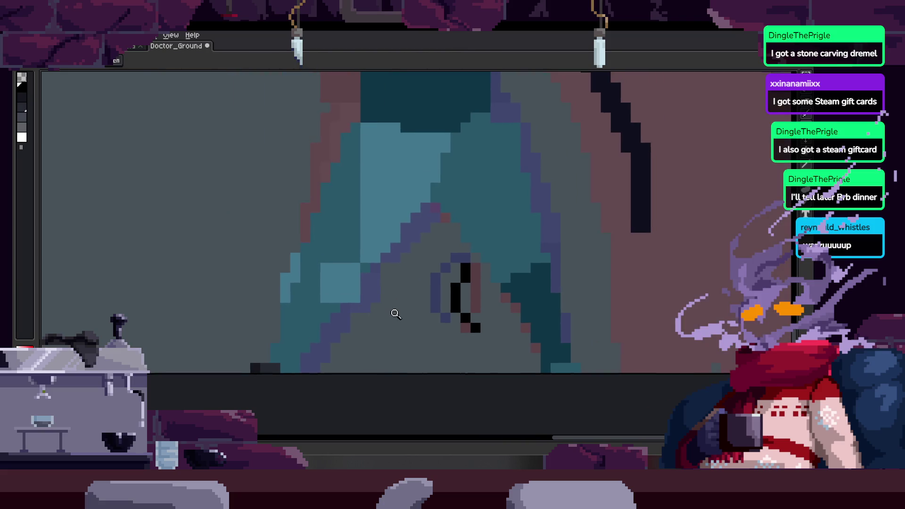
scroll(396, 315, "down", 2)
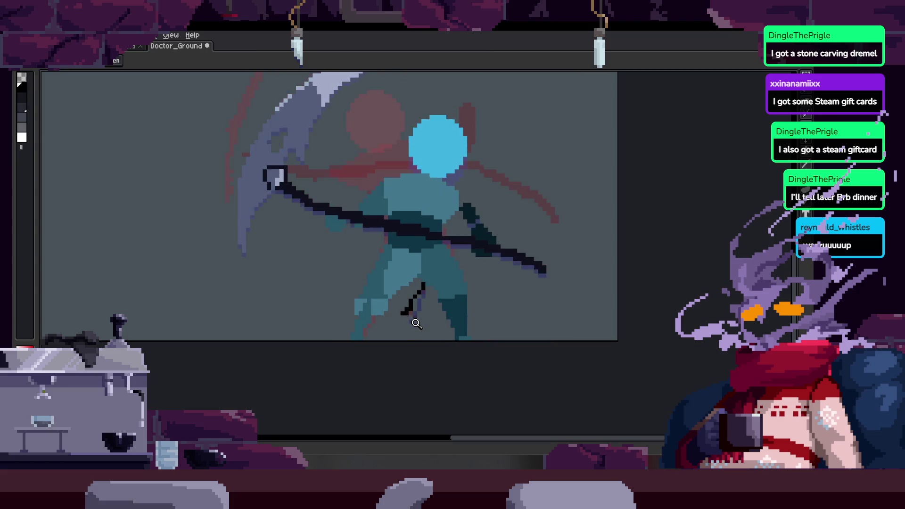
Select the lower-leg pixels, shift them left, and commit the move.
left_click(375, 334)
left_click(377, 323)
mouse_move(353, 323)
left_mouse_down()
mouse_move(356, 348)
mouse_move(345, 354)
left_mouse_up()
key("Return")
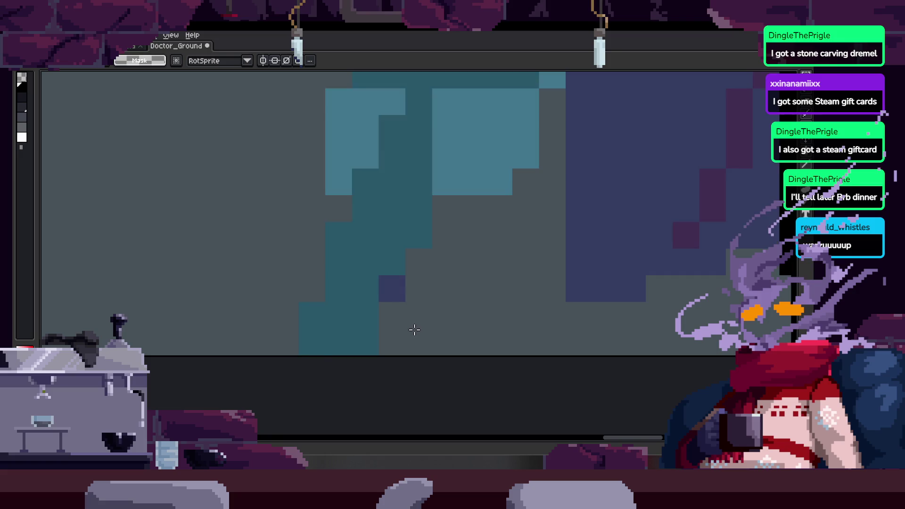
left_click_drag(406, 329, 352, 357)
left_click_drag(379, 303, 299, 357, "shift")
key("Return")
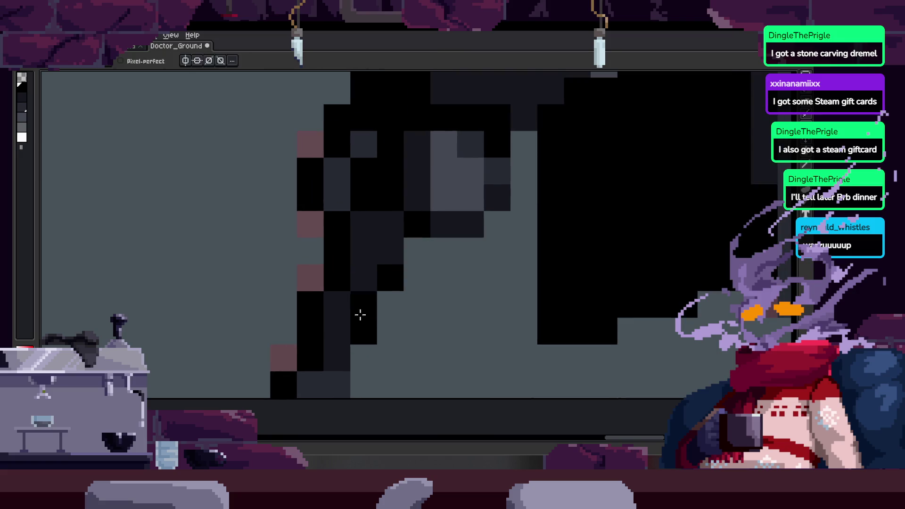
Draw black pixel columns down the left leg, flipping to neighbouring frames to compare.
key("Right")
key("b")
left_click_drag(310, 278, 310, 396)
key("Right")
left_click_drag(303, 237, 302, 405)
key("Right")
key("Left")
mouse_move(331, 348)
left_mouse_down()
mouse_move(338, 196)
mouse_move(356, 210)
left_mouse_up()
key("Right")
key("Left")
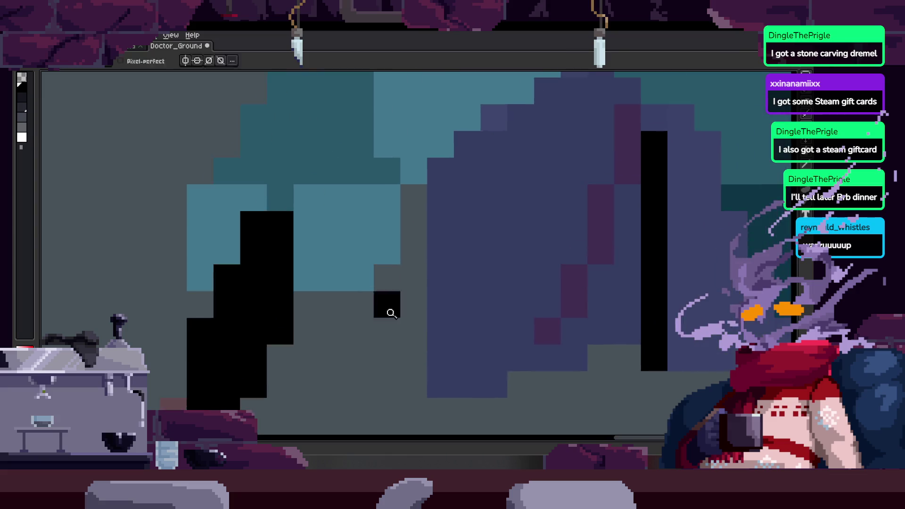
Paint the black lower-leg shape on the sketch frame and play through the frames to check it.
key("z")
scroll(462, 269, "down", 4)
key("Right")
key("Left")
key("Right")
scroll(384, 323, "up", 3)
key("Left")
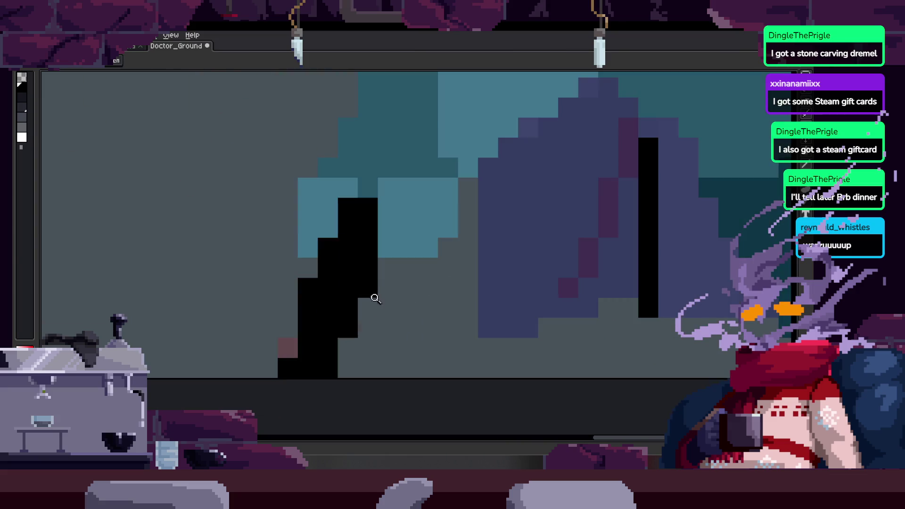
key("b")
mouse_move(288, 367)
left_mouse_down()
mouse_move(328, 363)
mouse_move(322, 285)
mouse_move(367, 253)
left_mouse_up()
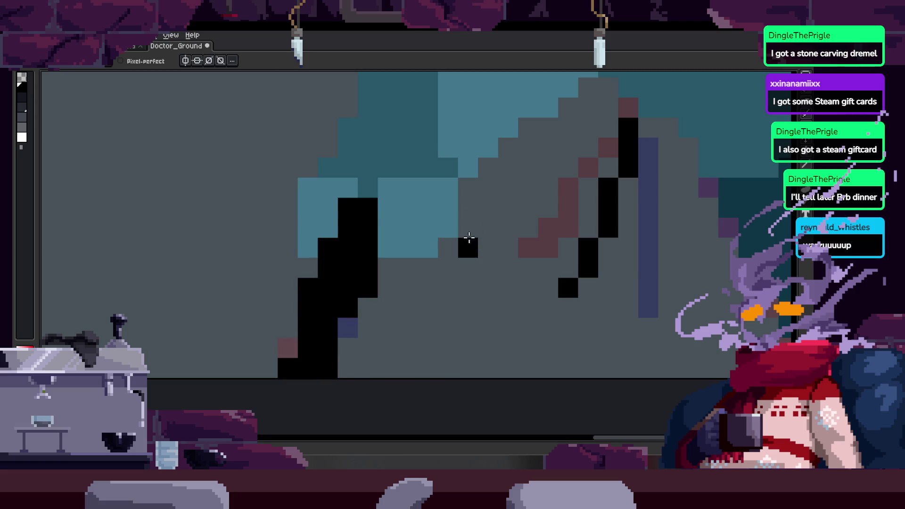
key("Return")
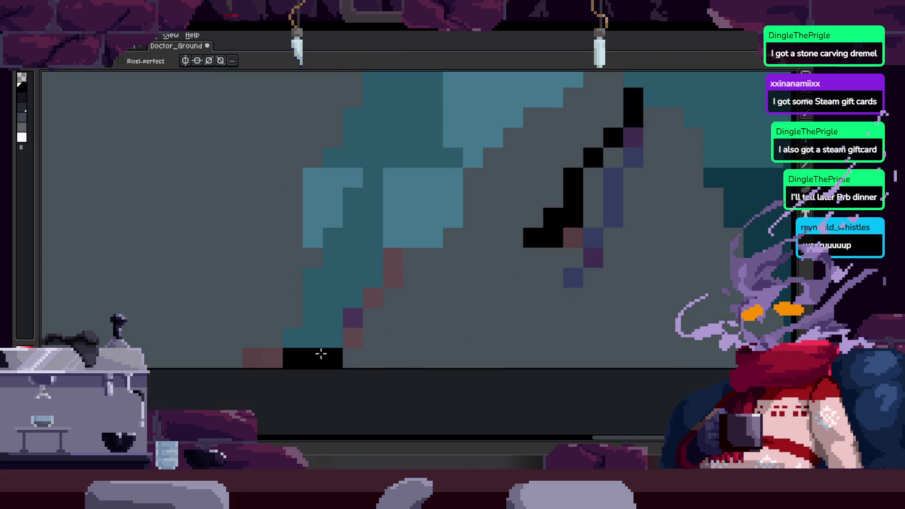
Try a black bucket fill on the dark-teal leg, undo it, and zoom in on the legs and scythe.
key("g")
left_click(346, 285)
key("ctrl+z")
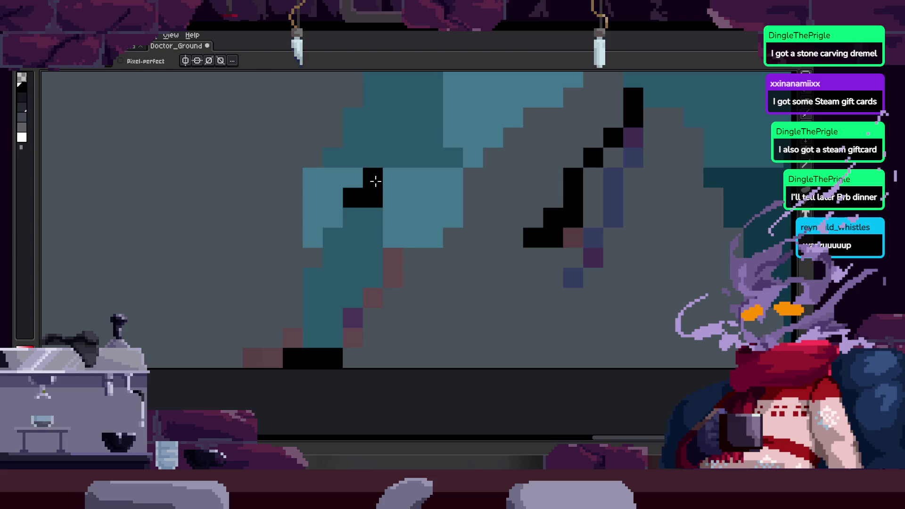
scroll(375, 181, "down", 5)
key("z")
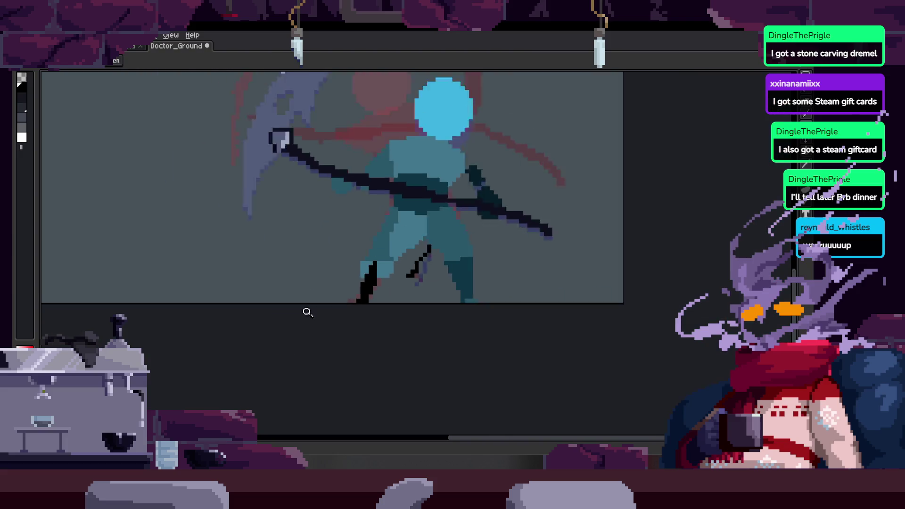
left_click(398, 244)
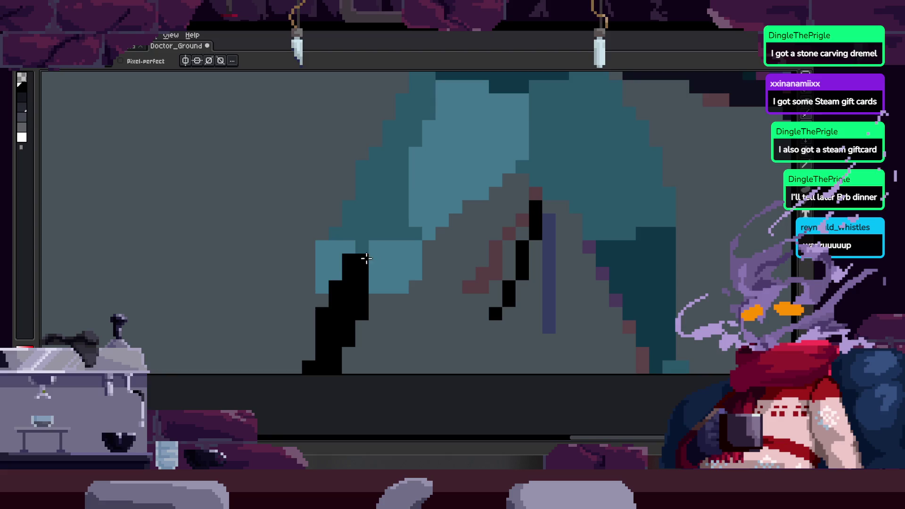
key("Right")
key("Right")
key("z")
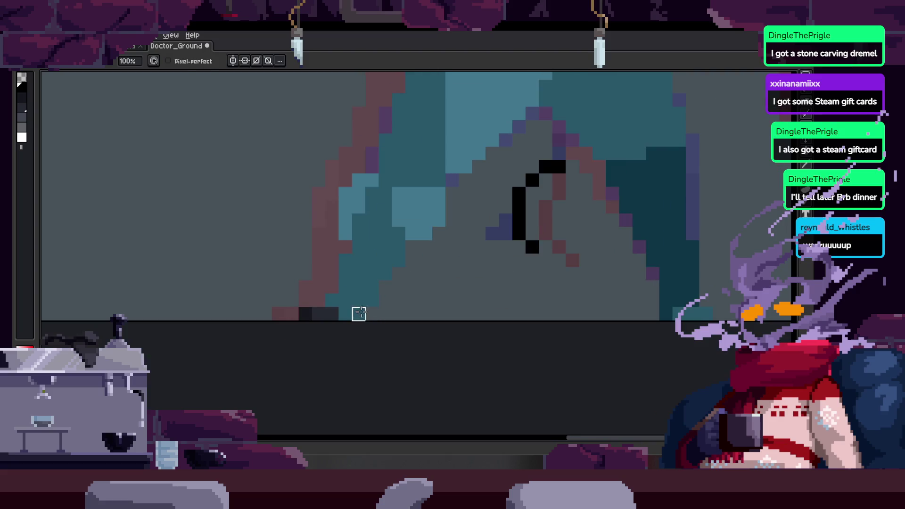
scroll(377, 255, "down", 3)
scroll(437, 257, "up", 2)
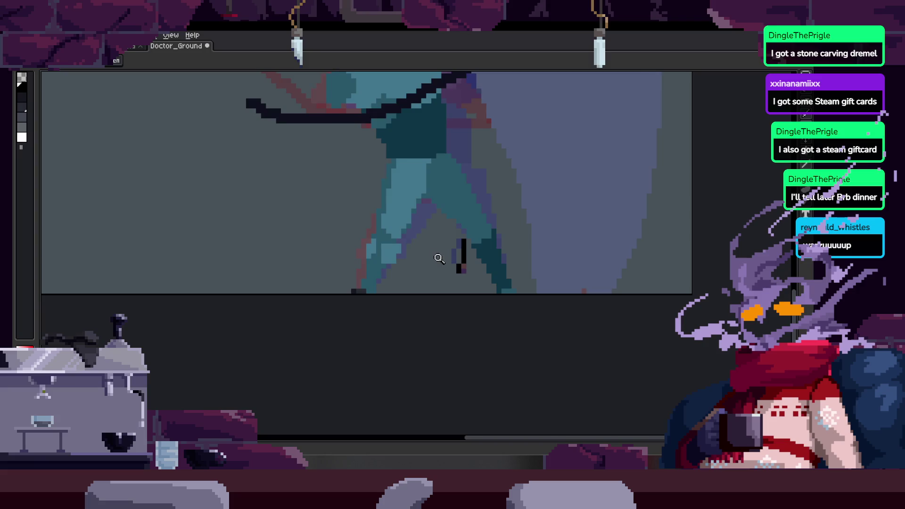
Undo the recent leg edits and compare the blue-headed sketch frame with the finished frame.
key("ctrl+z")
key("ctrl+z")
key("ctrl+z")
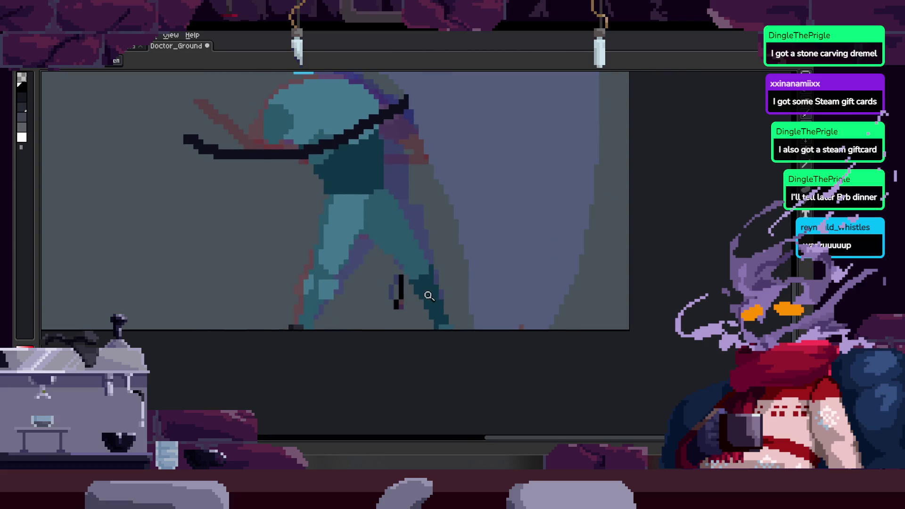
key("ctrl+z")
key("ctrl+z")
key("ctrl+z")
key("ctrl+z")
key("ctrl+z")
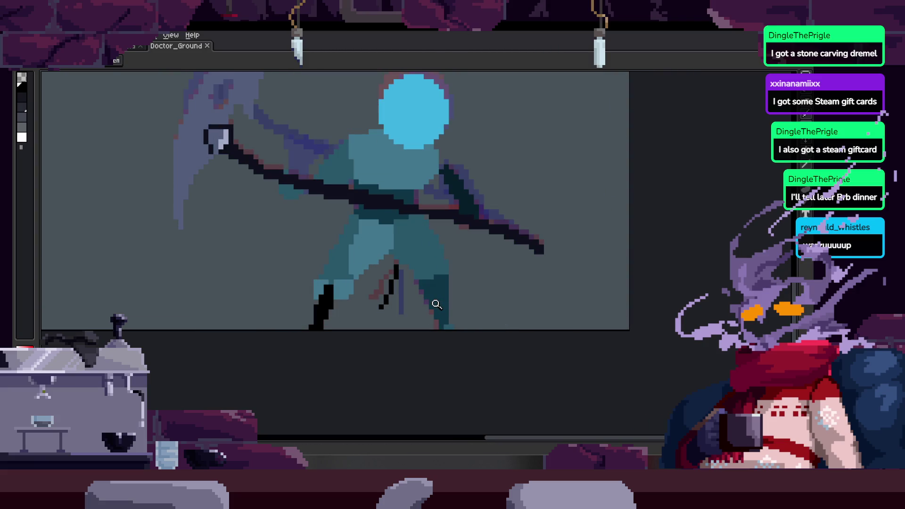
key("ctrl+z")
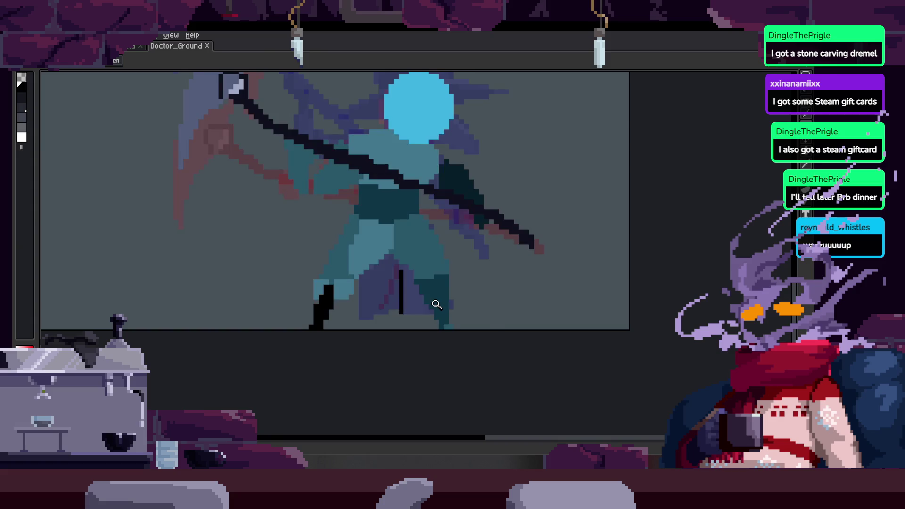
scroll(441, 241, "up", 3)
key("ctrl+z")
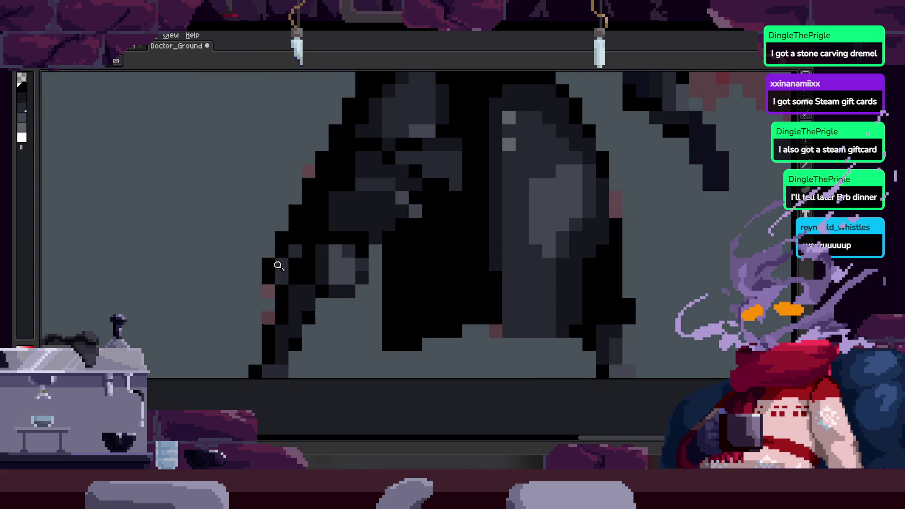
scroll(263, 312, "up", 1)
scroll(262, 313, "down", 2)
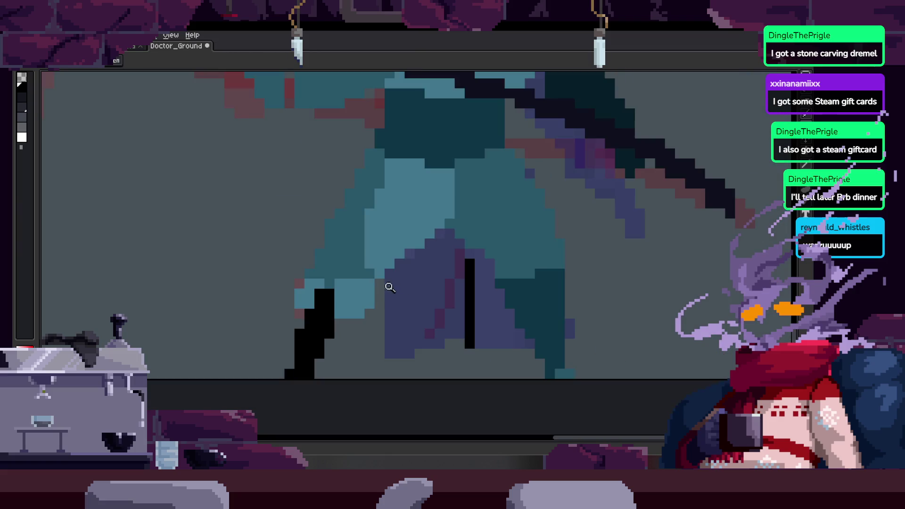
scroll(317, 297, "up", 3)
Darken more leg pixels and paint black columns on the left leg, comparing against the dark frame.
key("Right")
left_click_drag(295, 255, 313, 228)
key("Left")
key("Right")
mouse_move(240, 266)
left_mouse_down()
mouse_move(244, 309)
mouse_move(289, 260)
mouse_move(343, 141)
left_mouse_up()
scroll(289, 261, "up", 2)
scroll(381, 267, "down", 1)
Copy the dark foot pixels from the finished frame and paste them into the blue sketch frame.
key("Right")
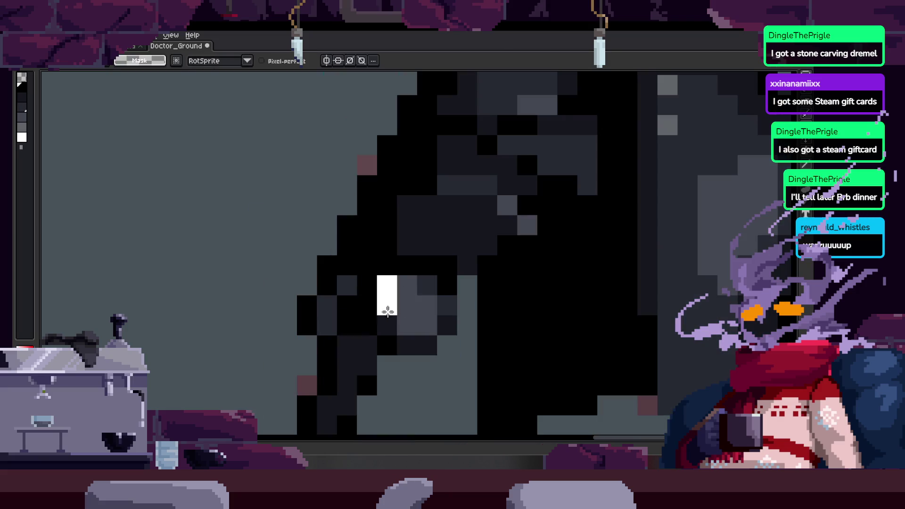
key("ctrl+z")
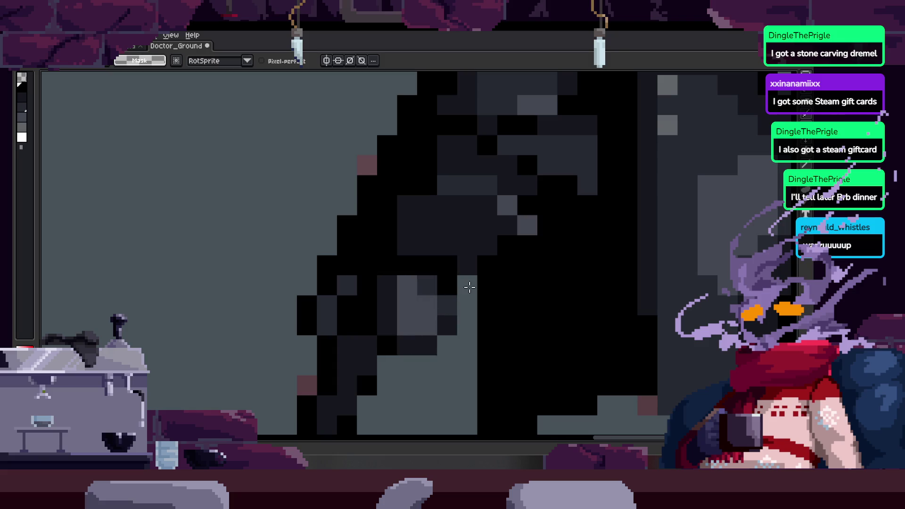
key("Left")
key("ctrl+v")
key("Right")
key("Left")
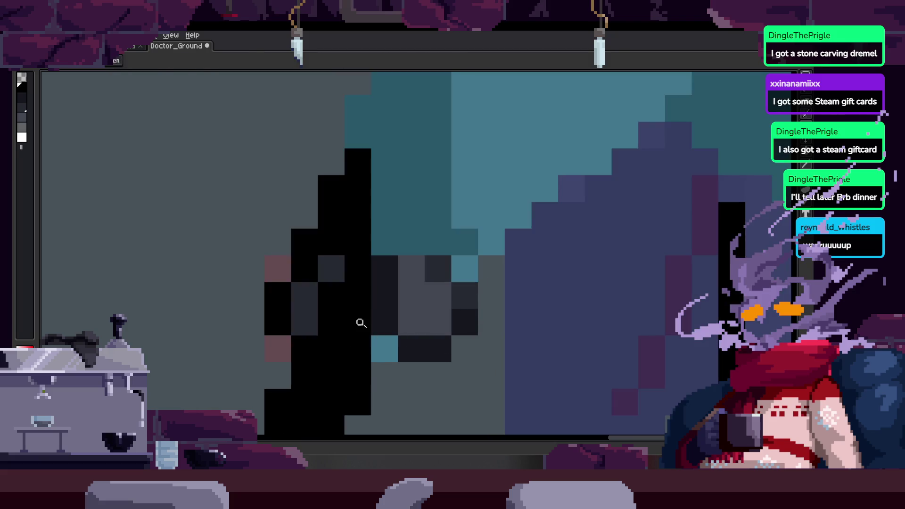
key("Right")
left_click_drag(340, 323, 360, 252)
Turn a stray brown leg pixel black, zoom in on the black foot, and show the timeline again.
key("Left")
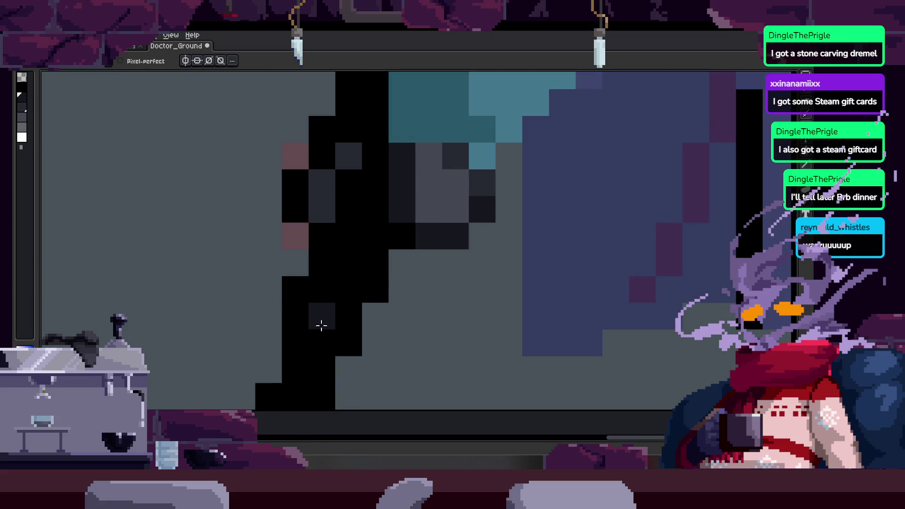
key("z")
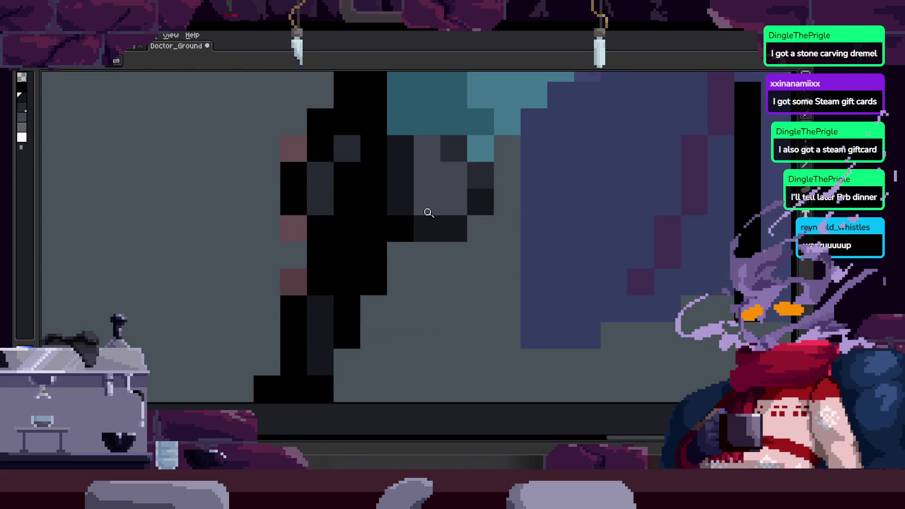
left_click(302, 280)
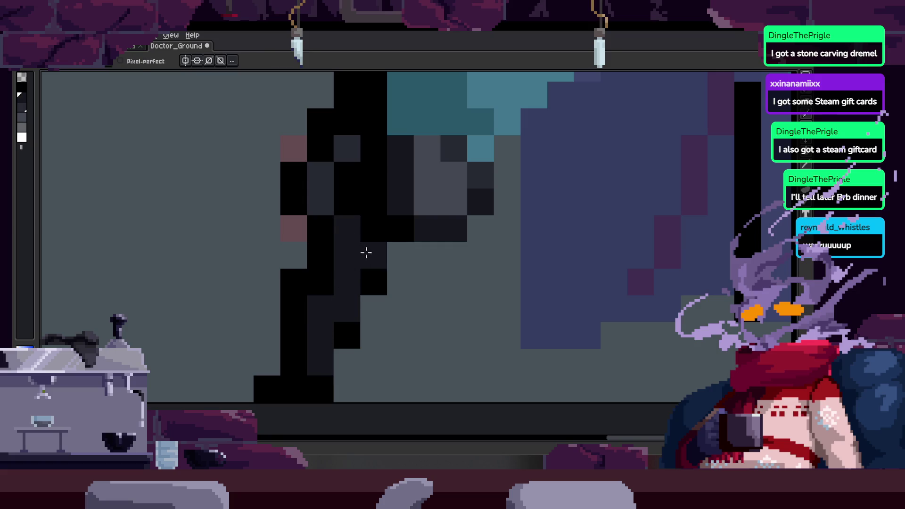
scroll(398, 253, "down", 3)
left_click(458, 254)
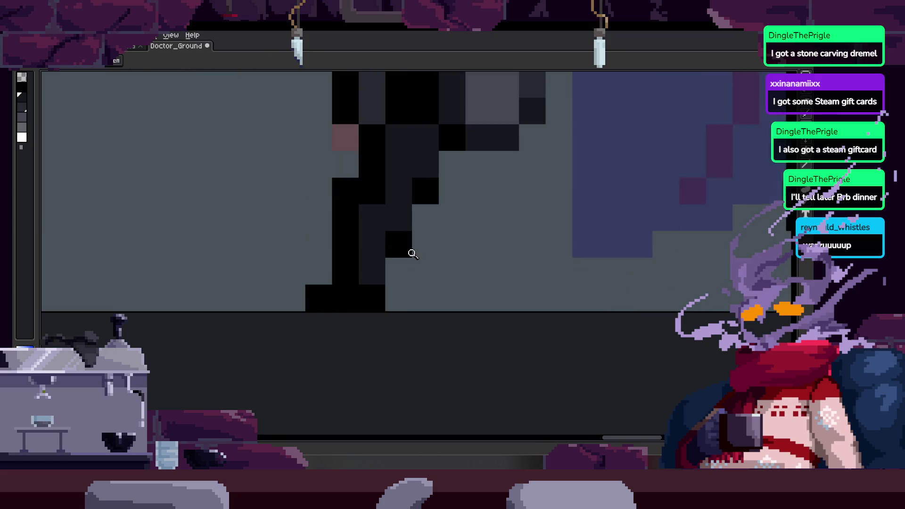
scroll(401, 277, "down", 3)
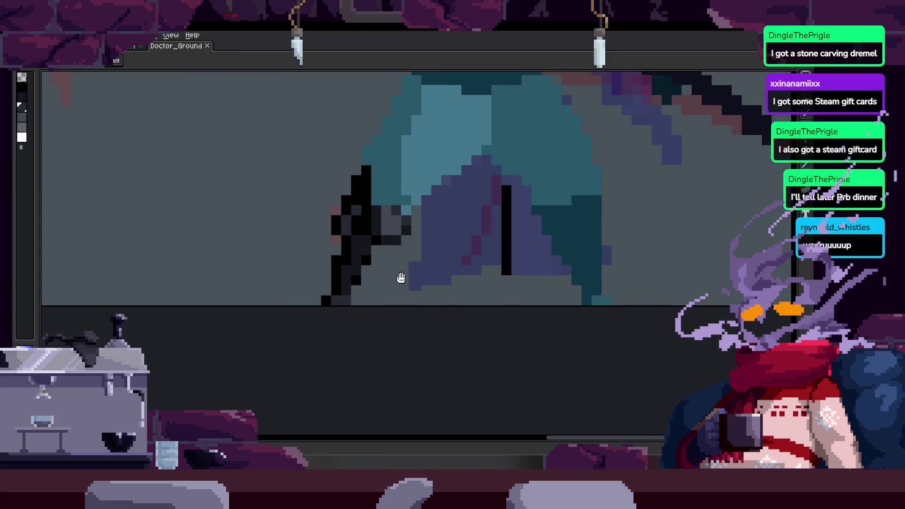
scroll(382, 296, "up", 3)
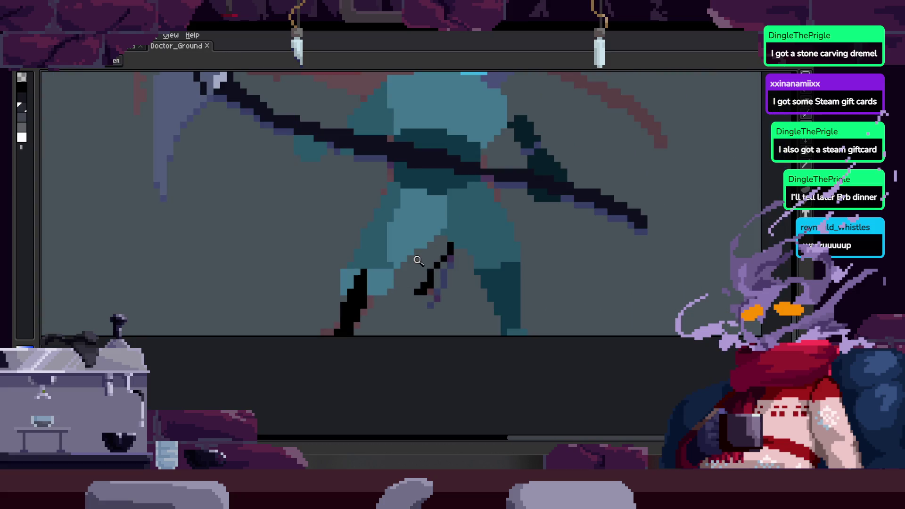
scroll(431, 264, "down", 2)
key("Tab")
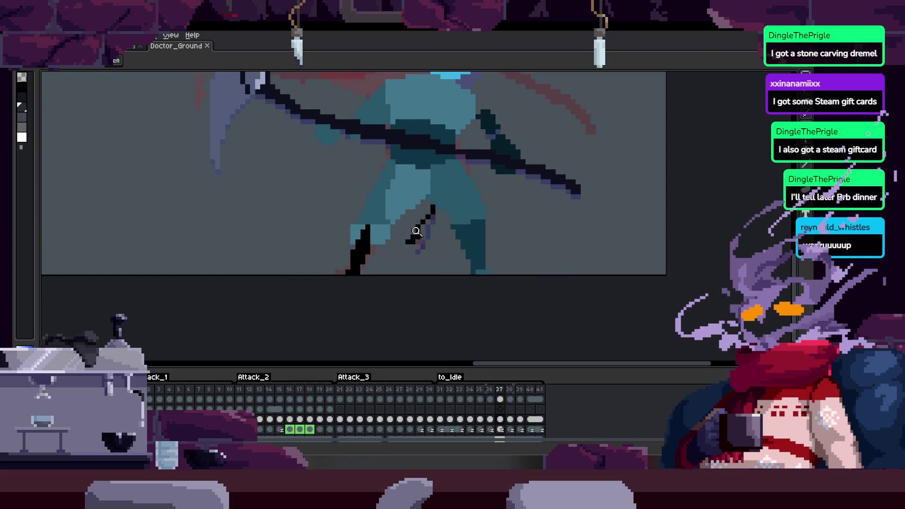
Extend two black leg strokes diagonally upward over the blue sketch.
scroll(404, 235, "up", 4)
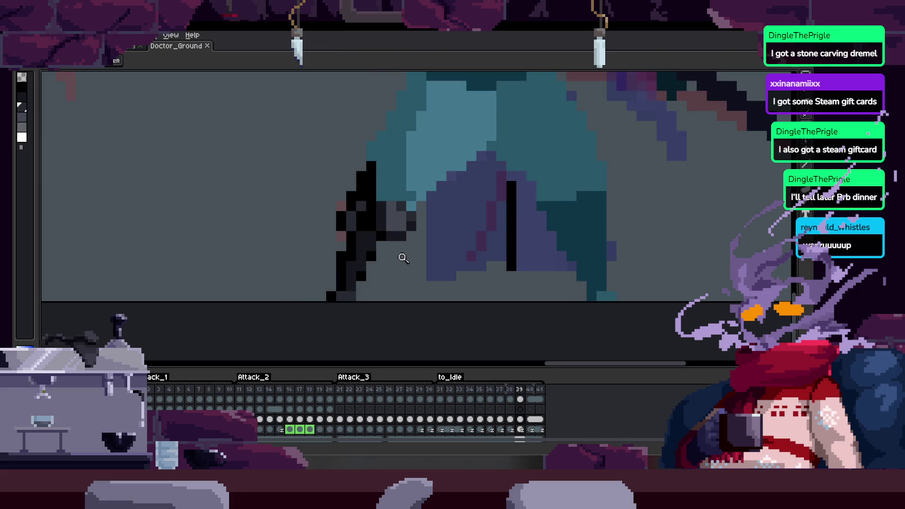
scroll(408, 223, "up", 2)
scroll(408, 222, "down", 3)
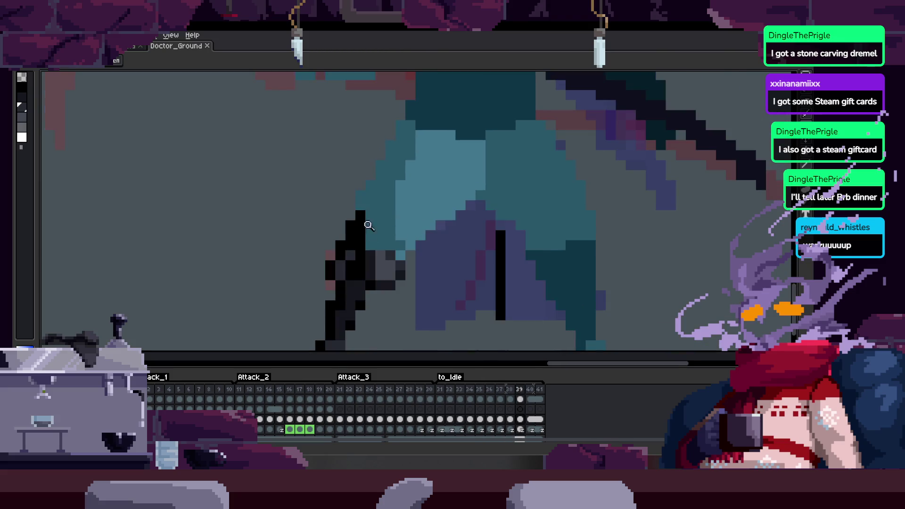
scroll(400, 180, "up", 5)
left_click_drag(310, 269, 354, 221)
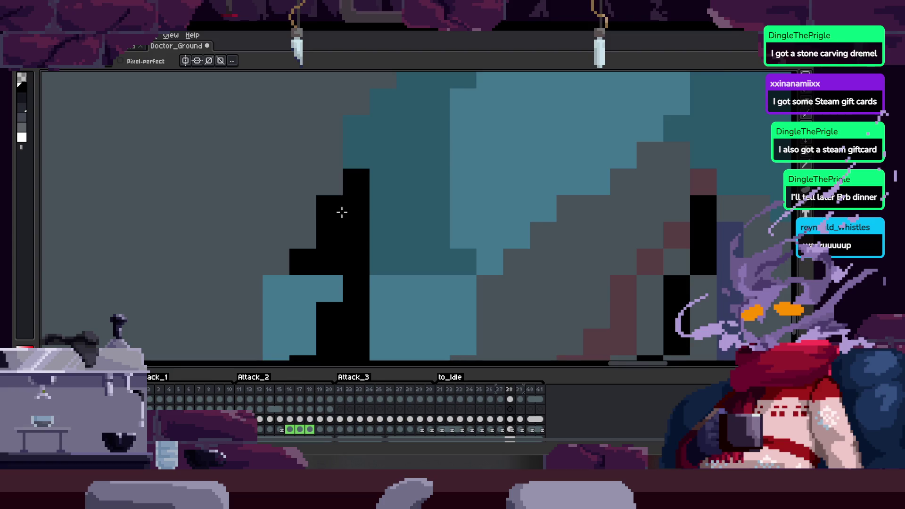
scroll(342, 213, "down", 2)
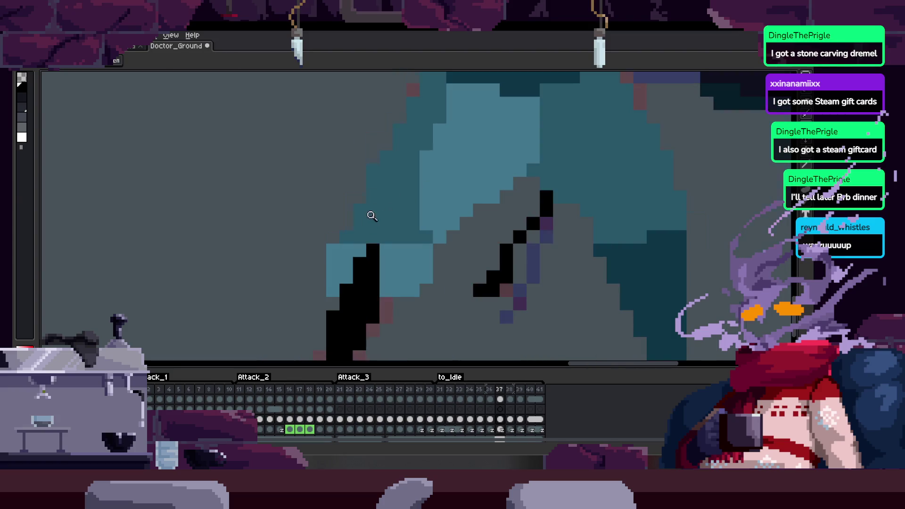
scroll(372, 215, "up", 2)
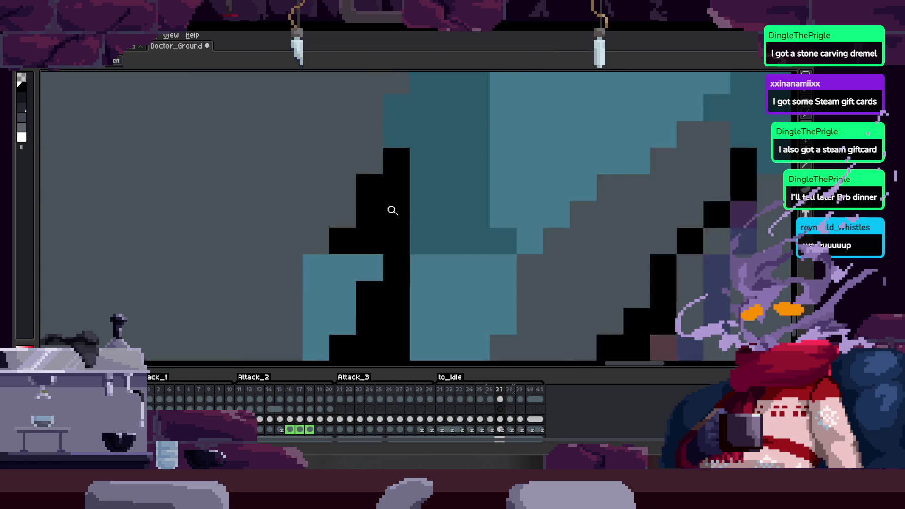
scroll(392, 211, "down", 2)
scroll(380, 222, "up", 1)
scroll(319, 255, "up", 2)
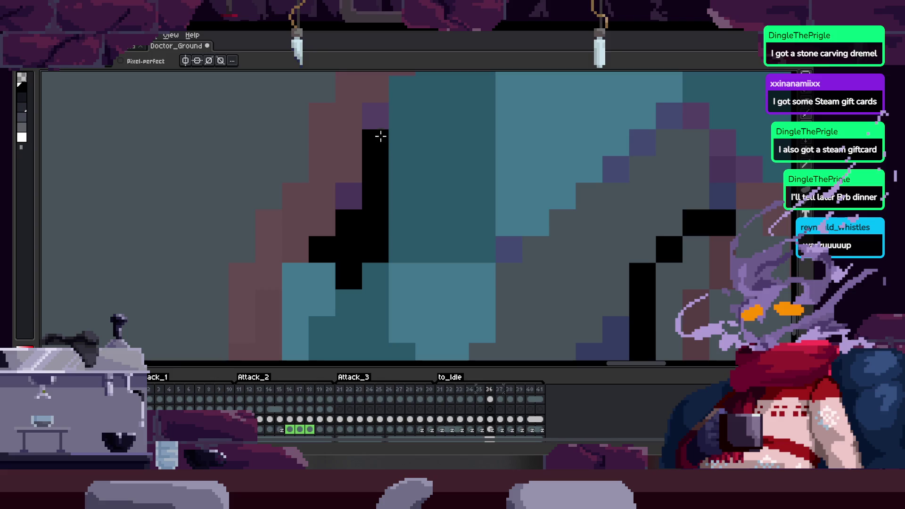
scroll(388, 225, "down", 2)
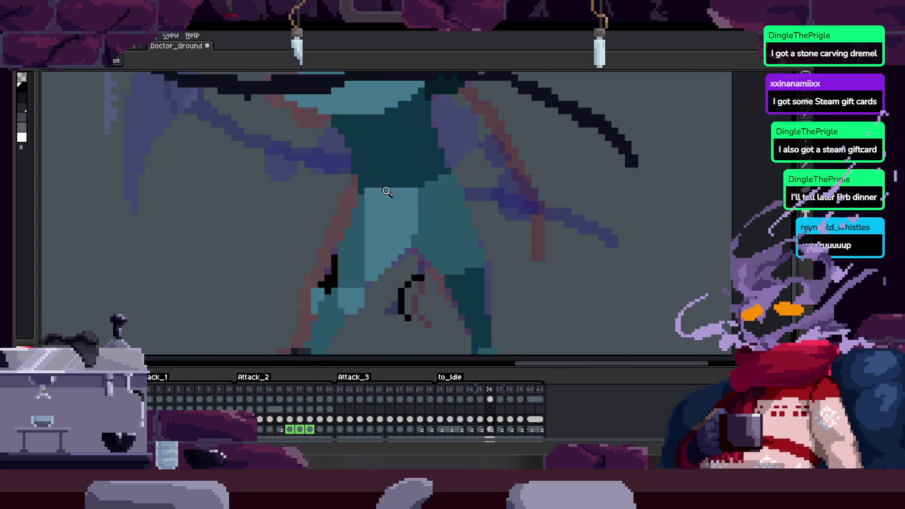
scroll(391, 208, "up", 3)
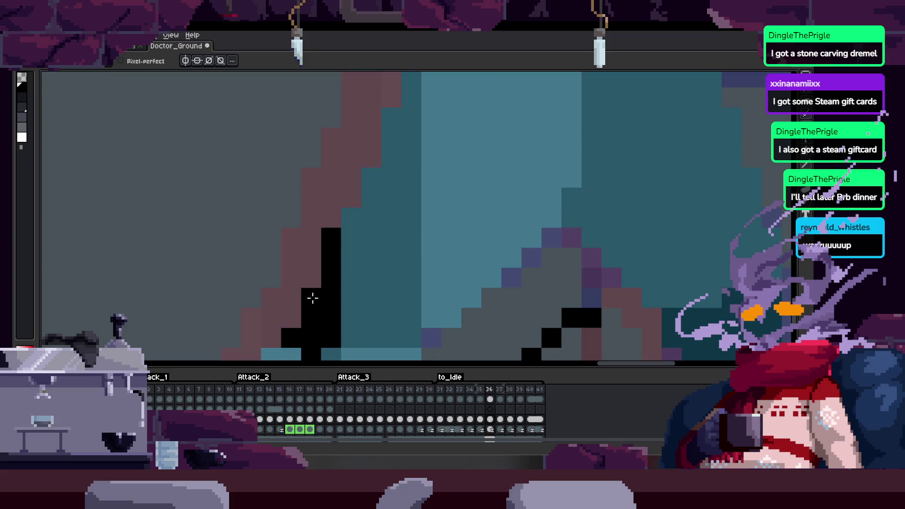
mouse_move(334, 202)
left_mouse_down()
mouse_move(347, 250)
mouse_move(339, 232)
mouse_move(364, 208)
mouse_move(370, 154)
left_mouse_up()
Hide the timeline, zoom the canvas, and start a freehand selection around the dark arm.
scroll(391, 198, "down", 5)
key("Tab")
key("z")
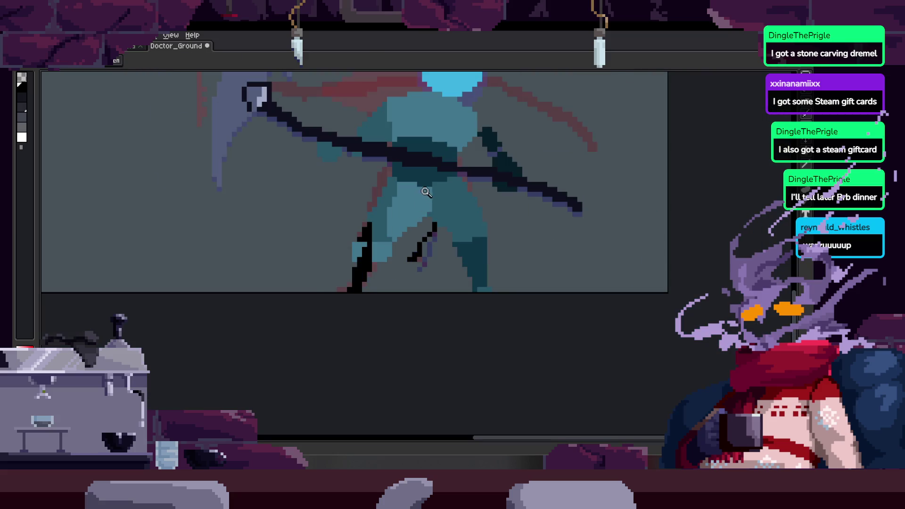
scroll(423, 173, "down", 3)
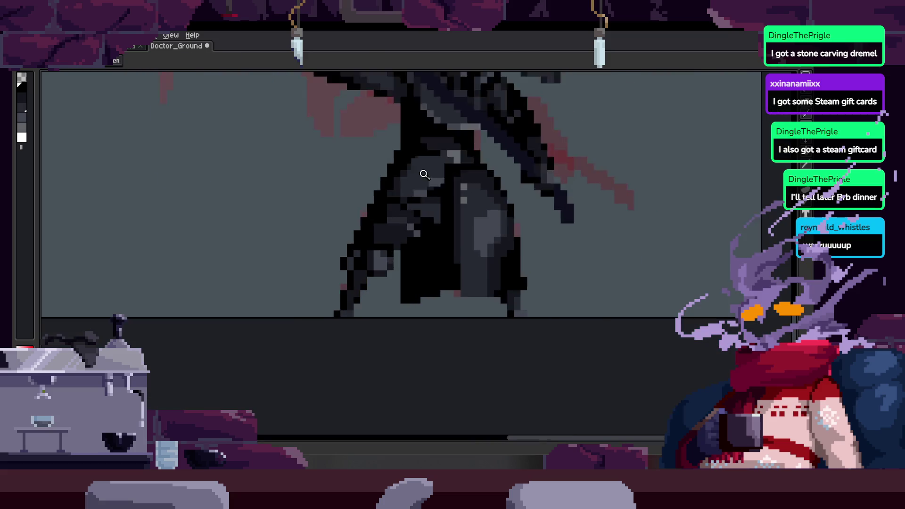
scroll(388, 209, "up", 6)
key("Right")
key("Right")
key("Right")
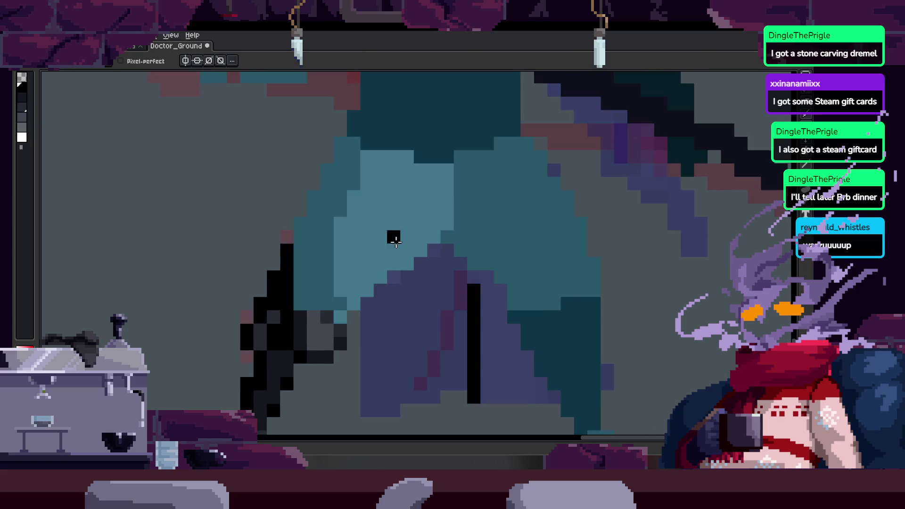
key("z")
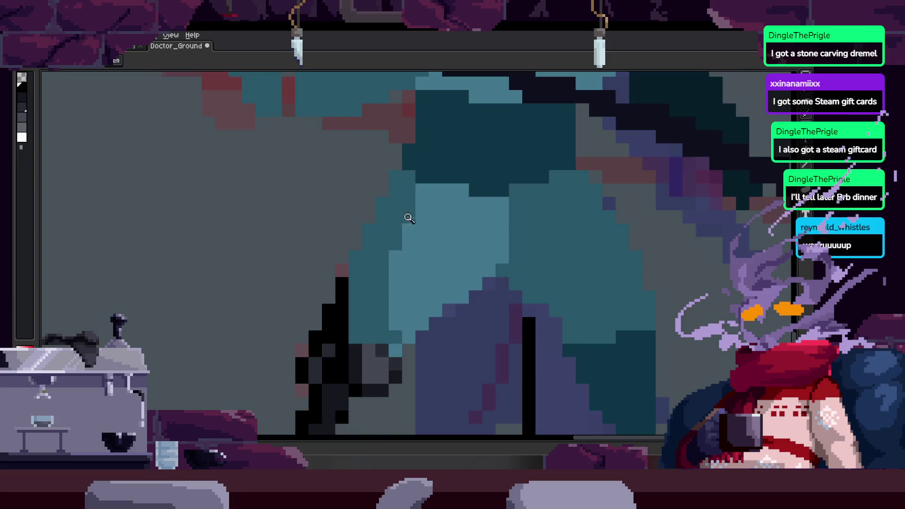
key("v")
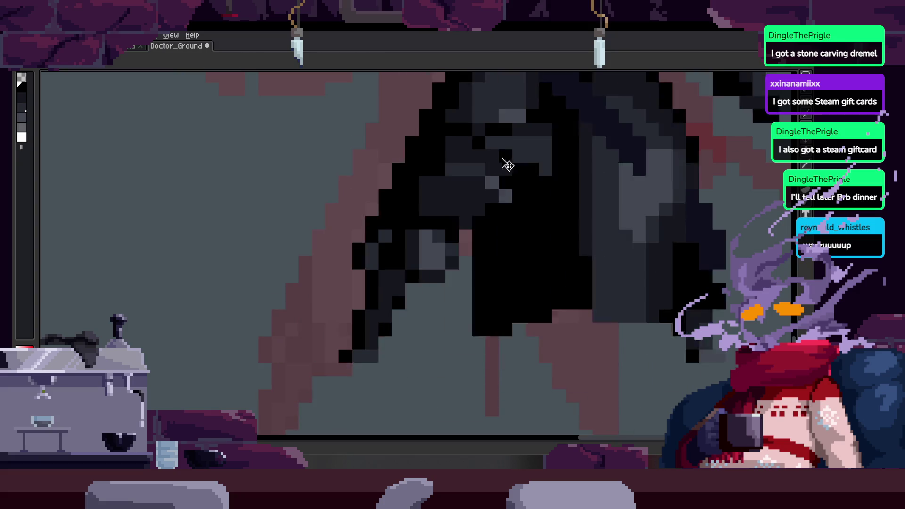
mouse_move(372, 142)
left_mouse_down()
mouse_move(236, 297)
mouse_move(377, 325)
left_mouse_up()
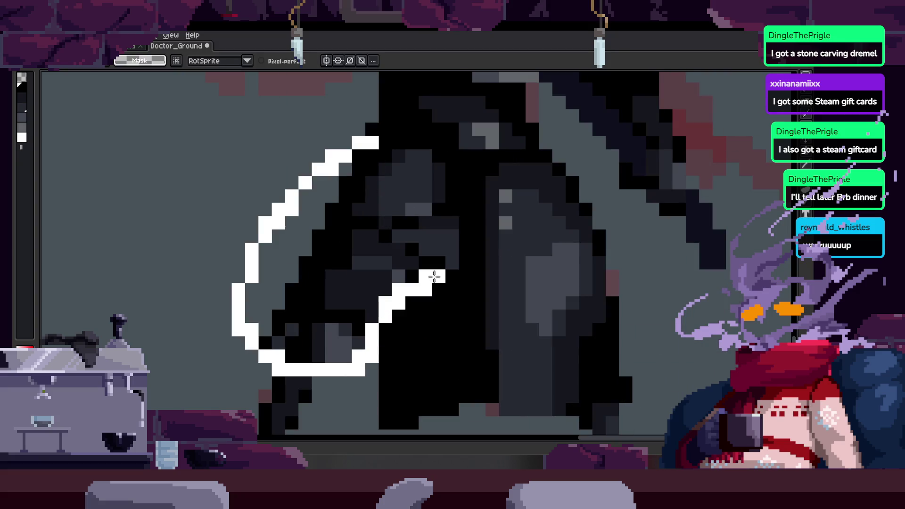
Close the freehand selection around the arm, add a black pixel, and lasso the leg area.
left_click_drag(436, 157, 434, 141)
scroll(454, 259, "down", 4)
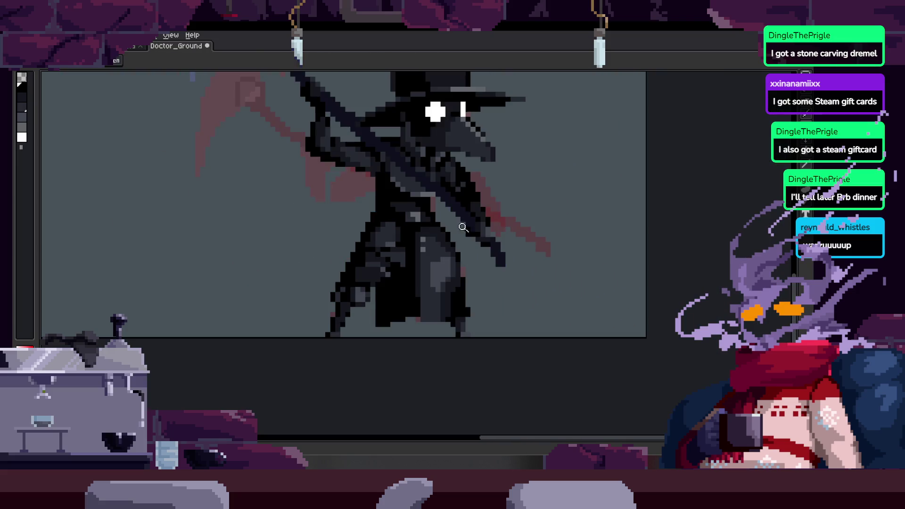
scroll(443, 221, "up", 4)
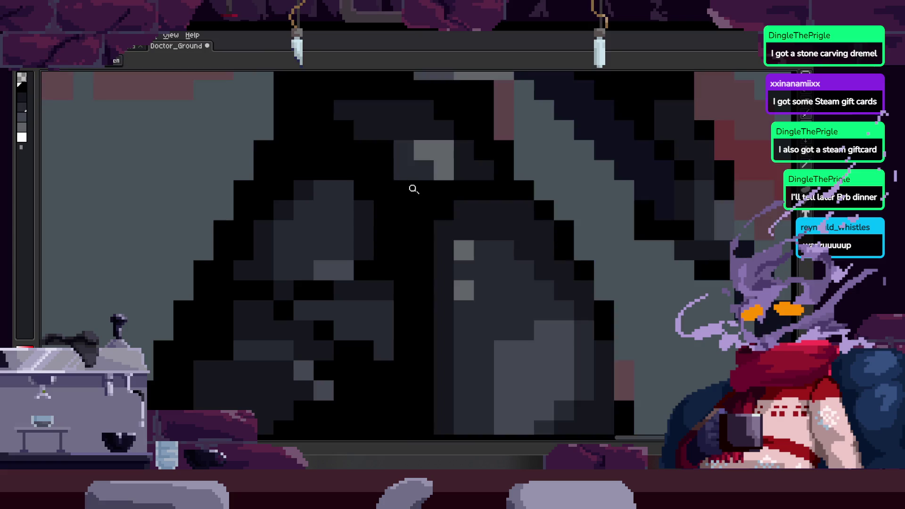
left_click(418, 253)
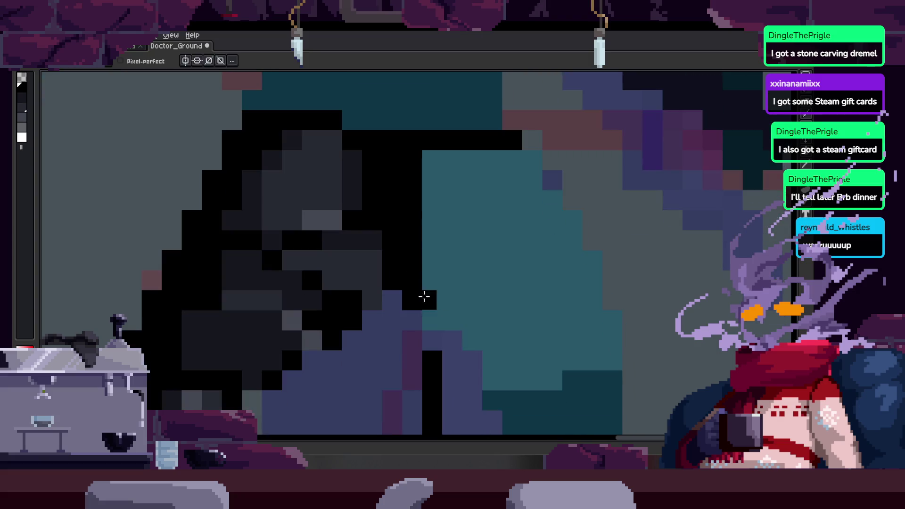
scroll(424, 299, "down", 5)
key("q")
left_click_drag(420, 218, 453, 297)
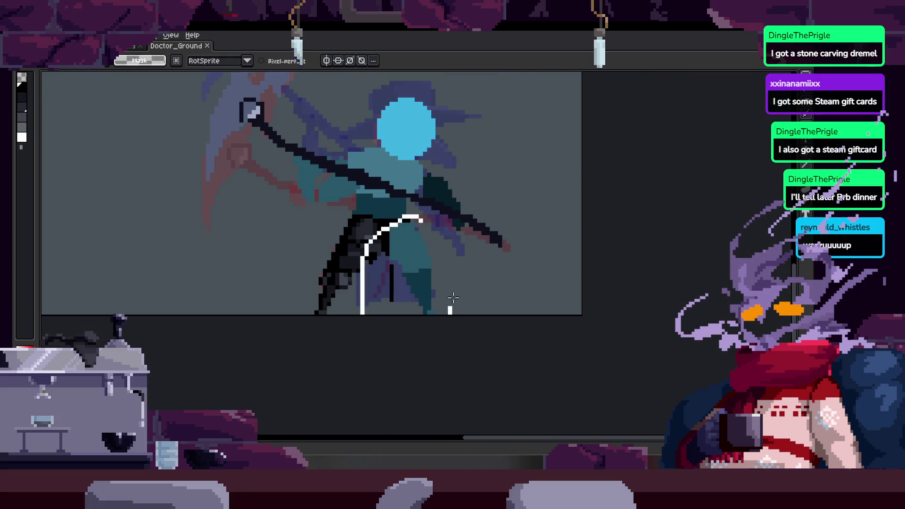
Move to another frame, zoom in on the legs, and sample dark grey from the canvas.
key("Return")
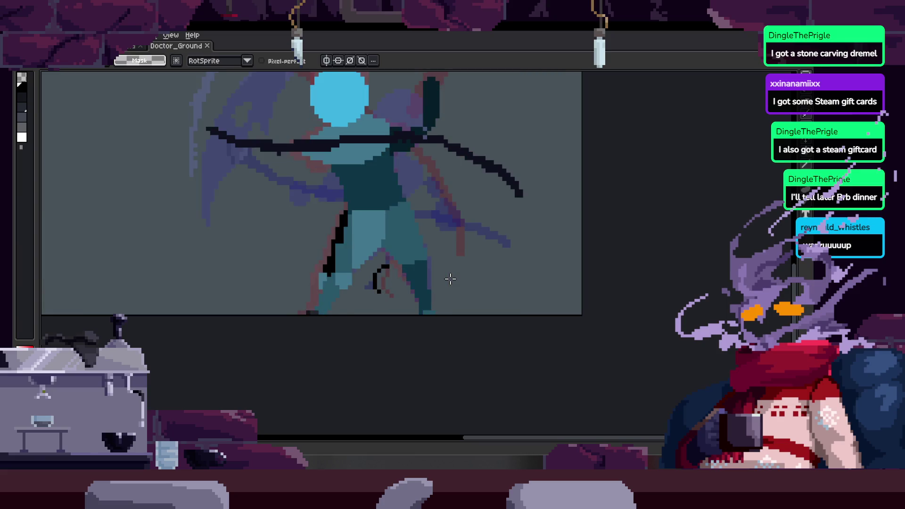
scroll(412, 294, "down", 2)
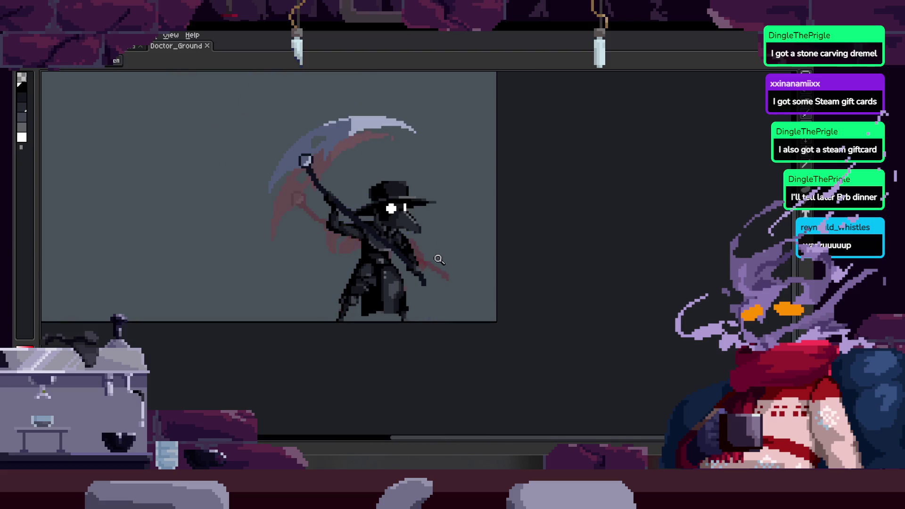
left_click(440, 260)
key("b")
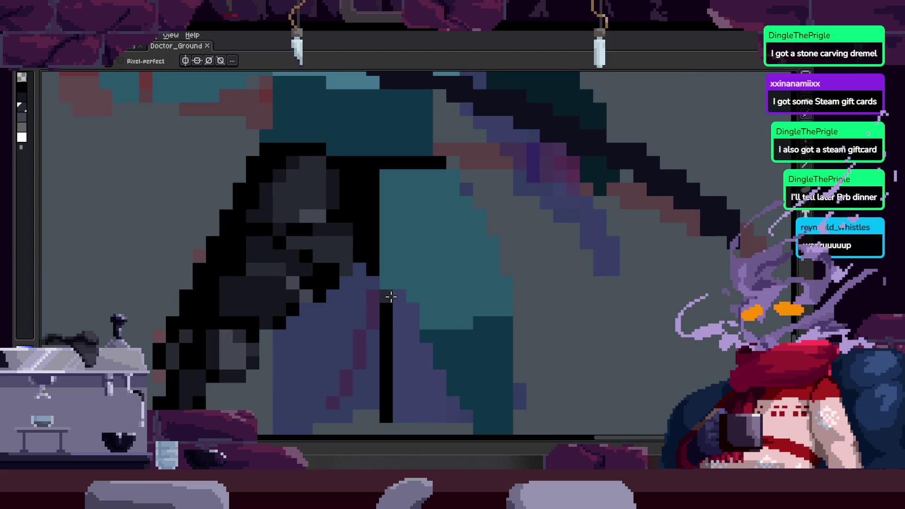
key("b")
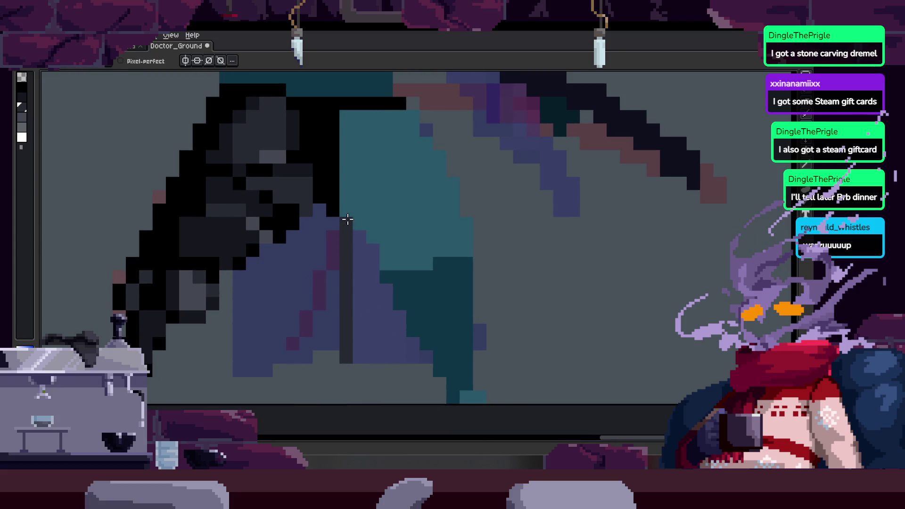
scroll(344, 183, "up", 3)
key("alt")
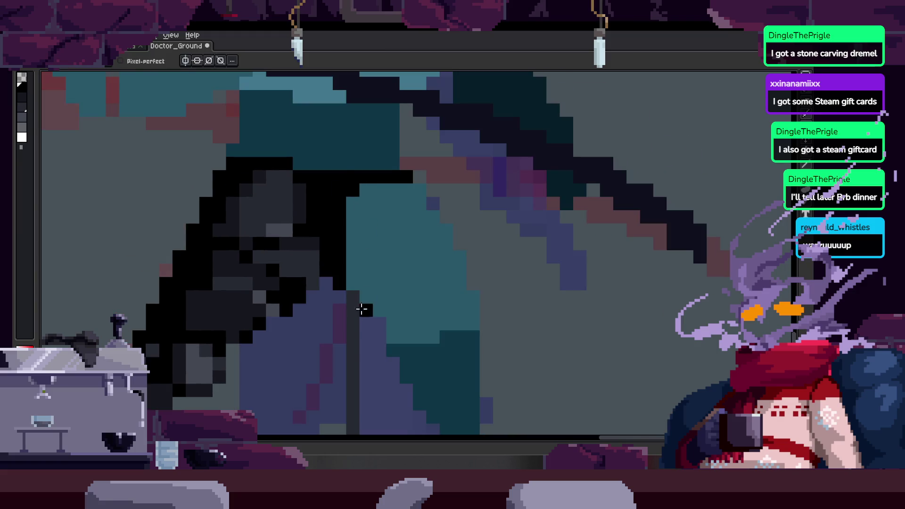
Fill the teal and purple leg areas with dark grey.
left_click_drag(386, 266, 365, 215)
key("g")
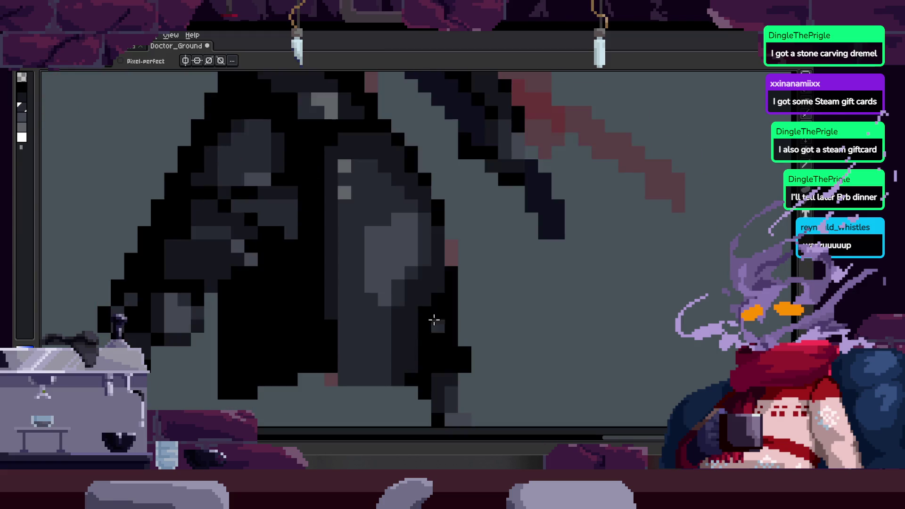
left_click(398, 236)
left_click(365, 303)
key("z")
left_click(365, 332)
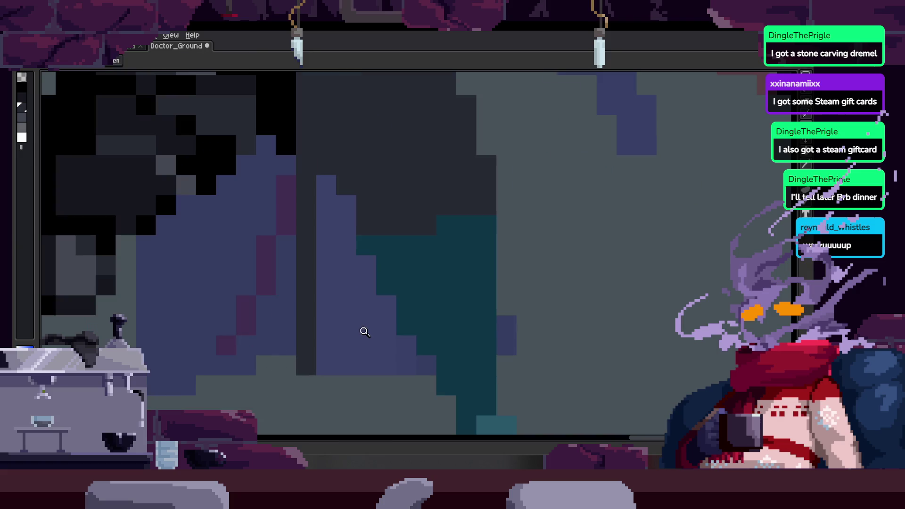
key("g")
left_click(372, 330)
key("b")
Zoom in closely on the legs and draw a black vertical line down the leg.
scroll(424, 343, "right", 2)
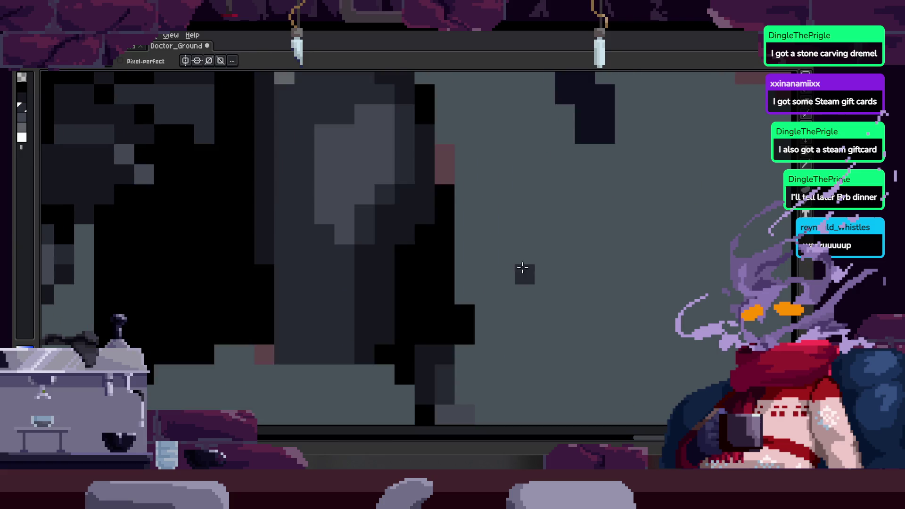
key("z")
scroll(436, 297, "down", 3)
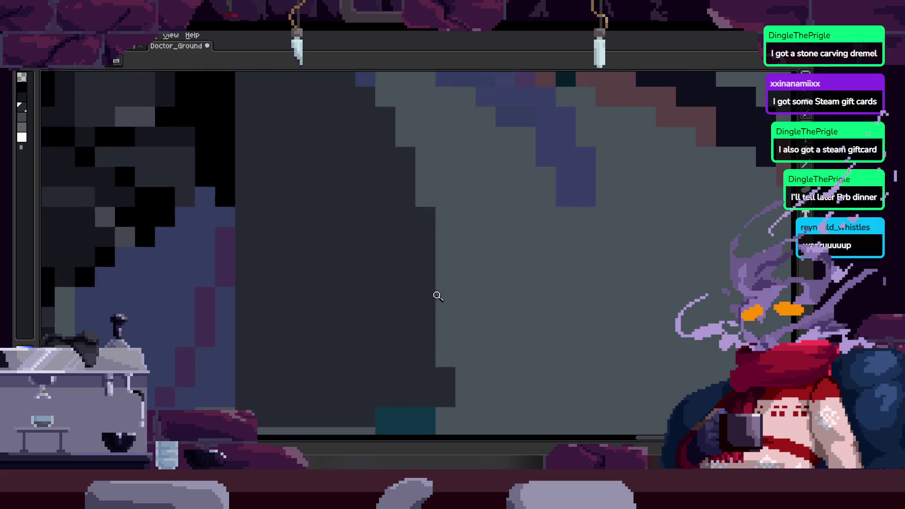
left_click(443, 251)
left_click(444, 251)
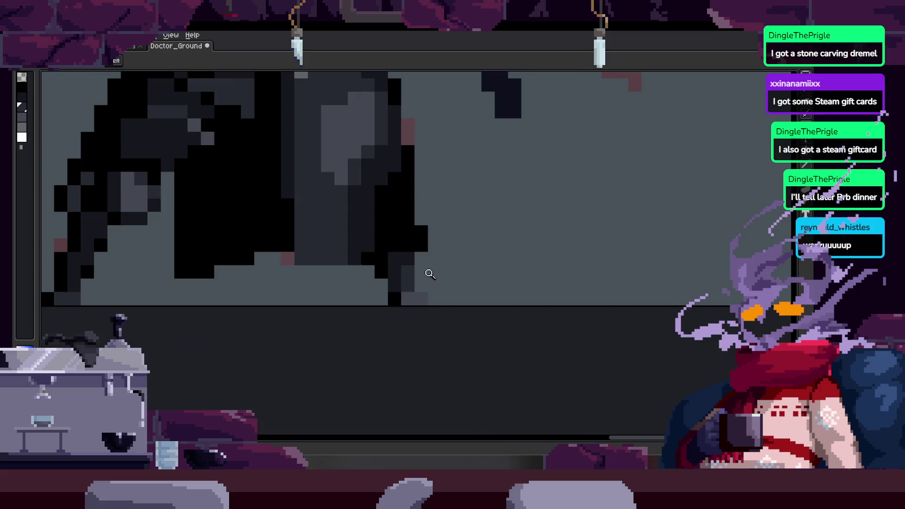
key("m")
scroll(444, 282, "down", 2)
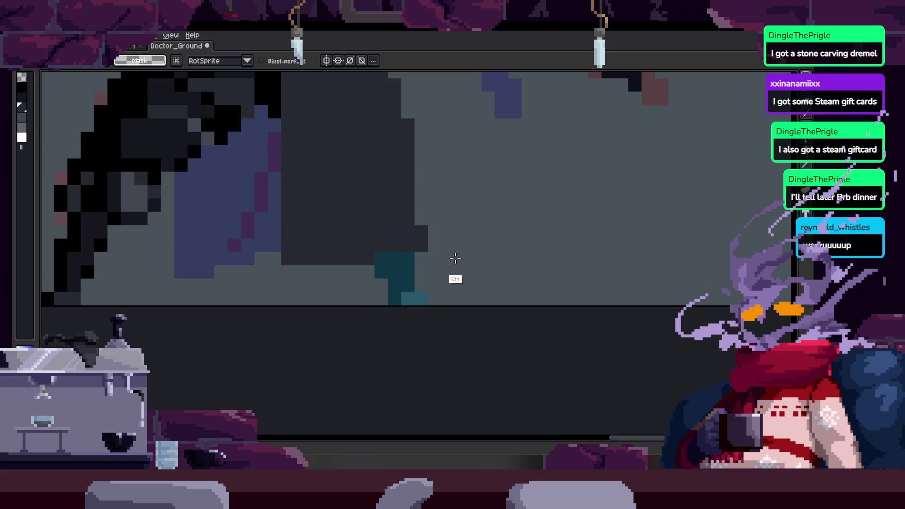
key("z")
left_click(434, 247)
left_click(435, 247)
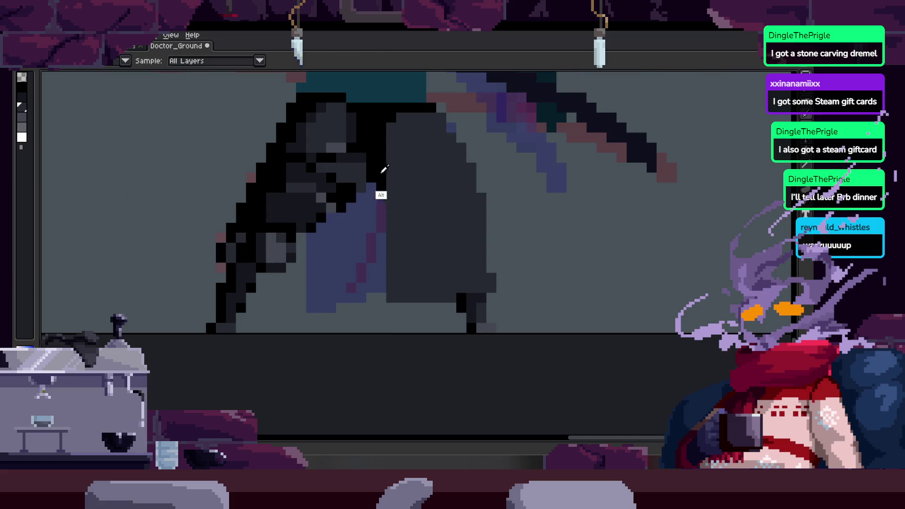
scroll(340, 257, "down", 2)
scroll(340, 218, "up", 3)
left_click_drag(342, 220, 342, 353)
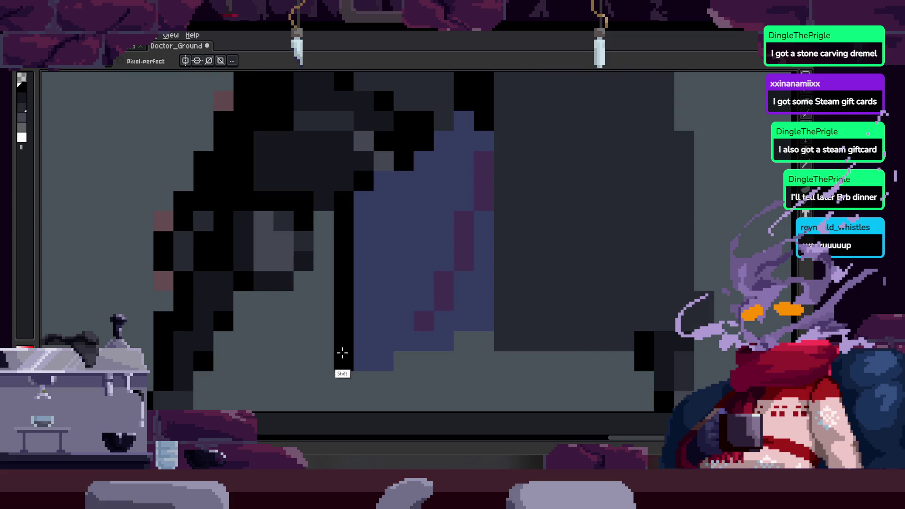
left_click(424, 341)
left_click_drag(424, 341, 371, 325)
Zoom out to check the whole figure, save the file, and step to the scythe-swing frame.
key("z")
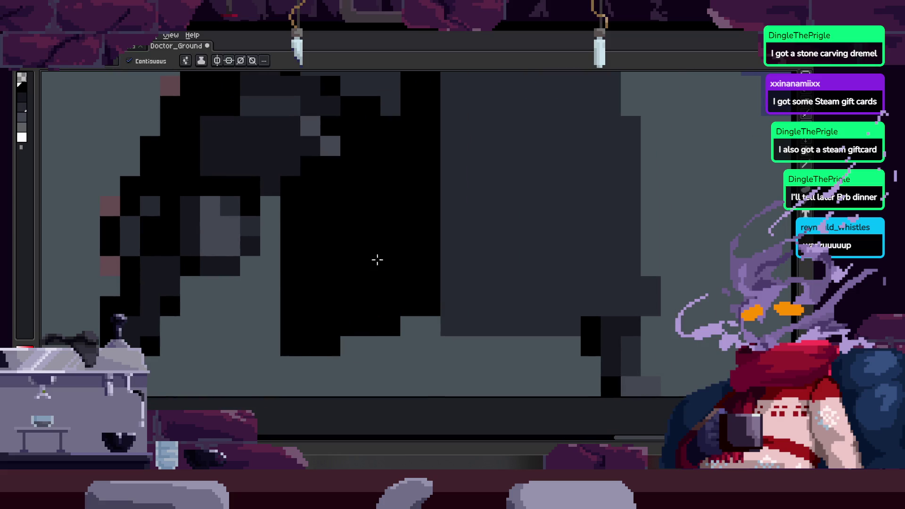
scroll(376, 259, "down", 2)
left_click(441, 213)
left_click(438, 226)
scroll(448, 248, "down", 3)
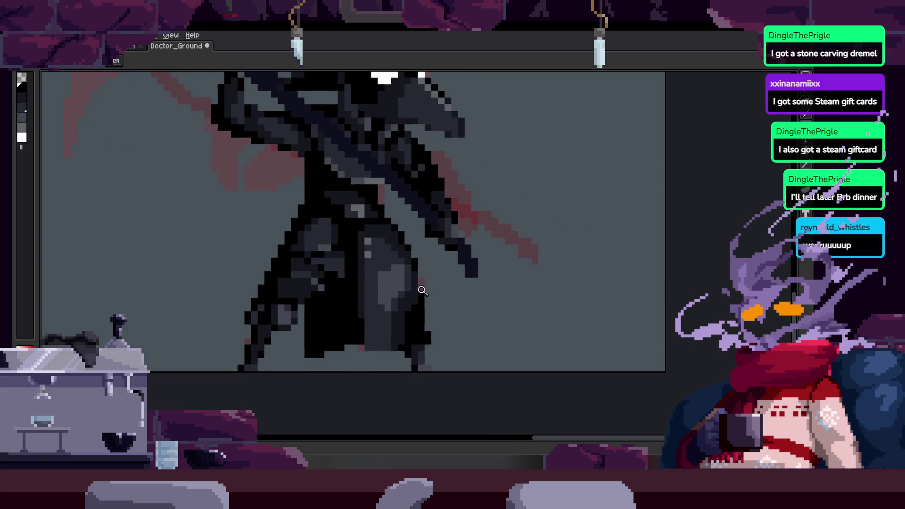
key("Right")
key("Right")
key("ctrl+s")
key("Right")
key("Right")
key("Right")
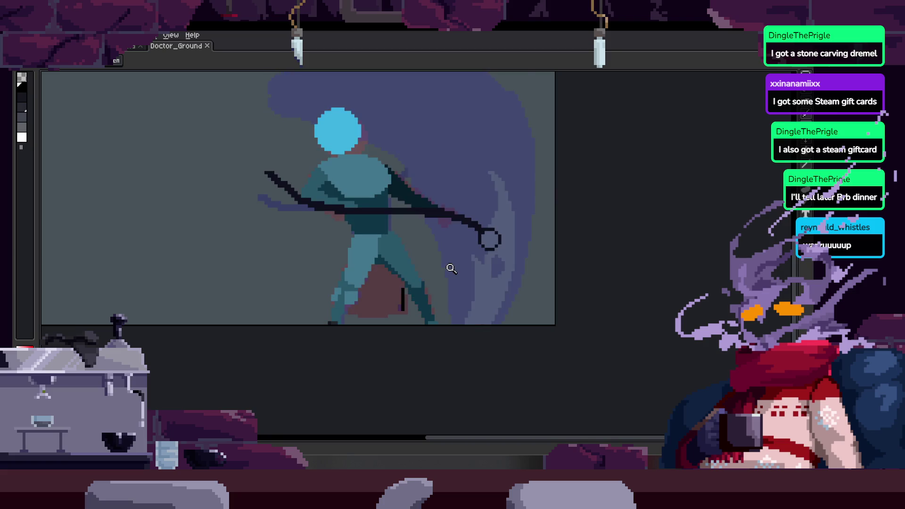
Open the animation Preview window with F7 and step one frame forward.
scroll(451, 265, "up", 2)
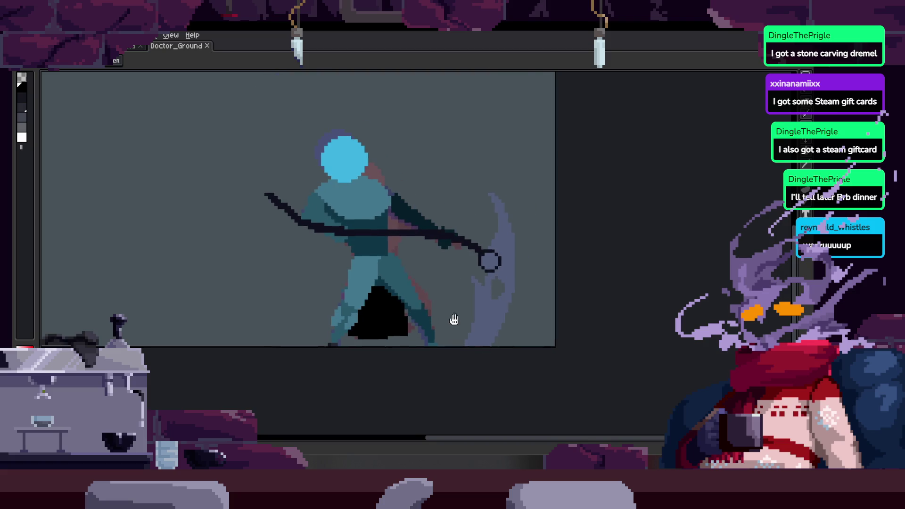
key("F7")
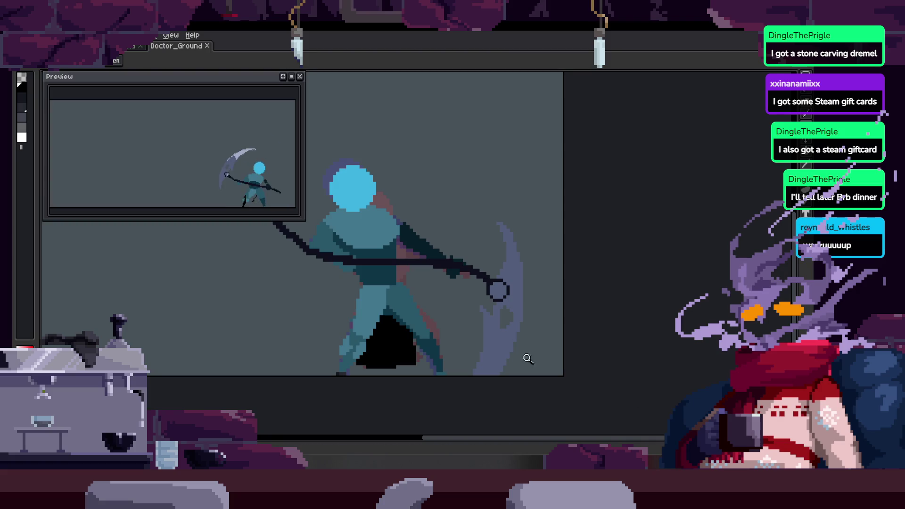
scroll(481, 279, "up", 1)
scroll(465, 292, "down", 3)
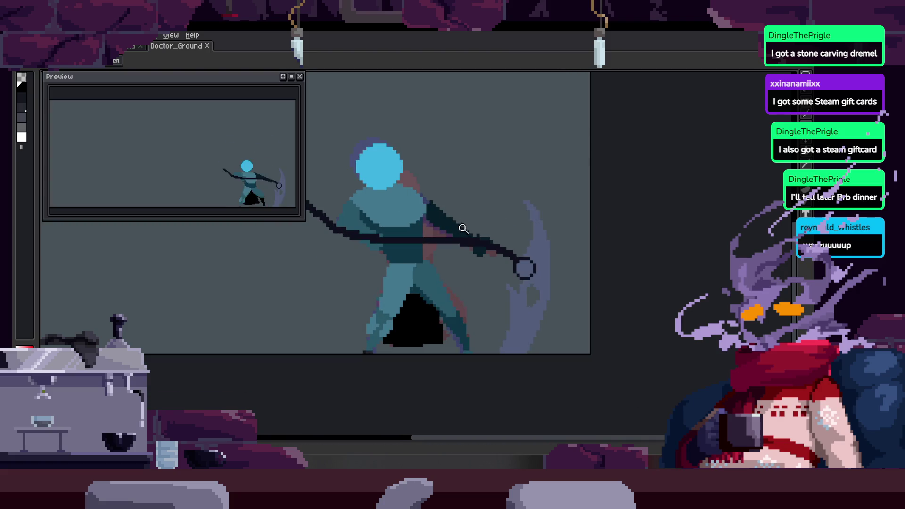
key("Tab")
key("Right")
key("Tab")
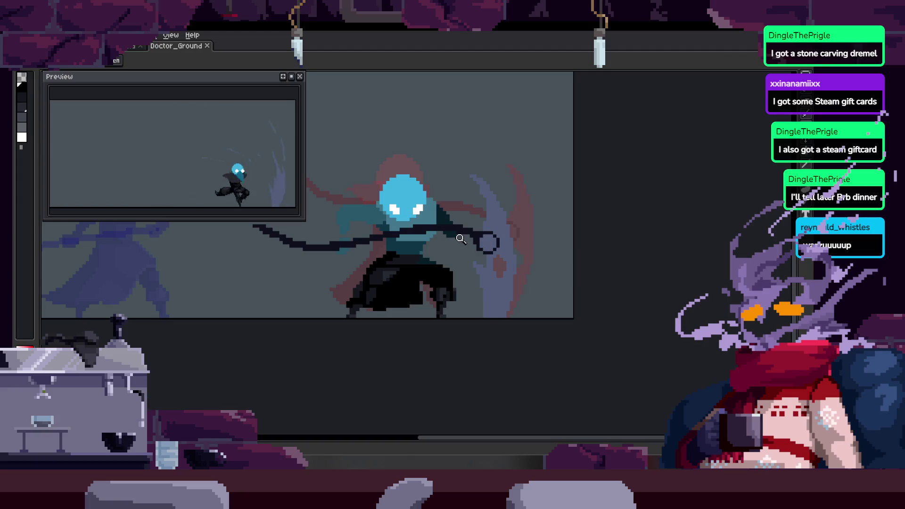
Step through the raised-staff, staff-thrust, crouched and upright frames to the raised-head cloak frame.
key("Right")
key("Right")
key("Right")
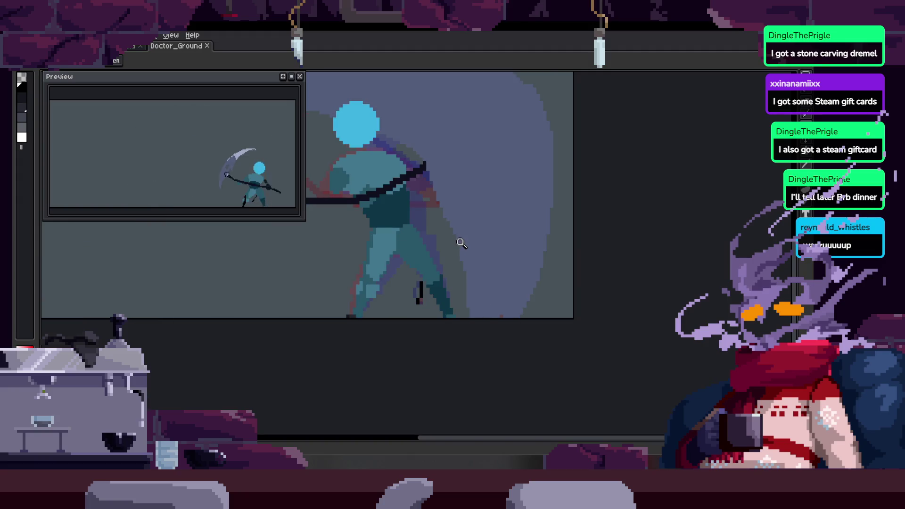
key("Right")
key("Right")
key("Right")
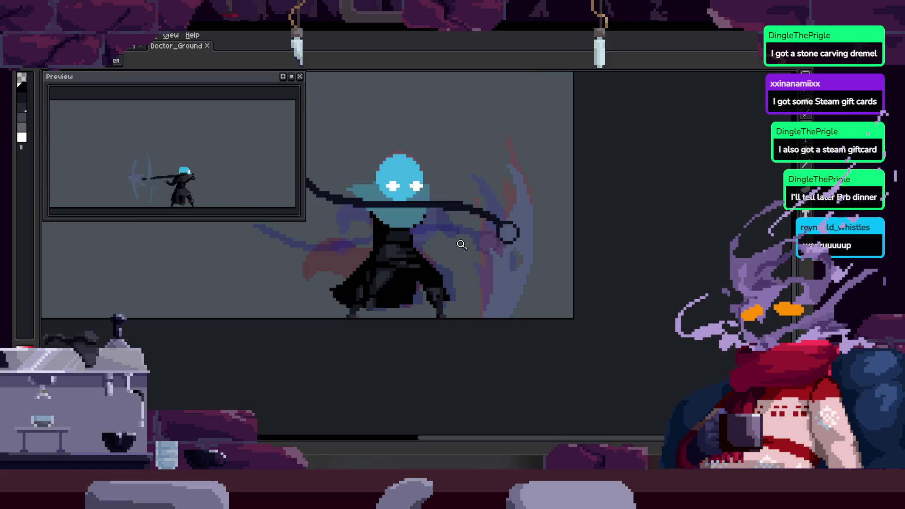
key("Right")
scroll(469, 294, "up", 5)
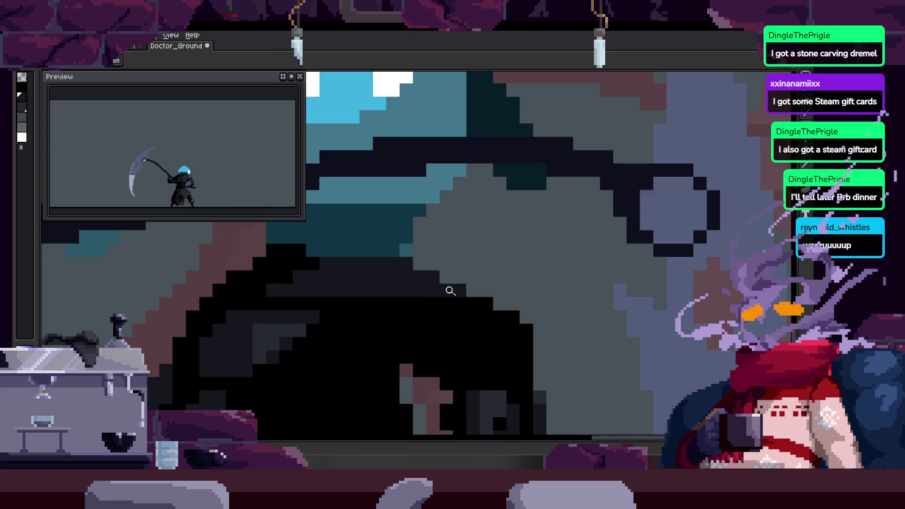
scroll(451, 291, "down", 4)
key("Right")
key("Right")
scroll(526, 266, "up", 3)
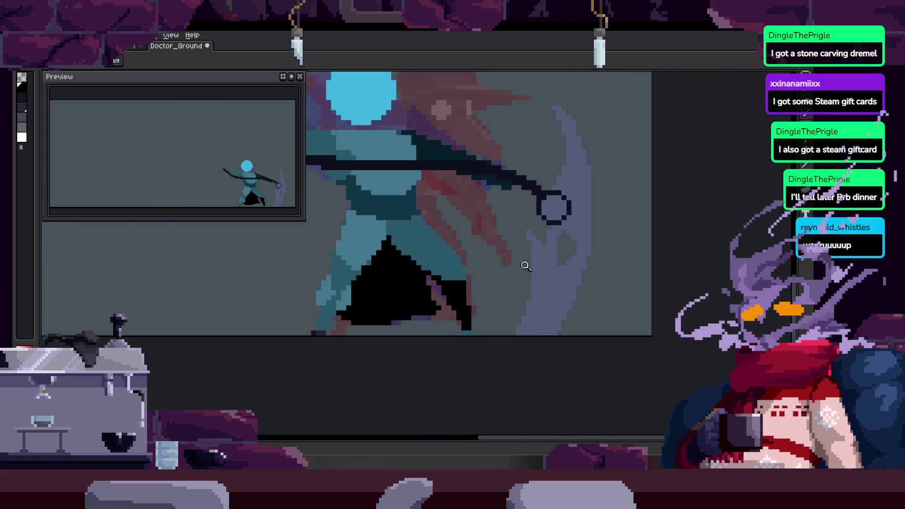
key("Right")
key("Right")
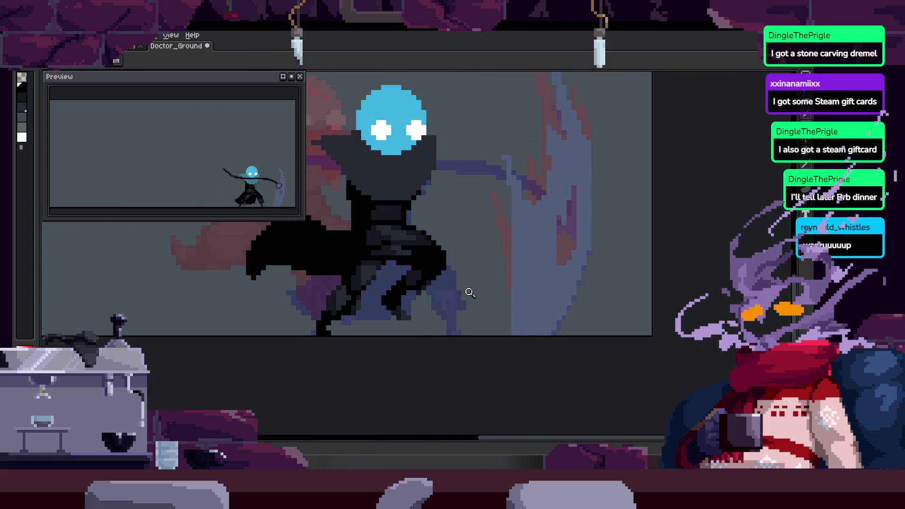
key("Right")
key("Right")
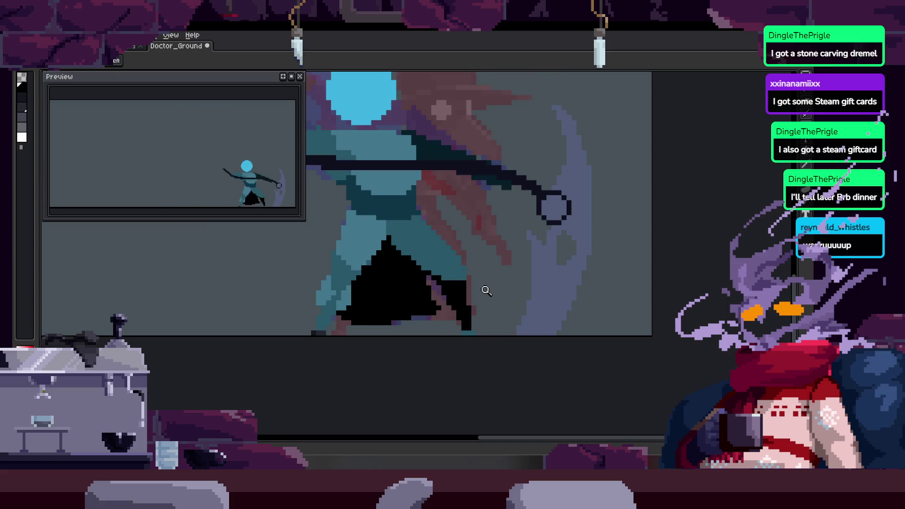
key("Right")
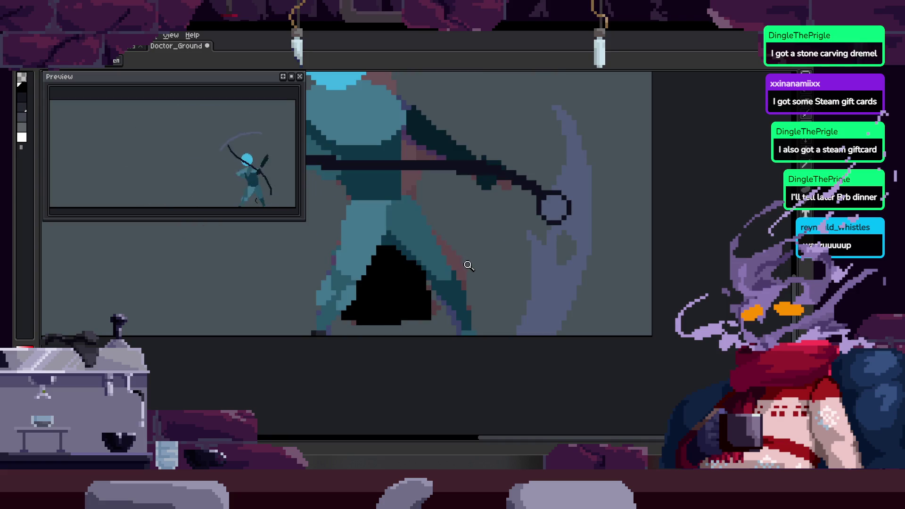
key("Right")
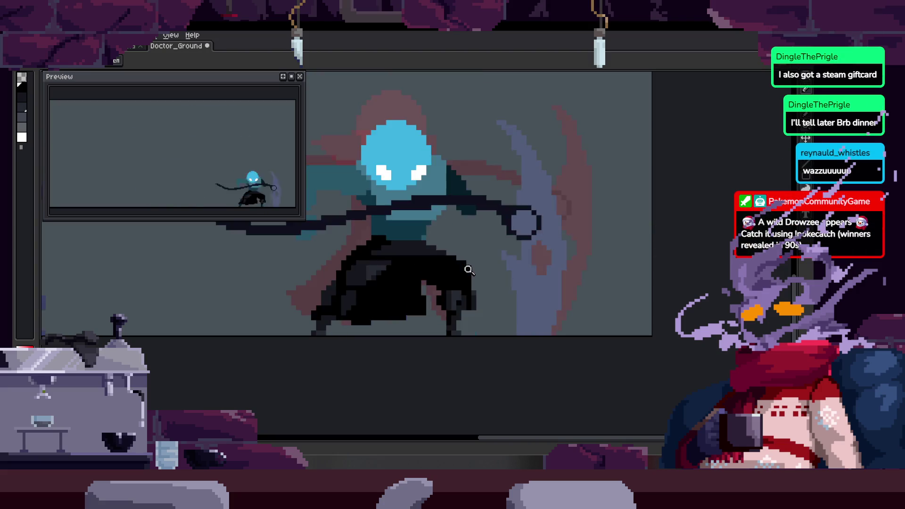
key("Right")
Lasso an area around the cloak and step forward to the lunging pose.
key("m")
mouse_move(342, 295)
left_mouse_down()
mouse_move(490, 283)
mouse_move(525, 252)
left_mouse_up()
left_click_drag(457, 332, 457, 331)
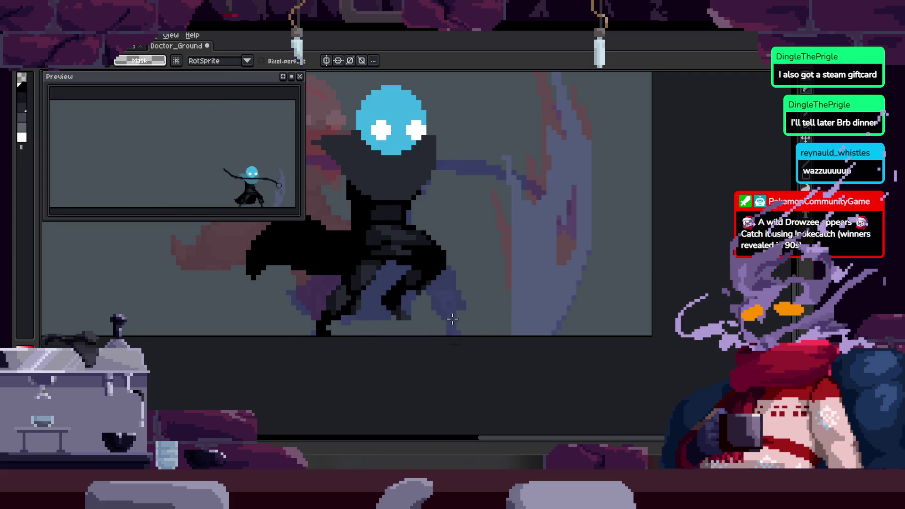
key("Right")
key("Right")
key("Right")
key("Right")
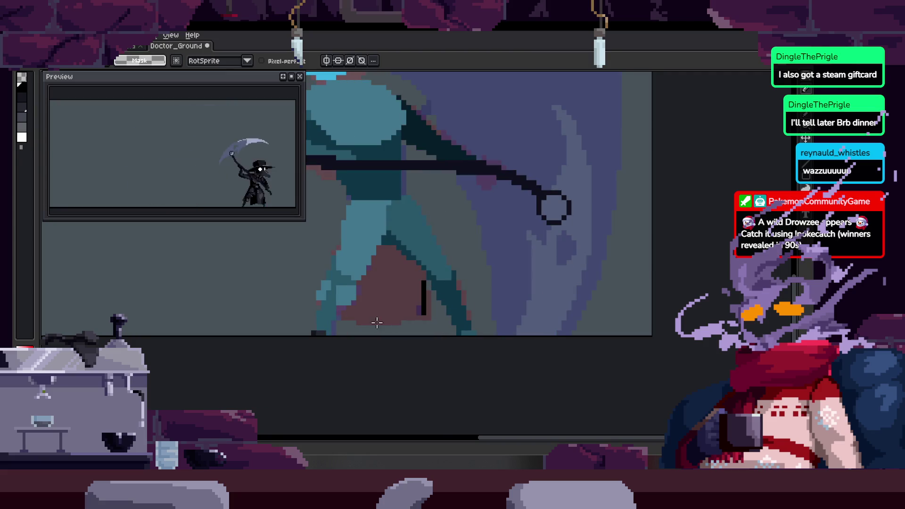
key("Right")
key("Right")
key("Right")
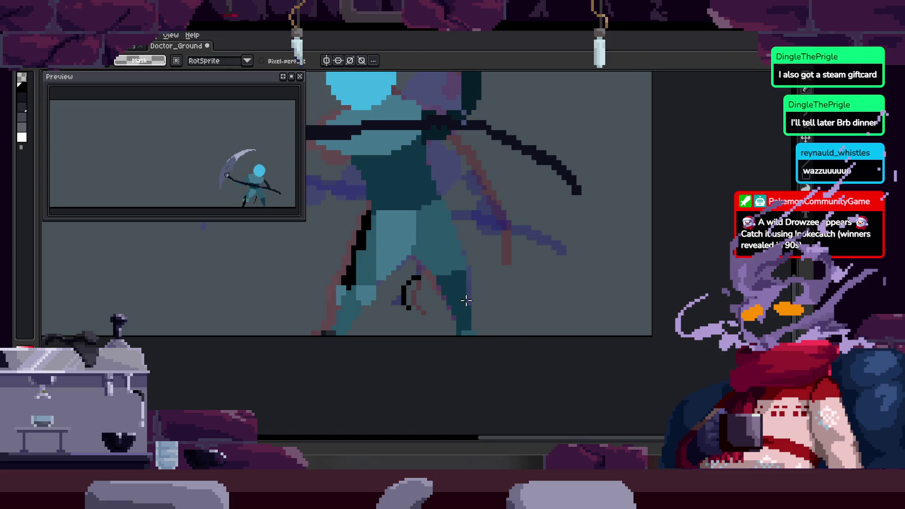
key("Right")
key("Right")
key("Right")
Sample the drawing's black from the canvas and land on the frame for the legs.
key("alt")
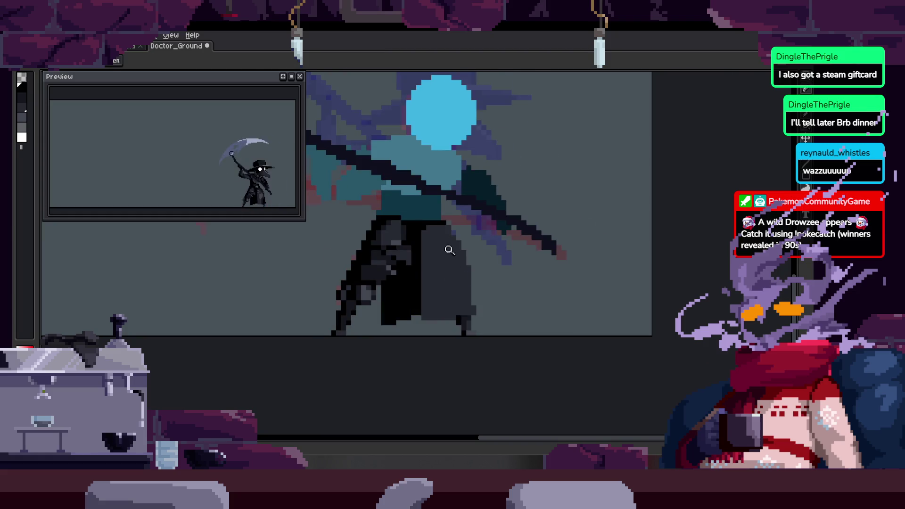
scroll(439, 256, "up", 1)
left_click(440, 256, "alt")
key("Left")
key("Right")
key("Right")
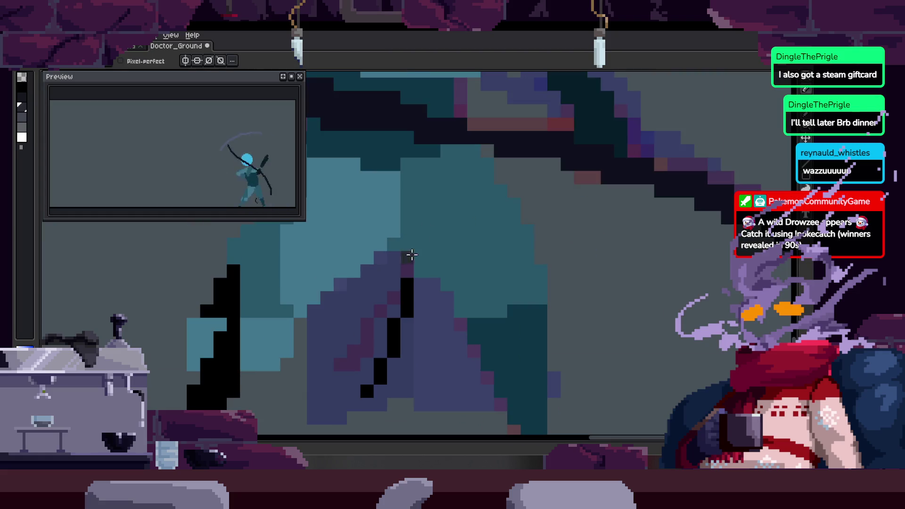
Switch back to the pencil and settle on the frame without the grey stripe.
key("Right")
scroll(395, 308, "down", 2)
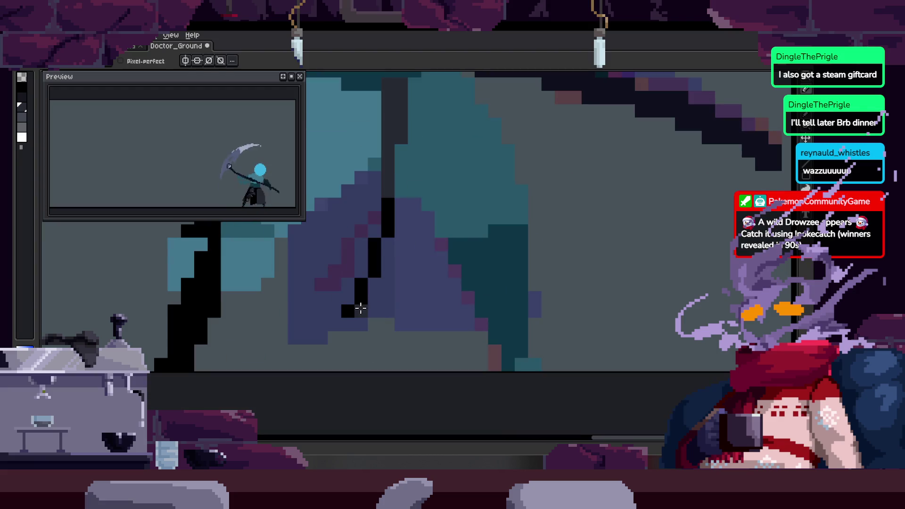
scroll(423, 297, "down", 4)
key("Right")
key("Right")
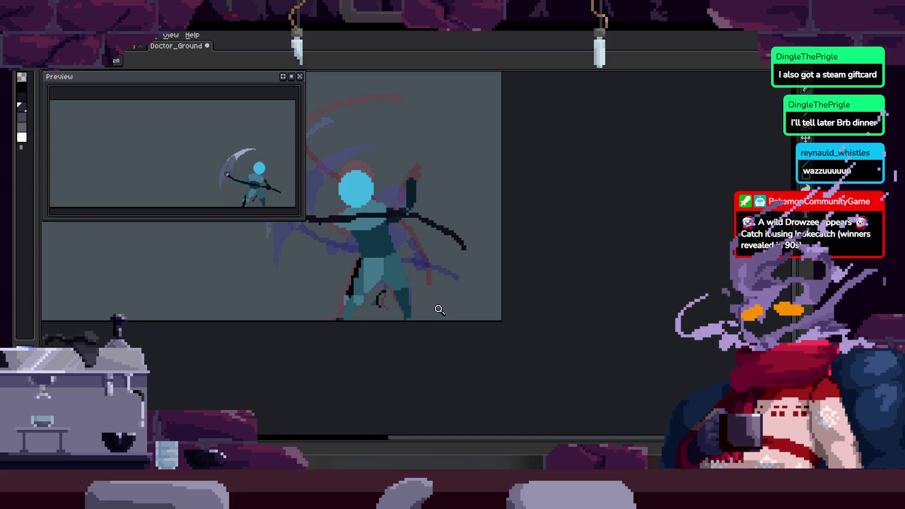
key("Right")
key("Right")
key("Right")
key("Right")
scroll(377, 273, "up", 2)
key("b")
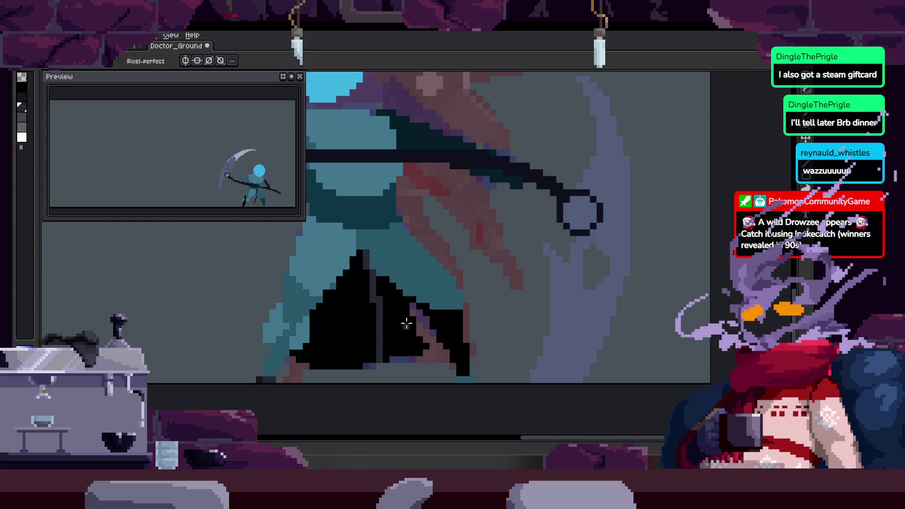
key("Right")
key("Right")
key("Left")
key("Right")
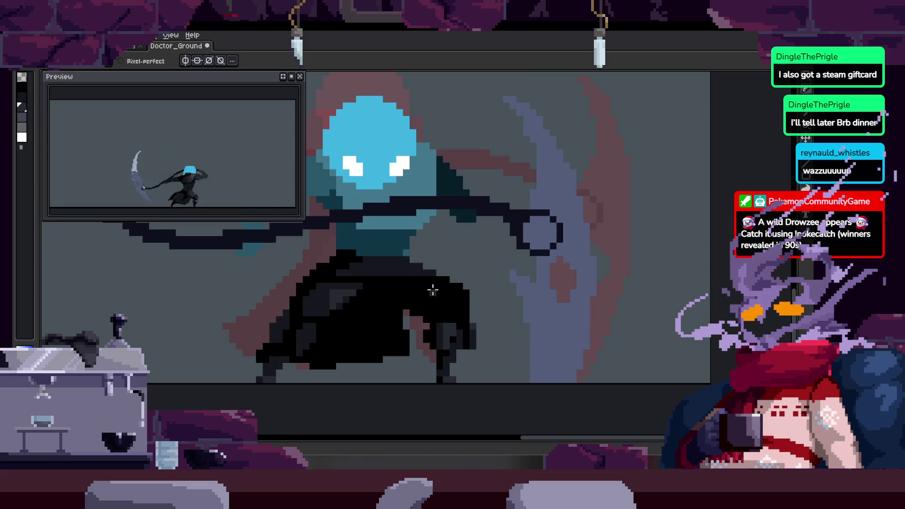
Step back to the raised scythe-arm frame, save with Ctrl+S, and re-centre the figure.
key("ctrl")
key("Left")
key("Left")
key("Left")
key("Left")
key("Left")
key("Left")
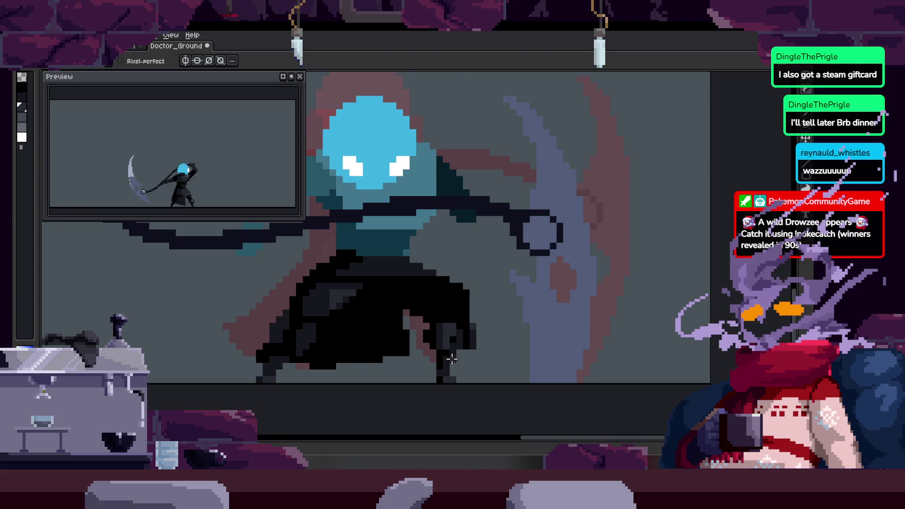
key("Left")
key("Left")
key("Left")
key("Left")
key("Left")
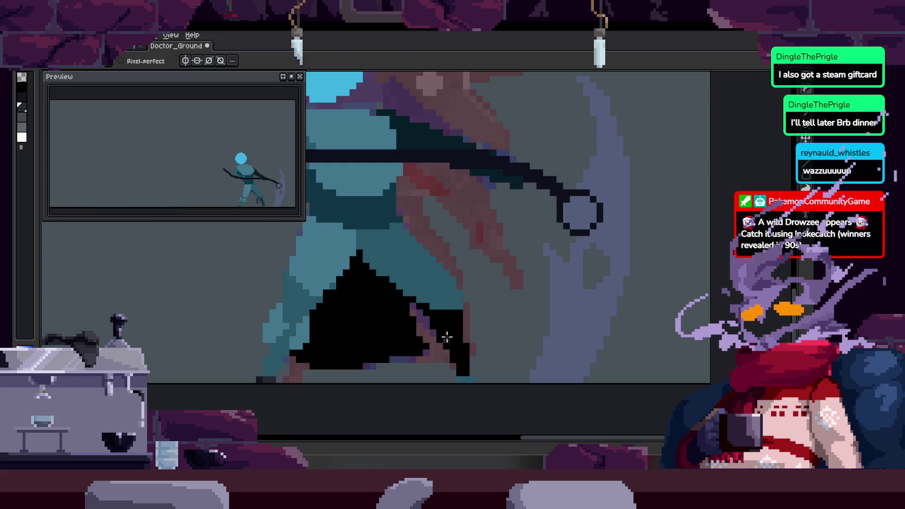
key("Left")
key("ctrl+s")
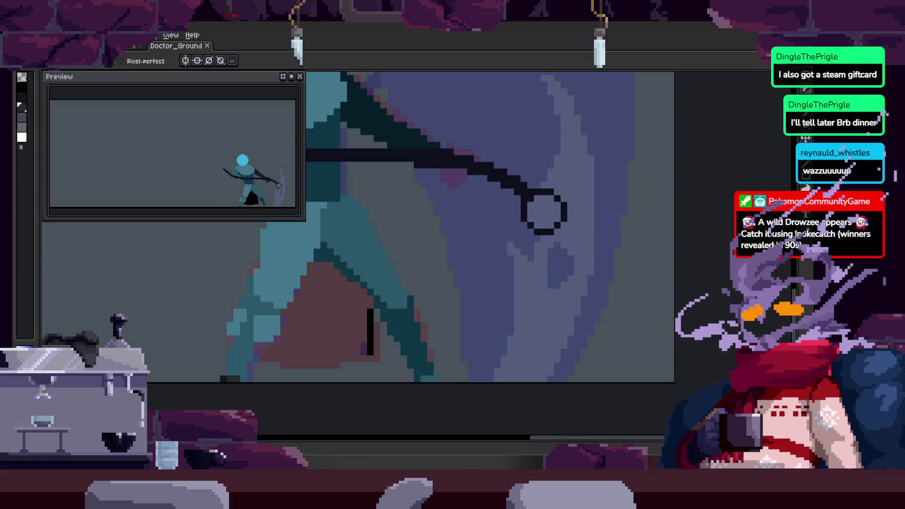
scroll(405, 226, "down", 2)
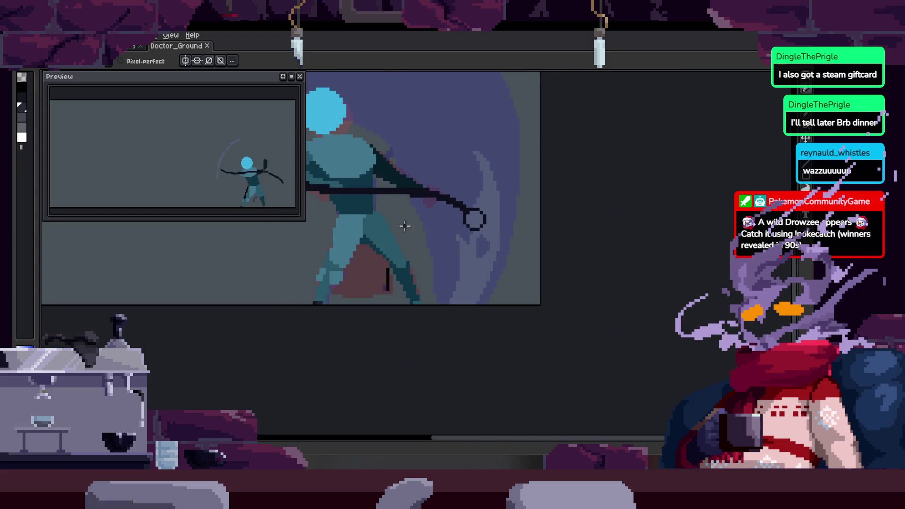
left_click_drag(405, 225, 473, 287)
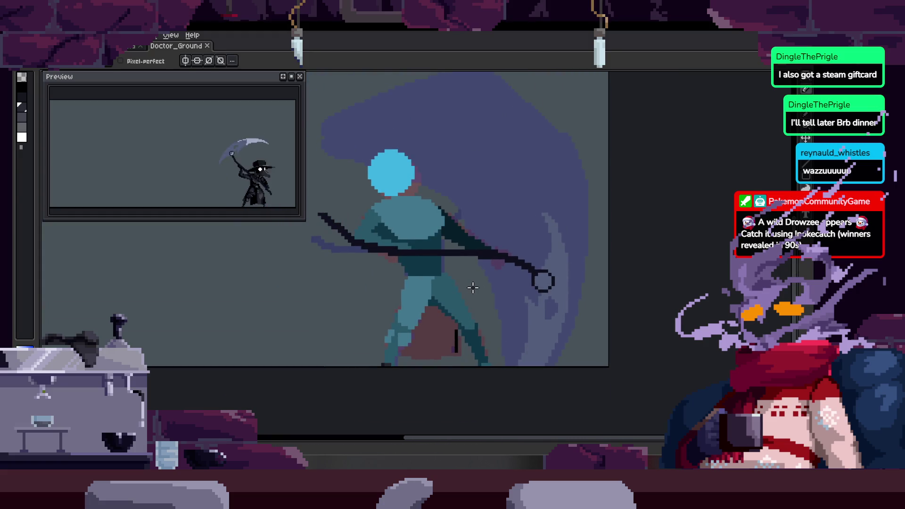